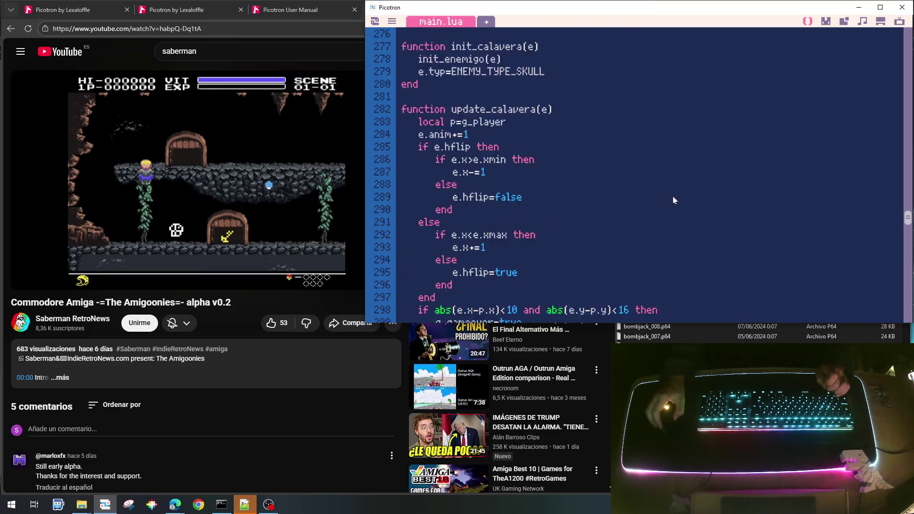
Step: Widen the punch hit check to 12 horizontally and 18 vertically, opening a then…end block
click(566, 219)
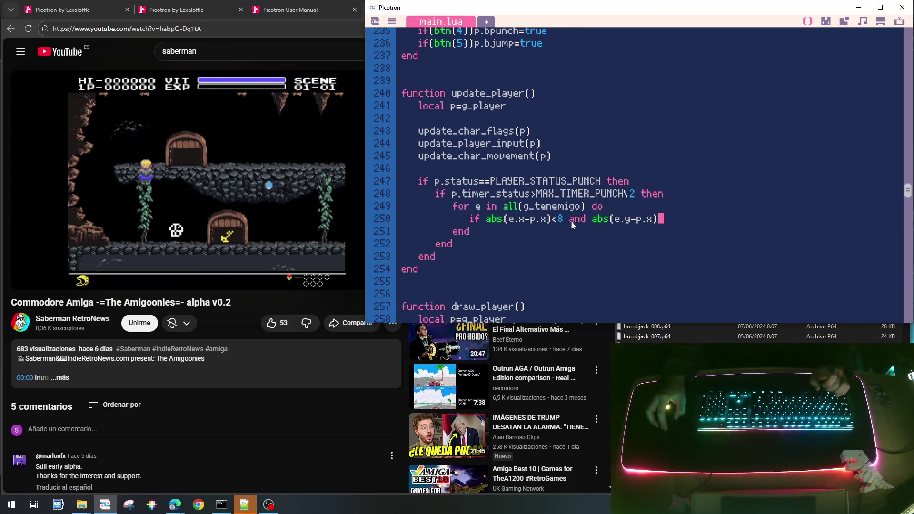
key(BackSpace)
text(12)
key(End)
text(<)
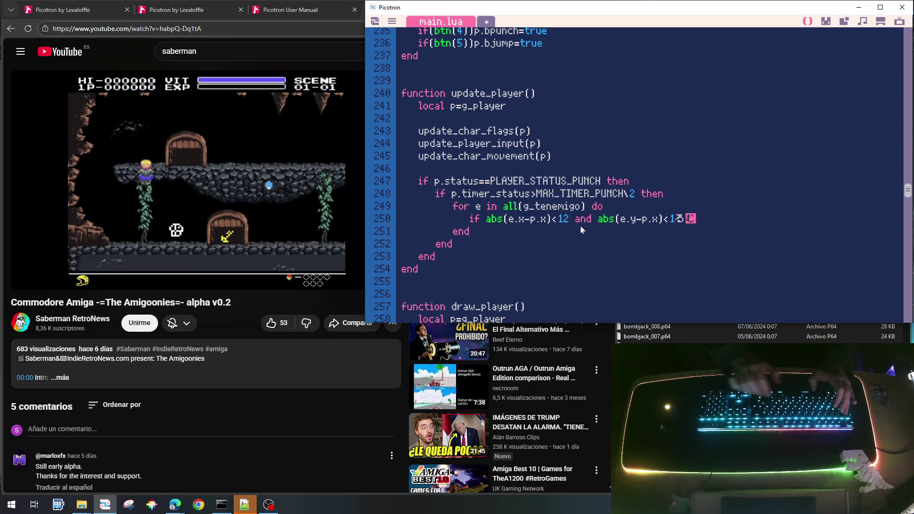
text(12)
text(8)
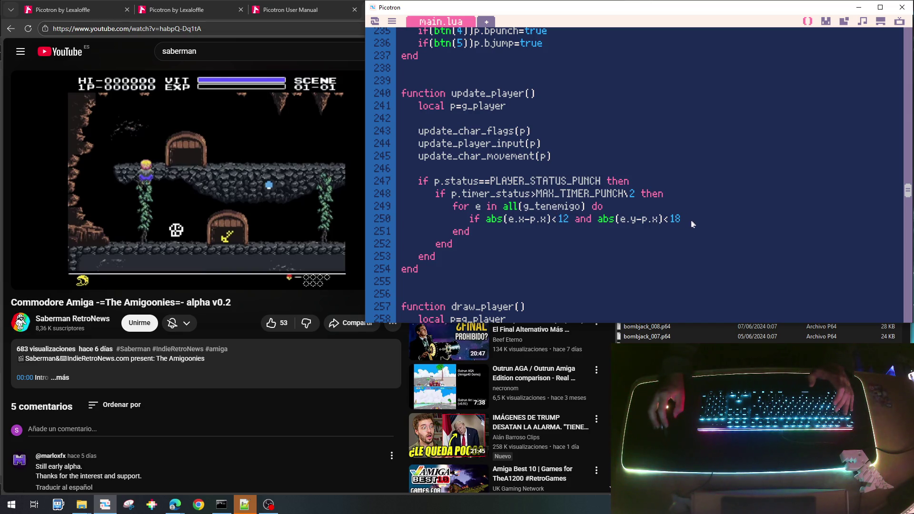
text(then)
key(Return)
text(end)
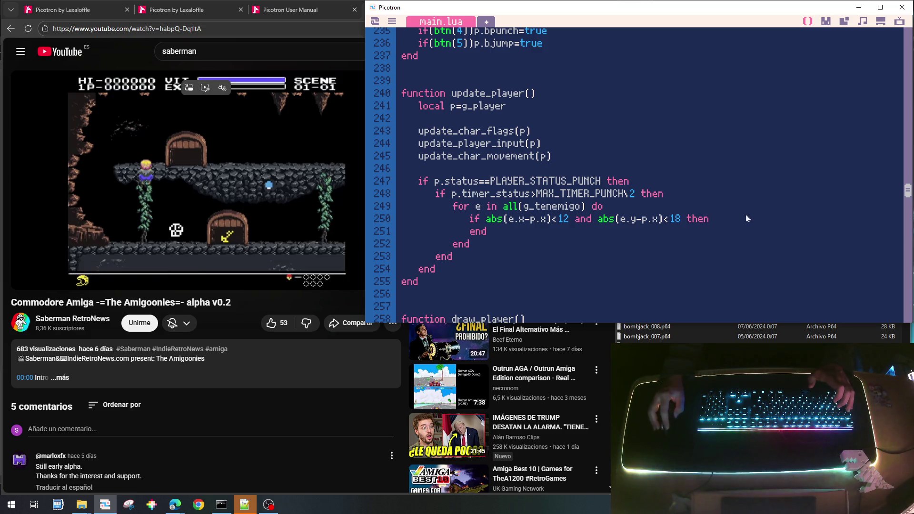
key(Return)
text(e)
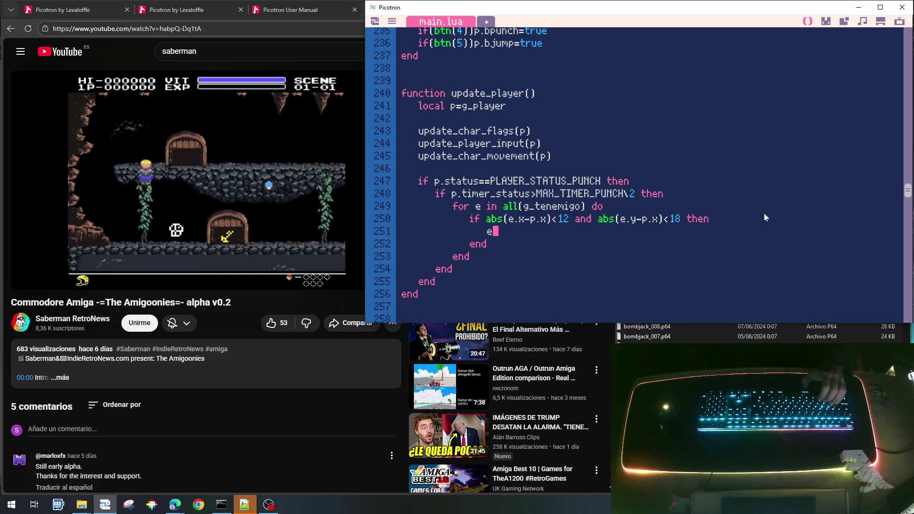
Step: Write e.remove=true, commented out, followed by del(g_tenemigo,e) and break in the hit block
text(.r)
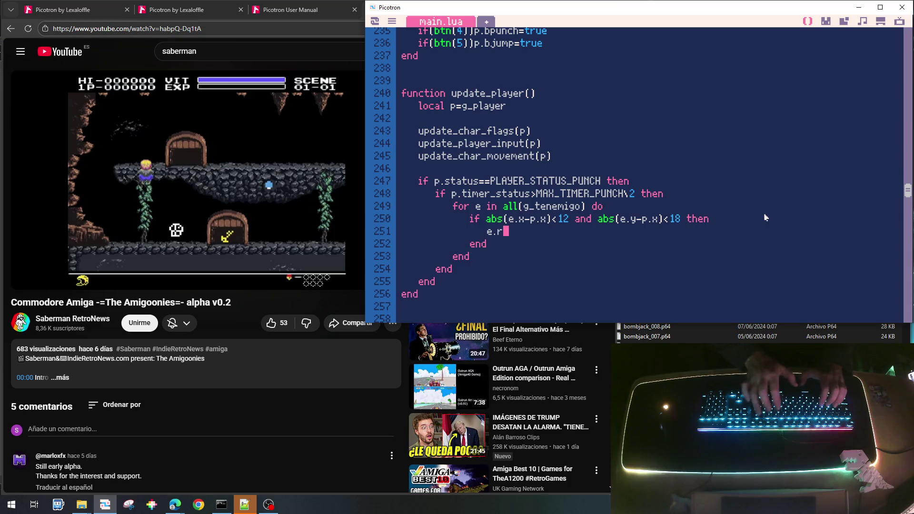
text(emov)
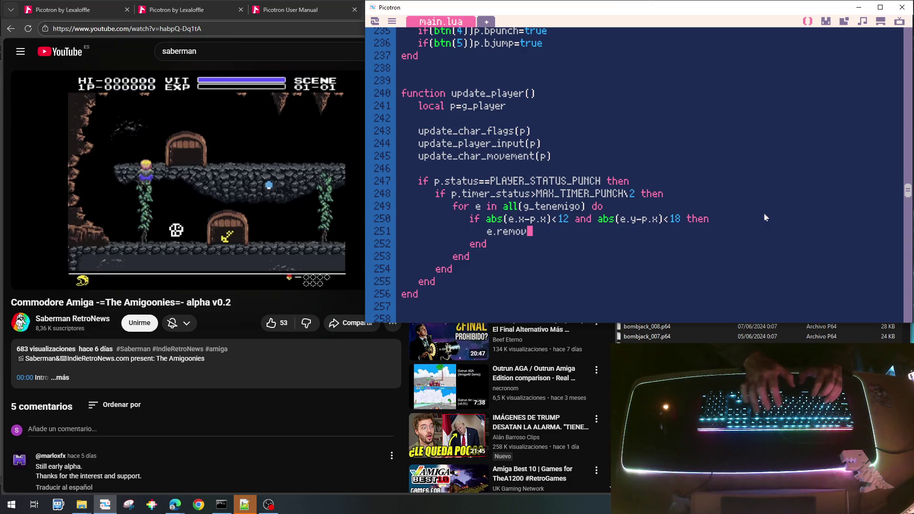
text(e=true)
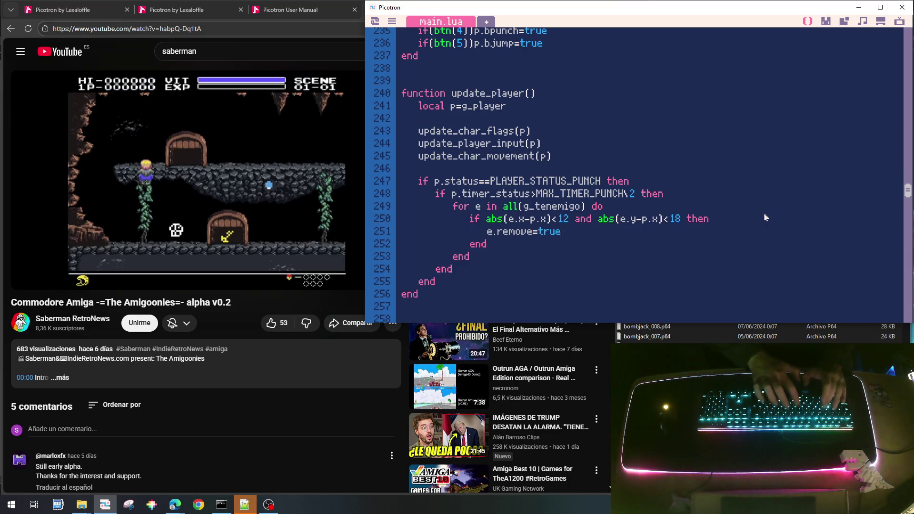
key(Return)
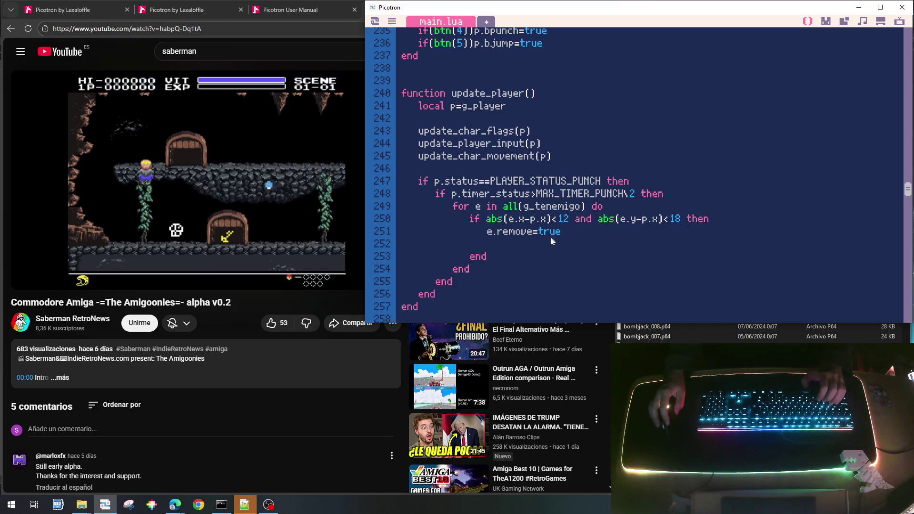
text(--)
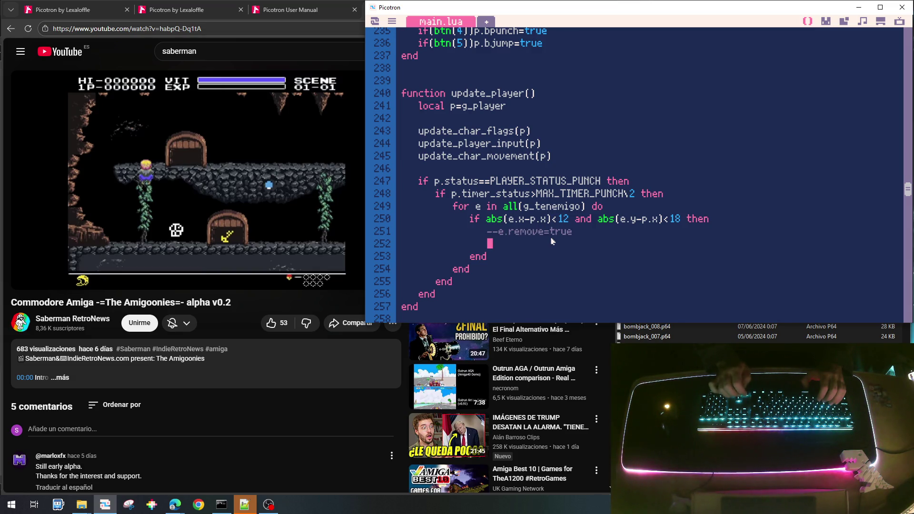
text(g_te)
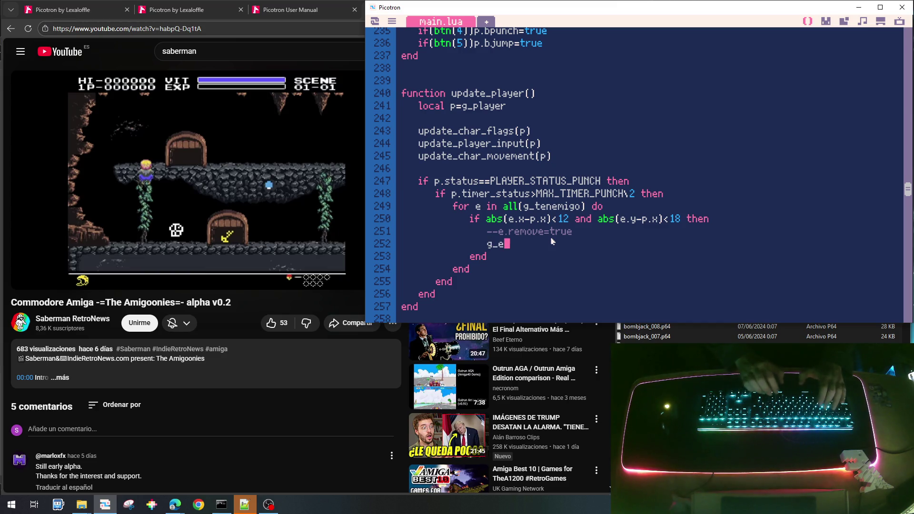
text(nemigo)
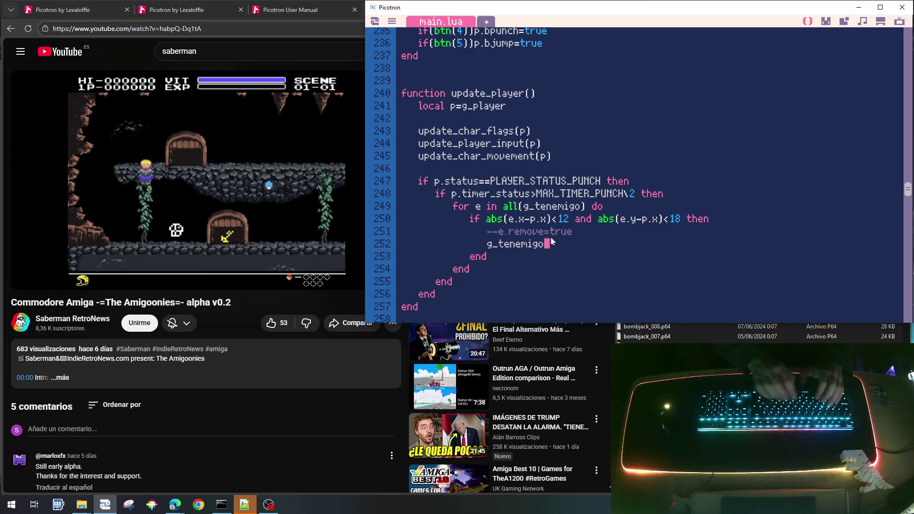
key(Left)
key(Left)
key(Left)
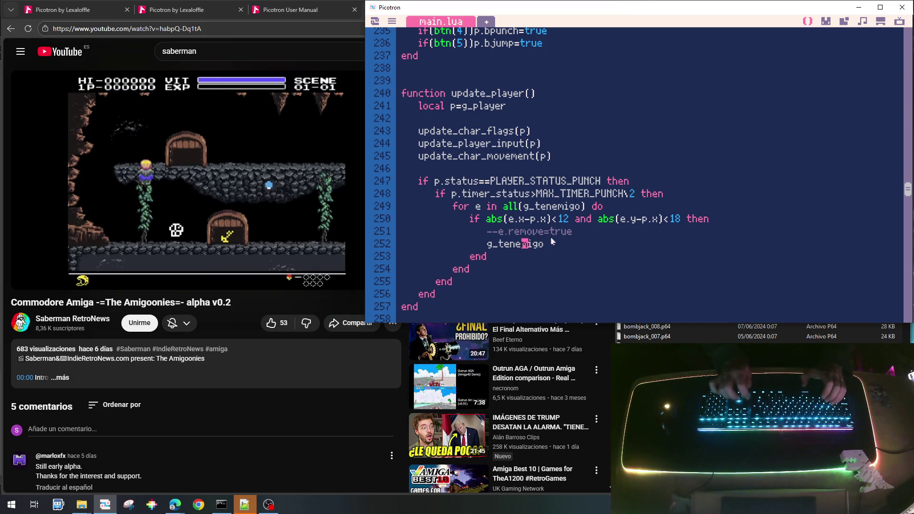
key(Home)
text(del()
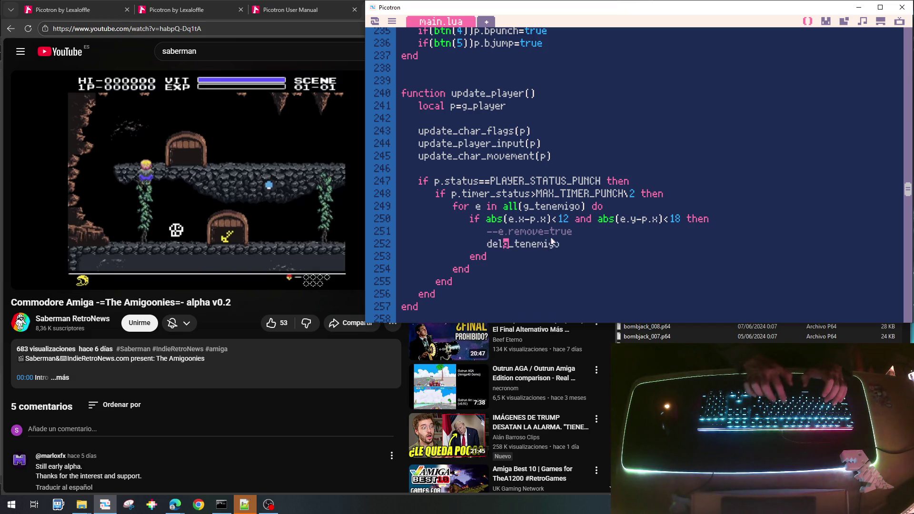
key(End)
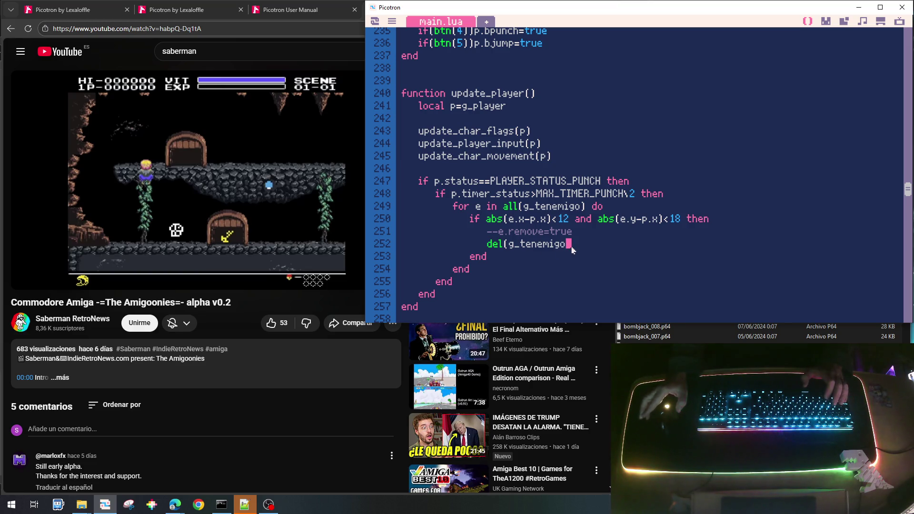
text(,)
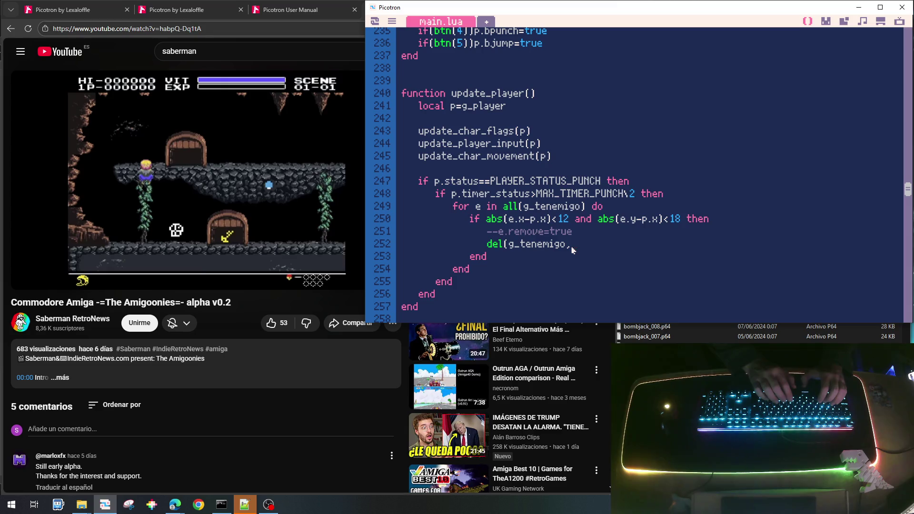
text(e))
key(Return)
key(Return)
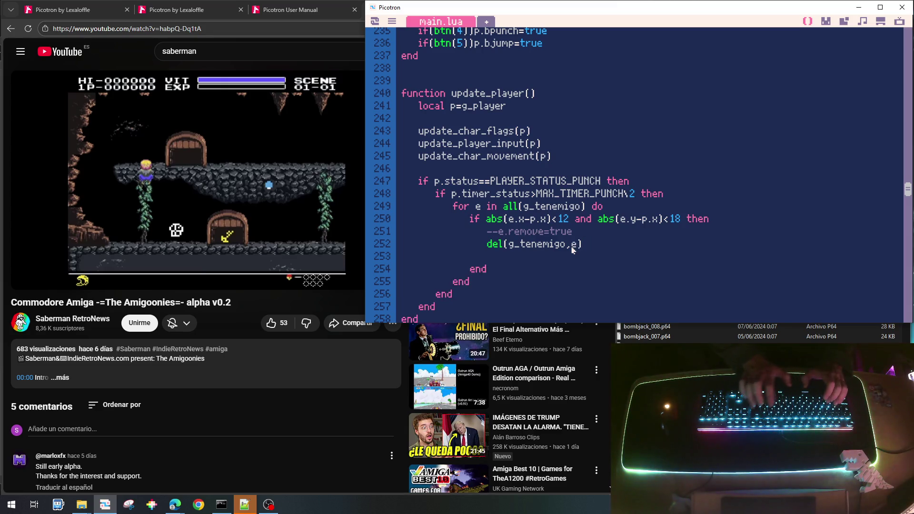
text(break)
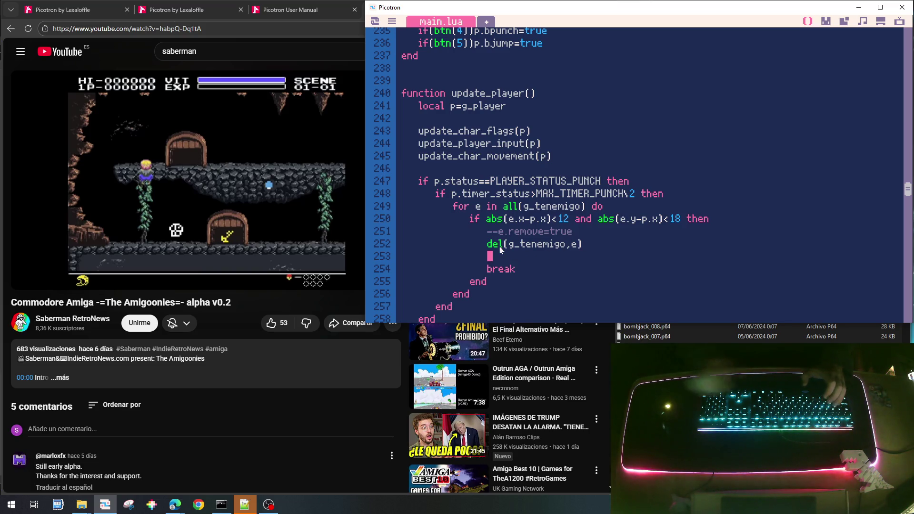
key(Down)
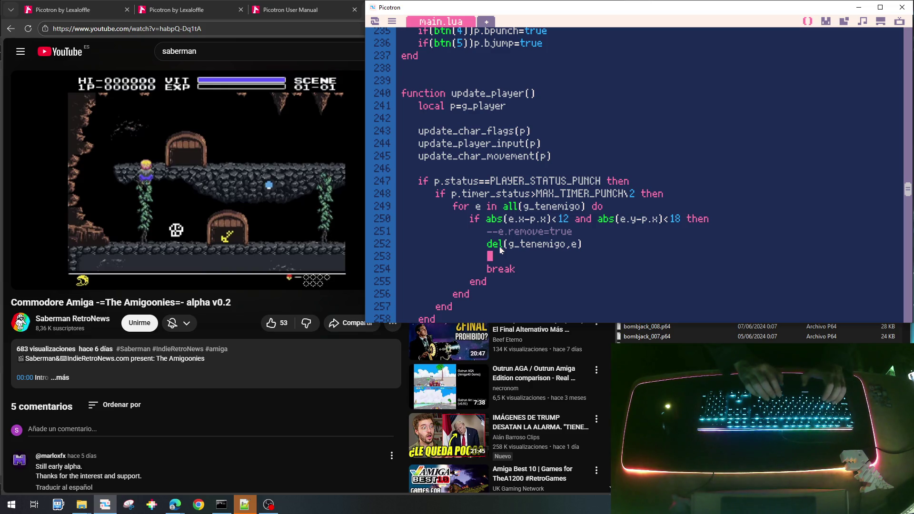
Step: Start an f={ } table and move the remove and delete lines below it
text(local f={)
key(Return)
text(})
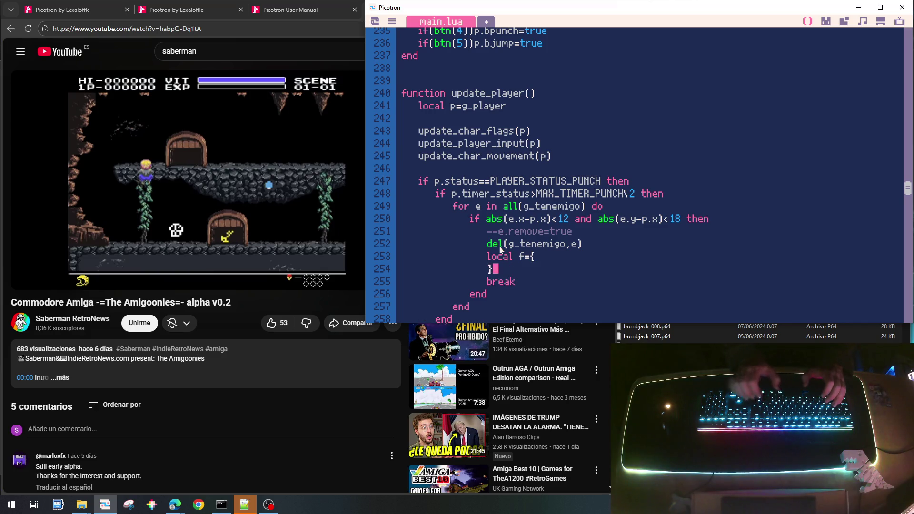
key(Return)
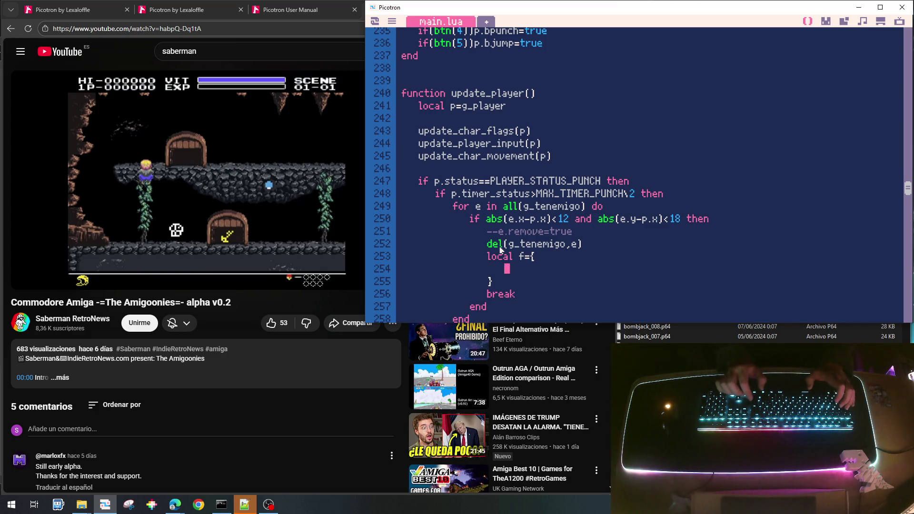
key(Home)
key(shift+Down)
key(shift+Down)
key(Up)
key(Up)
key(Up)
key(shift+Down)
key(shift+Down)
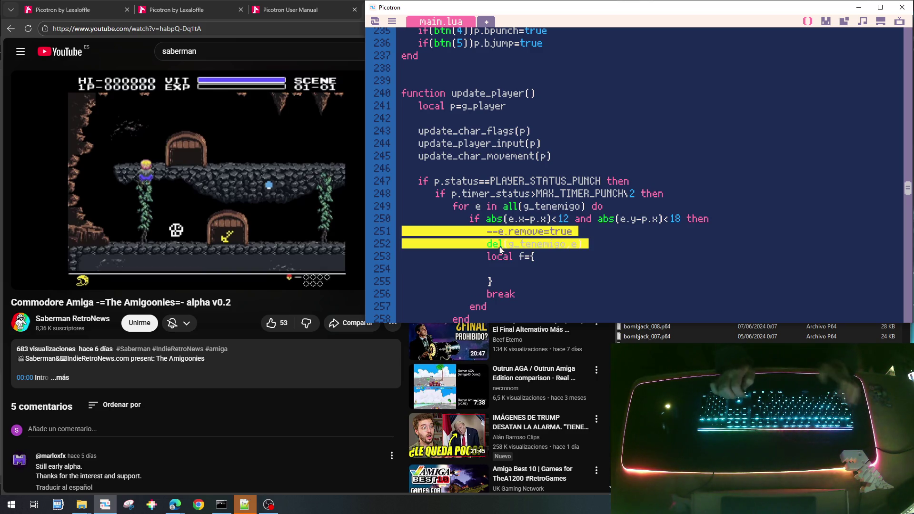
key(ctrl+x)
key(Down)
key(Down)
key(Down)
key(ctrl+v)
key(Up)
key(Up)
key(Up)
key(End)
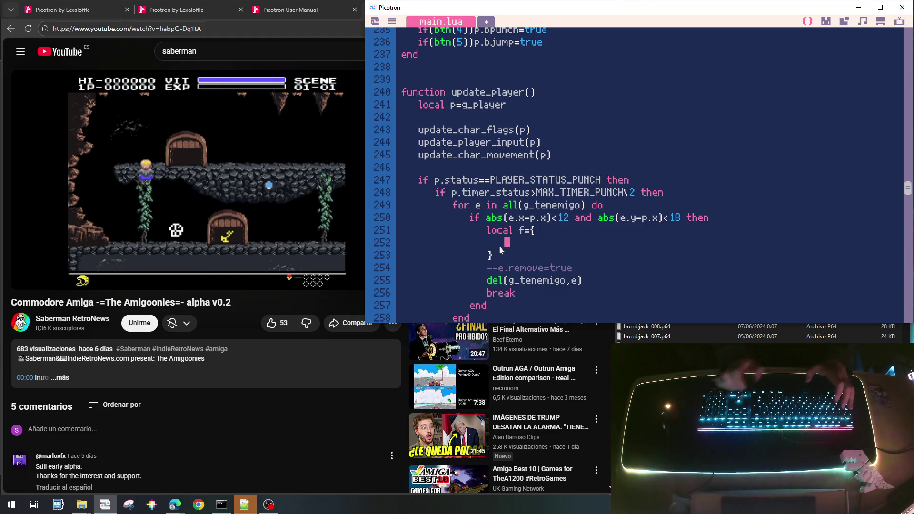
Step: Fill the table with x=e.x, y=e.y and typ=EFFECT_TYPE_DISAPPEAR fields
text(e.x)
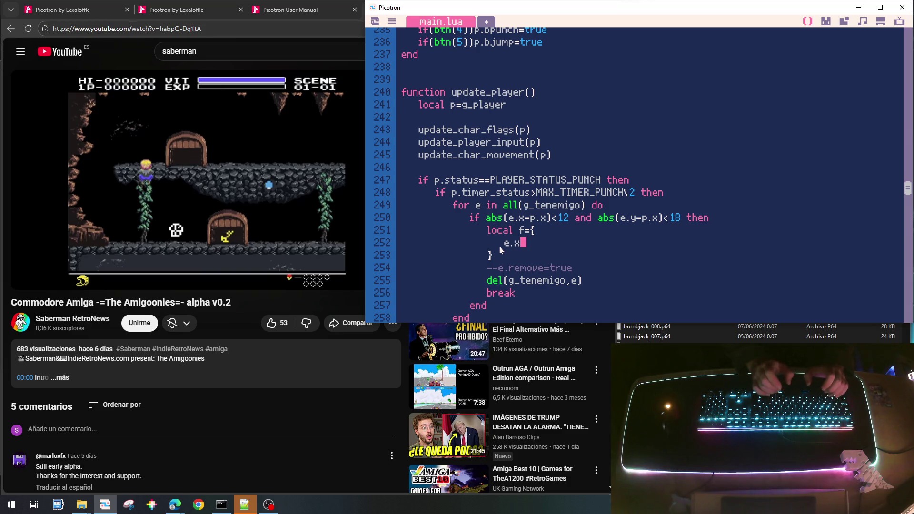
text(,)
key(Home)
text(x=)
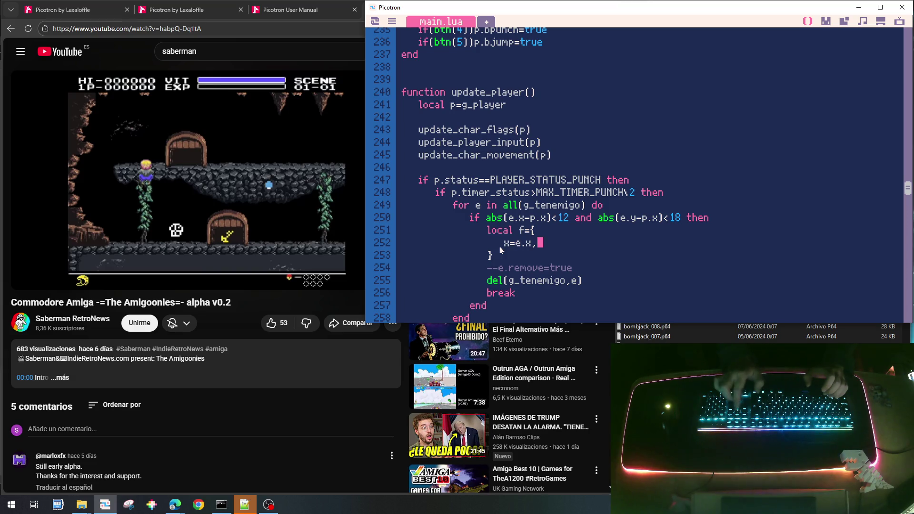
key(Return)
text(y=e.y,)
key(Return)
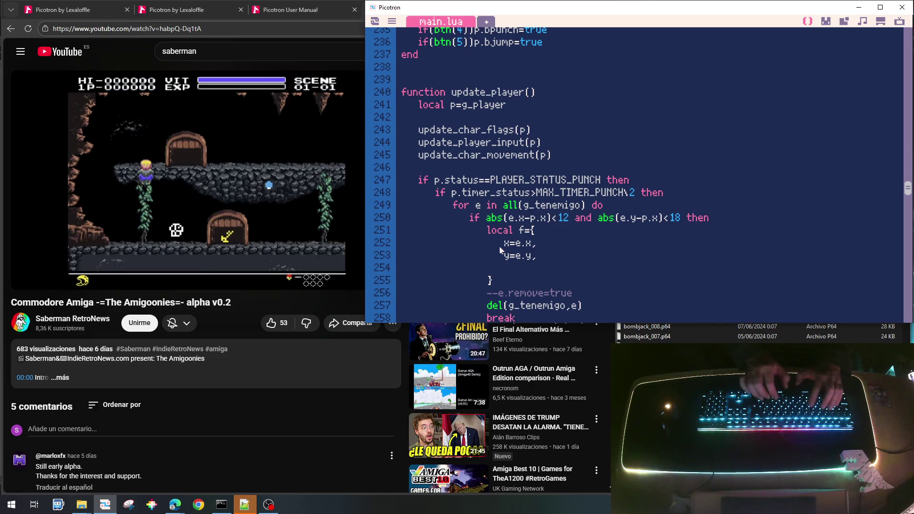
key(BackSpace)
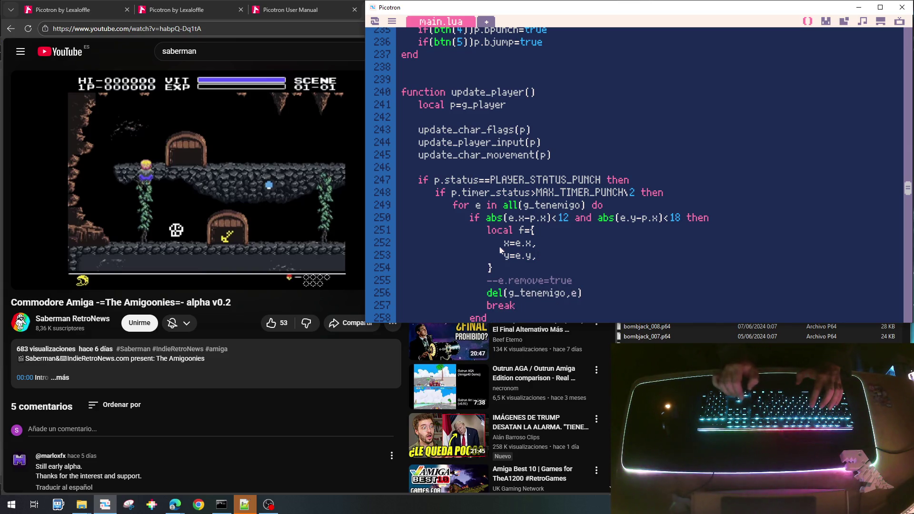
key(Return)
key(Tab)
text(ty)
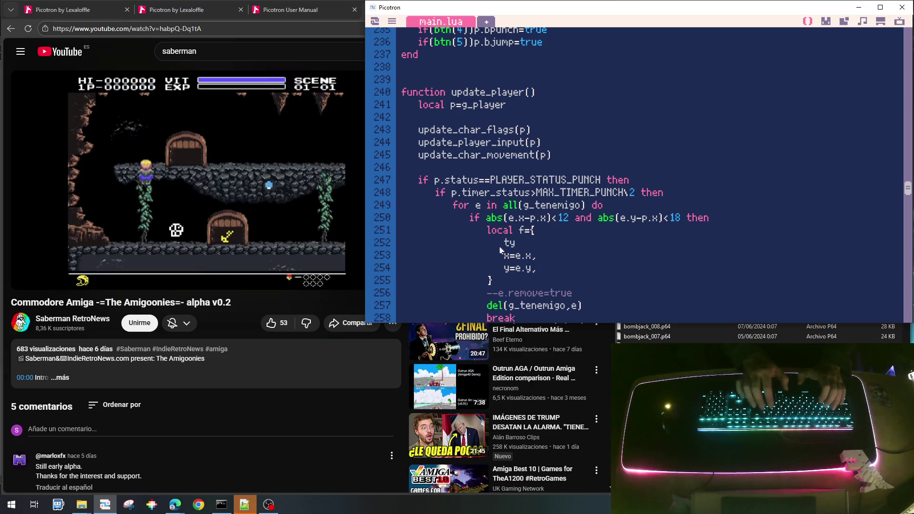
text(p=)
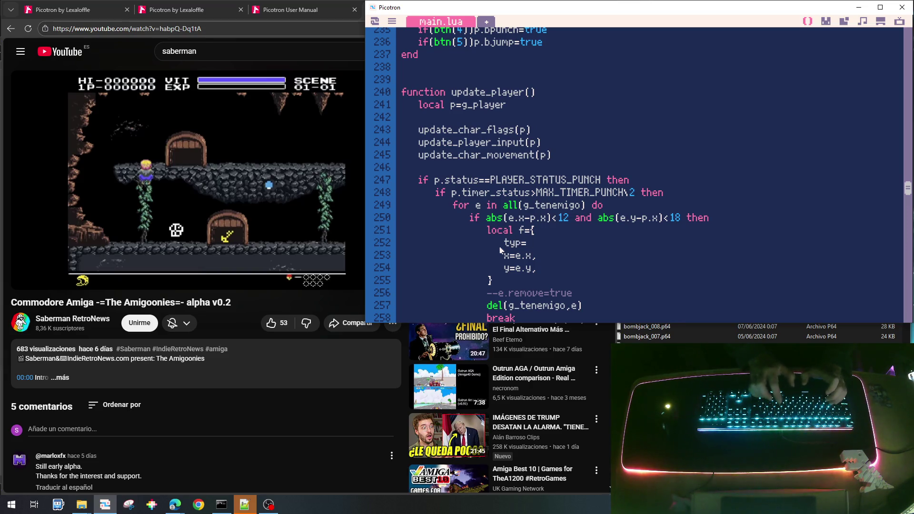
text(EFFEC)
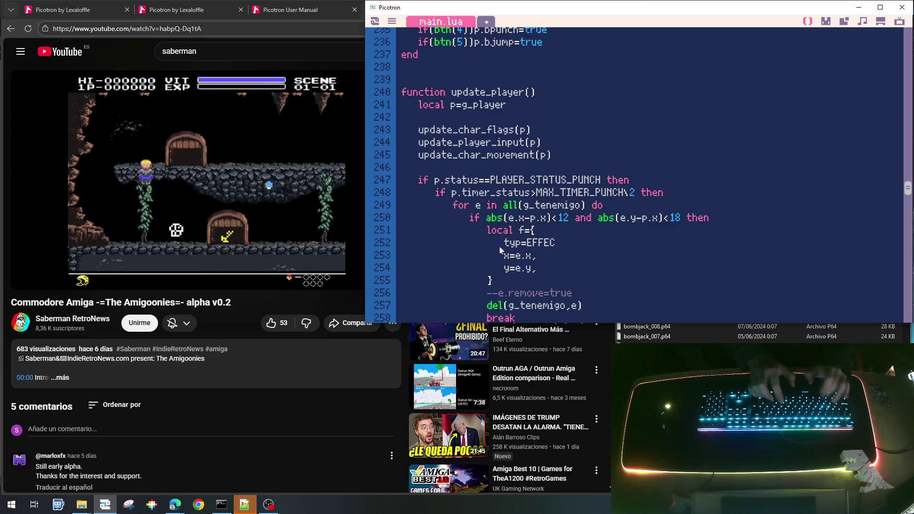
text(T_TYPE)
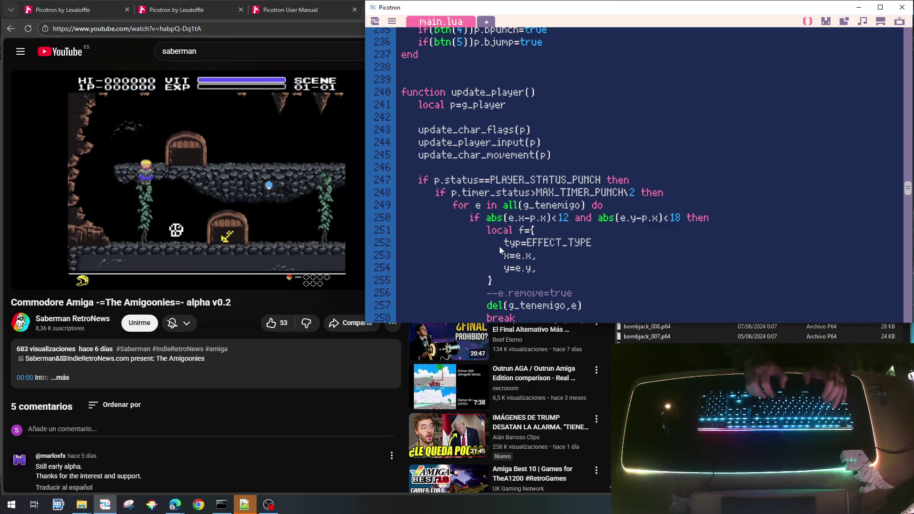
text(_DI)
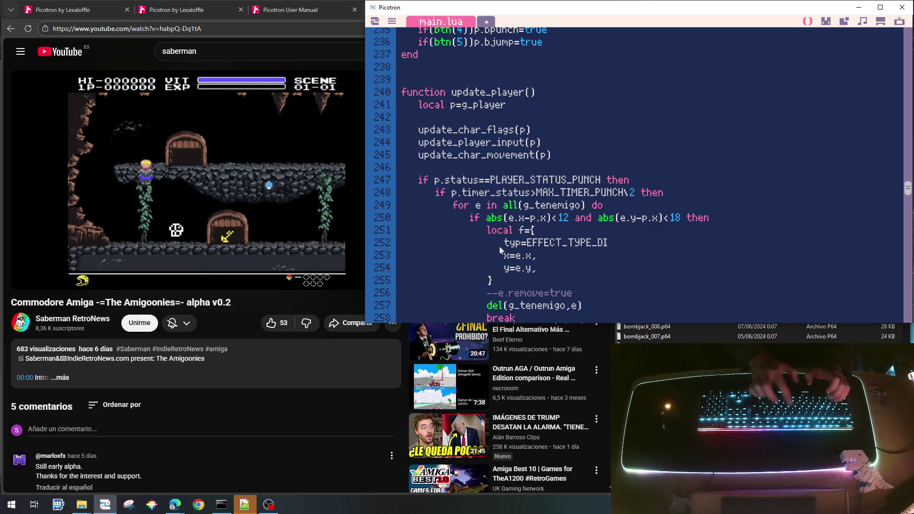
text(SAPPEAR,)
Step: Add a timer=TIMER_EFFECT_DISAPPEAR field, correcting the constant's name
key(Down)
key(Down)
key(Return)
text(t)
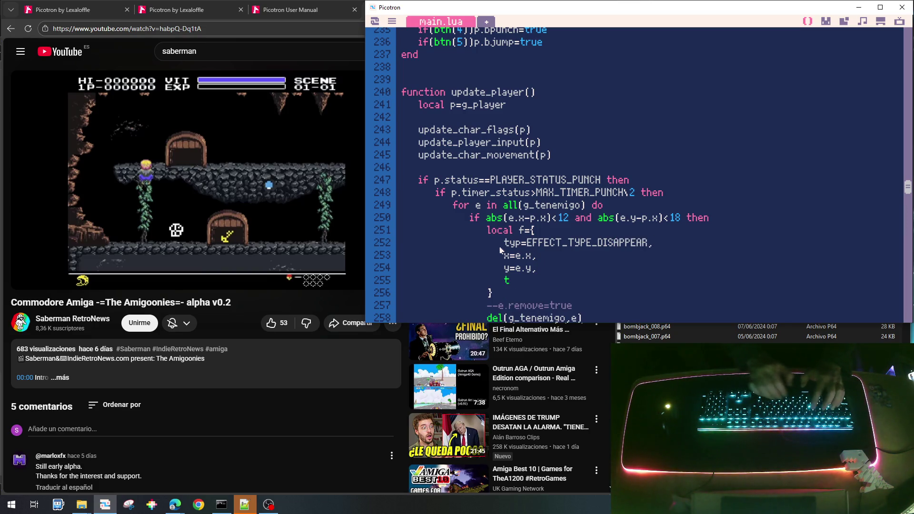
text(imer=)
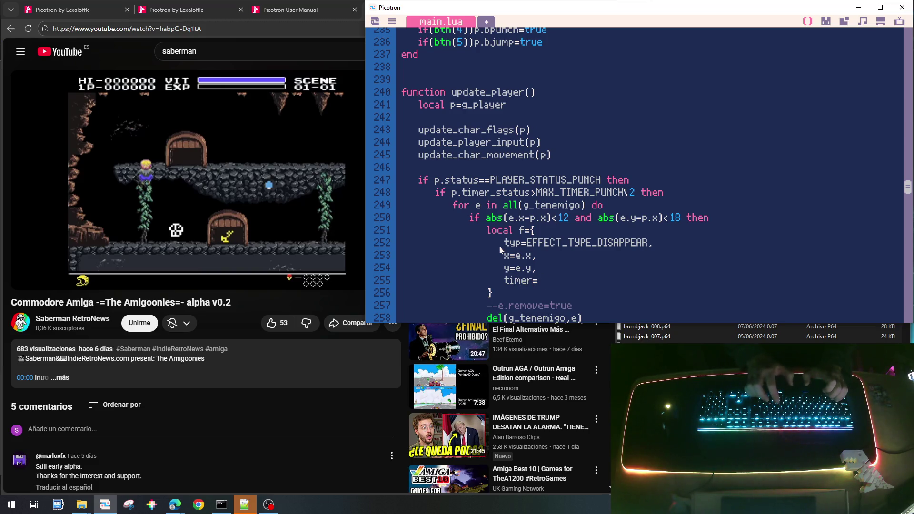
text(TIMER_EFFDISAPPE)
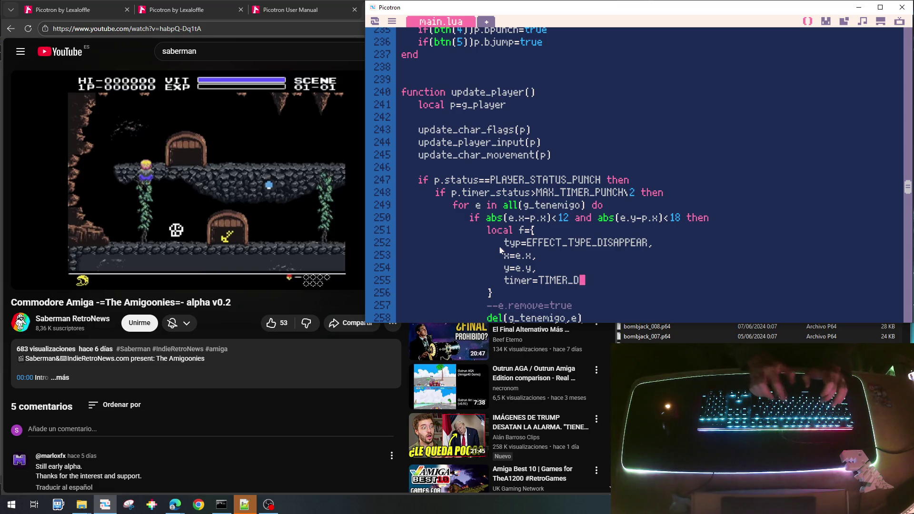
text(AR)
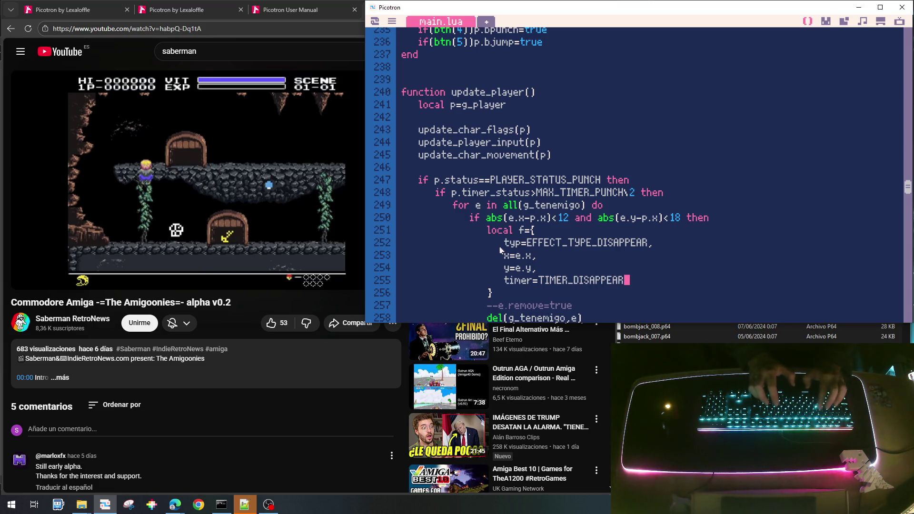
text(,)
key(Left)
key(Left)
key(Left)
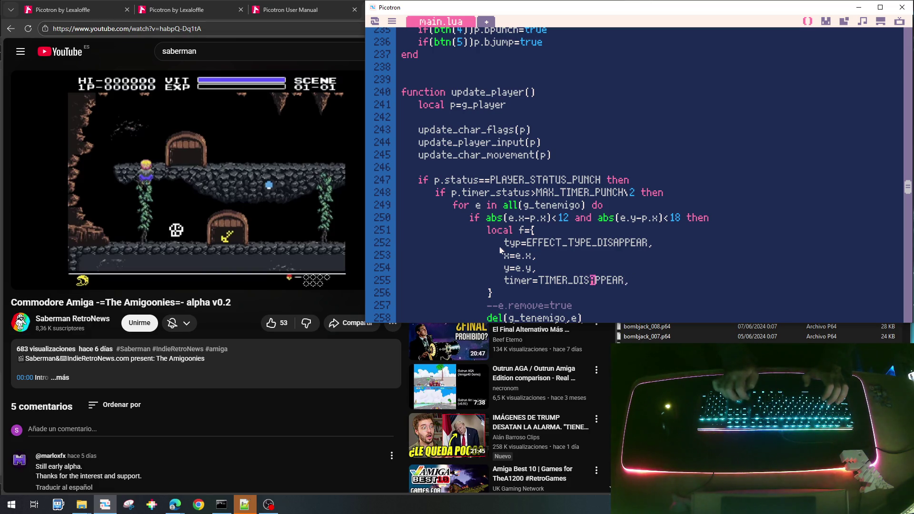
text(EFFECT)
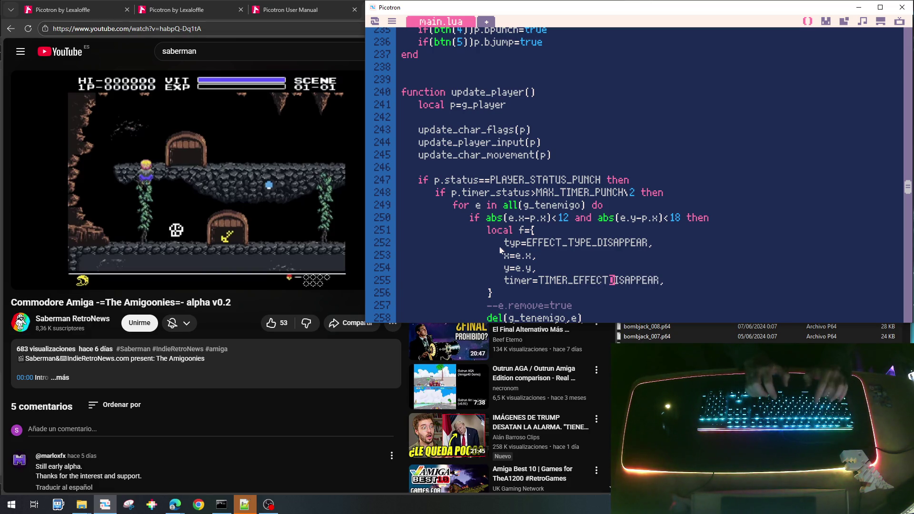
text(_)
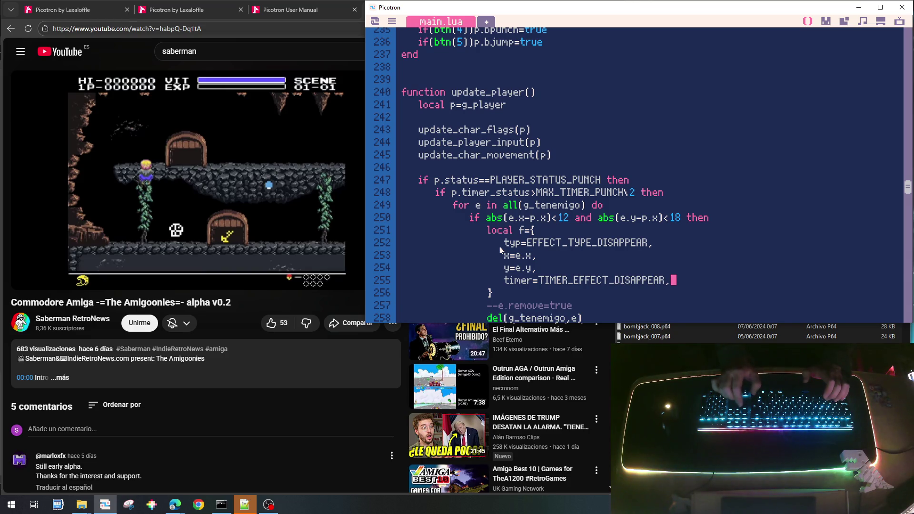
double_click(607, 280)
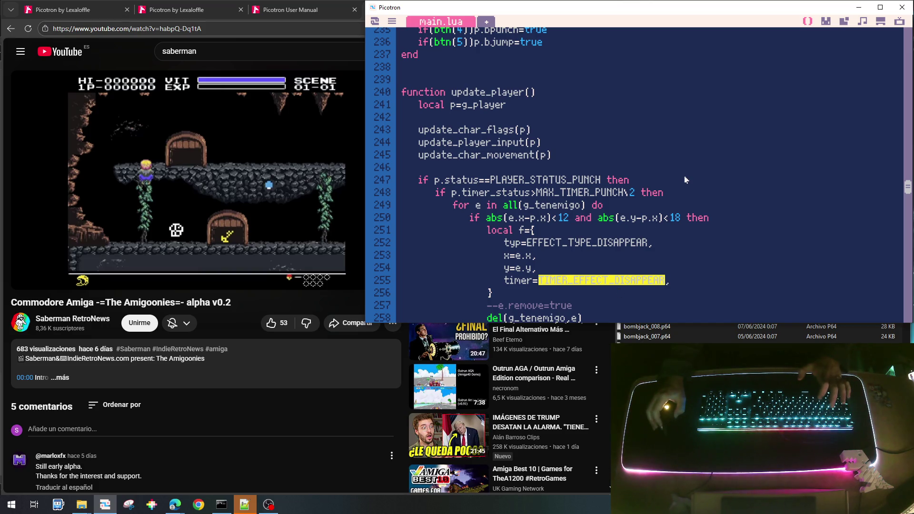
scroll(685, 180, down, 4)
scroll(524, 236, up, 2)
click(526, 220)
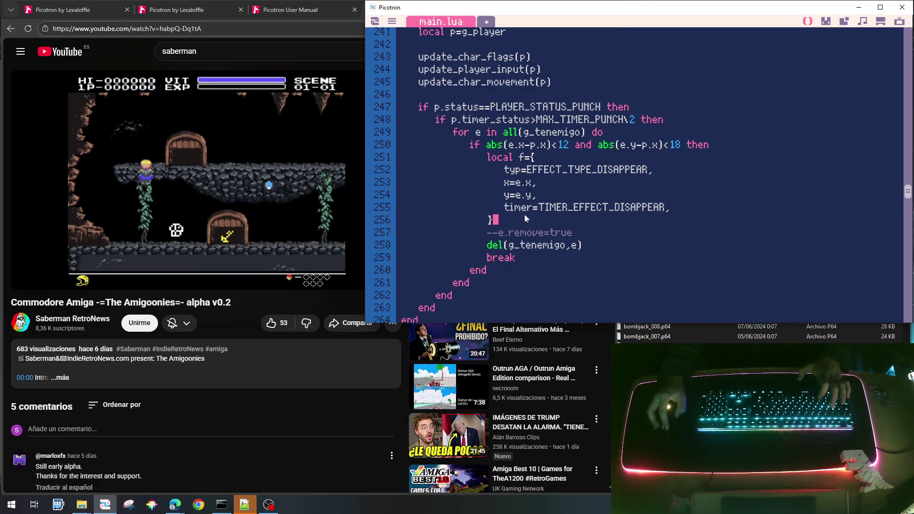
Step: Add add(g_teffect,f) on a new line right after the effect table
key(Return)
text(add()
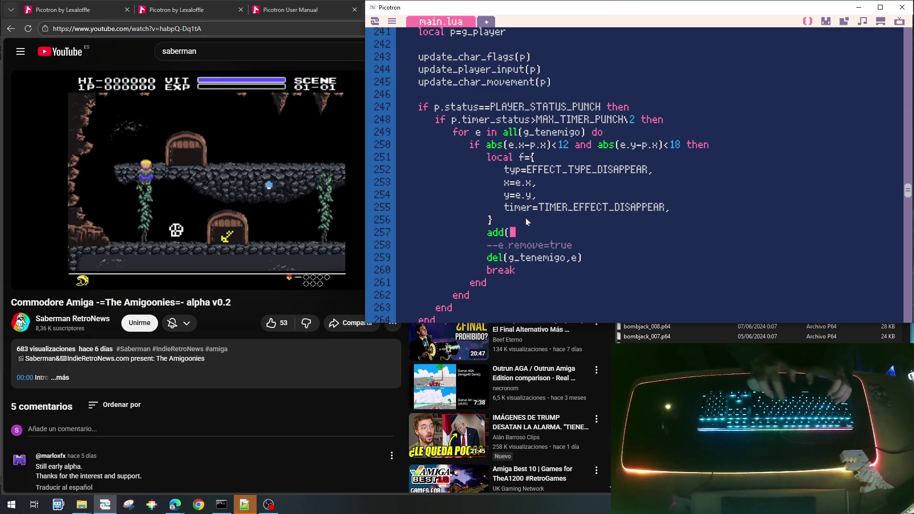
text(g_teffect)
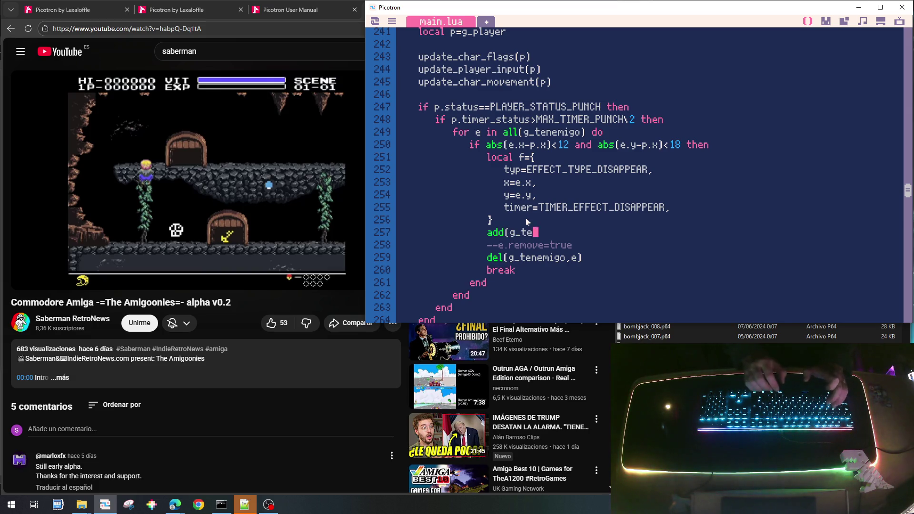
text(,f))
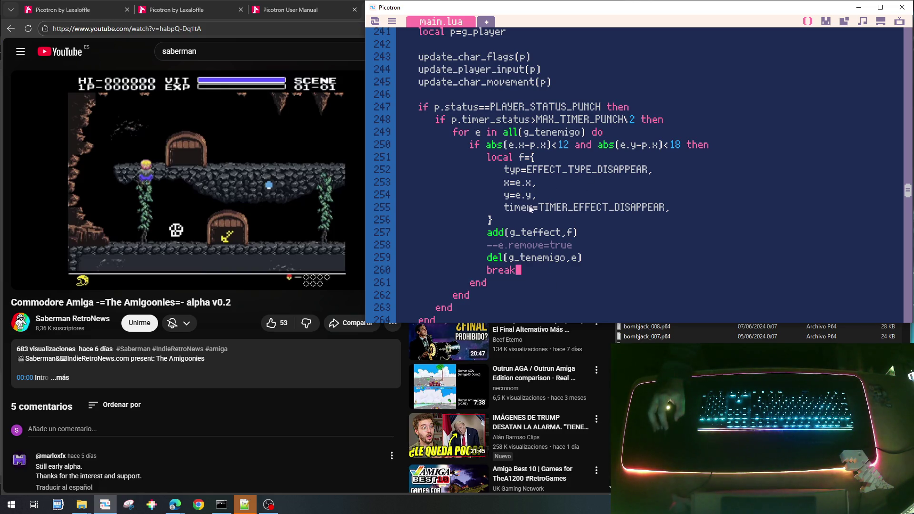
scroll(880, 228, up, 20)
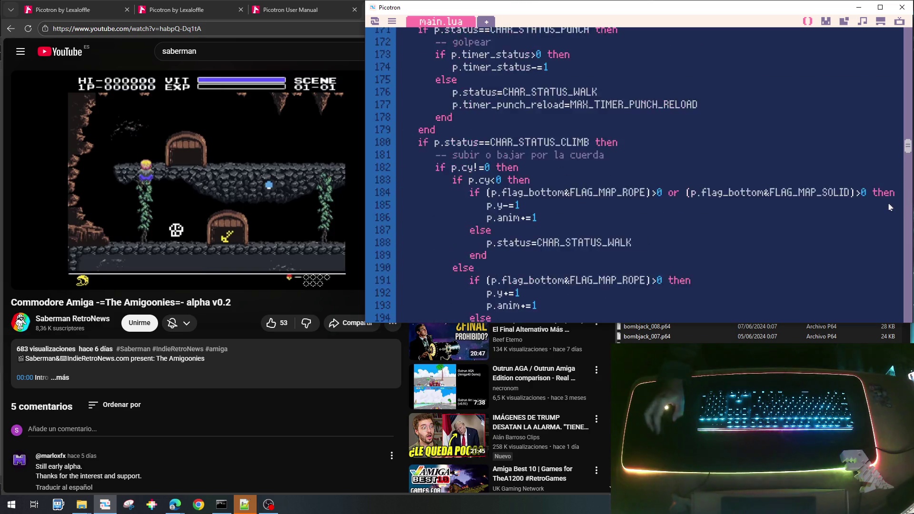
scroll(880, 227, up, 12)
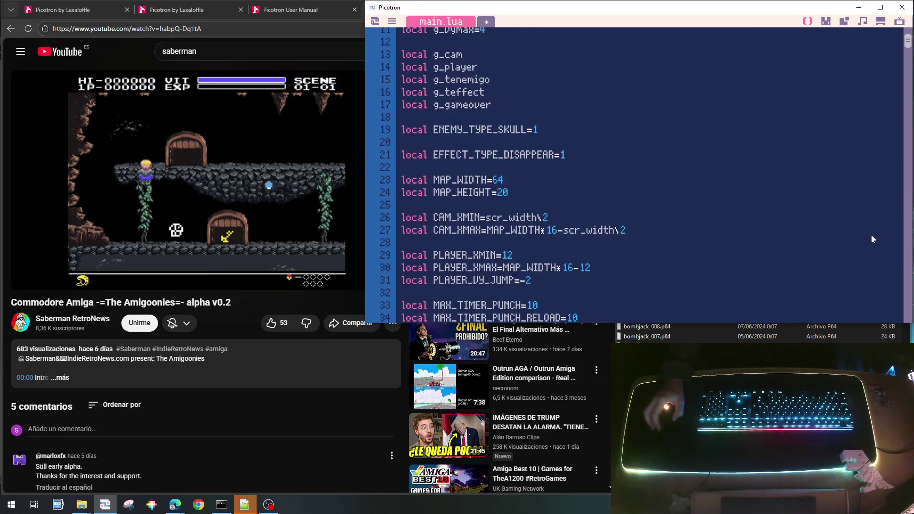
scroll(873, 244, down, 3)
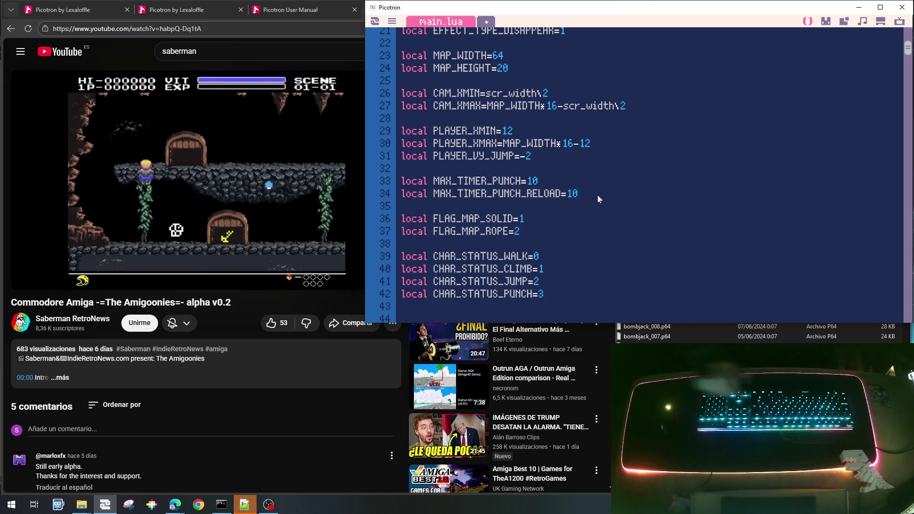
Step: Add local MAX_TIMER_EFFECT_DISAPPEAR=60 beneath MAX_TIMER_PUNCH_RELOAD
key(Return)
text(local TIMER_EFFECT_DISAPPEAR)
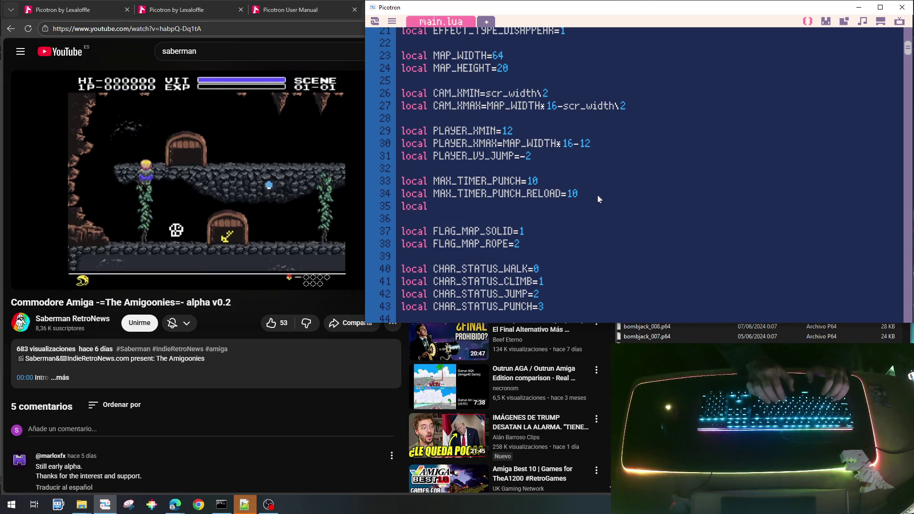
key(ctrl+Left)
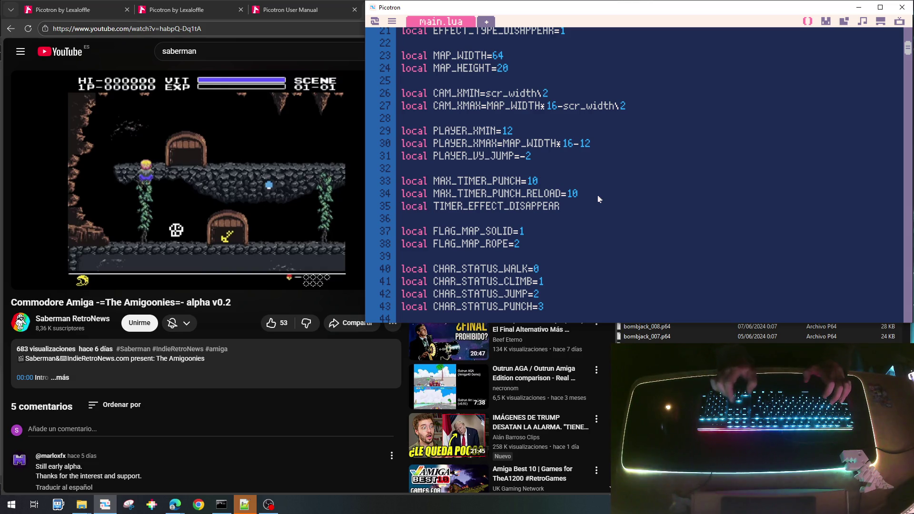
text(MAX_)
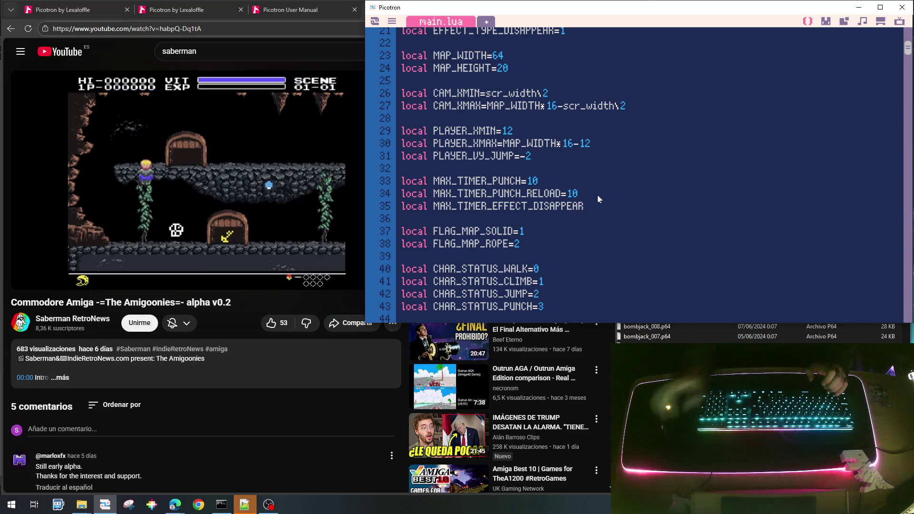
scroll(599, 199, up, 3)
scroll(599, 198, down, 5)
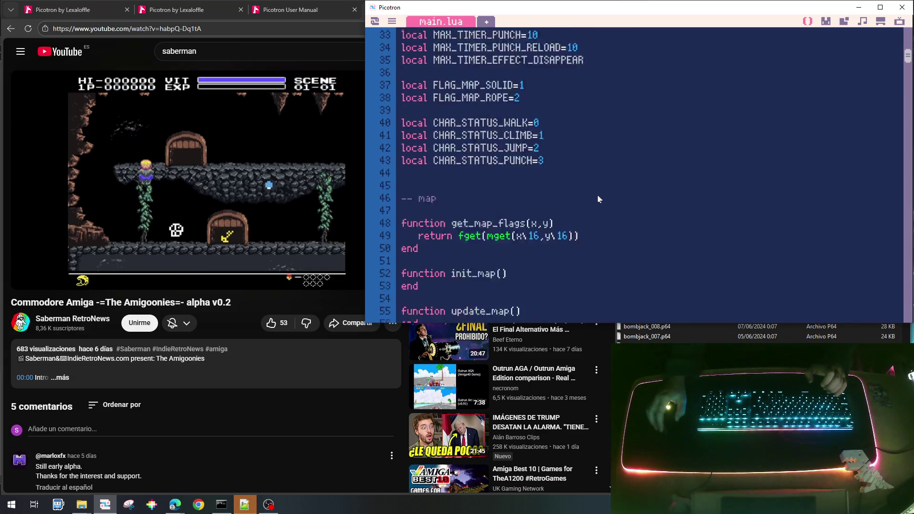
scroll(598, 199, up, 3)
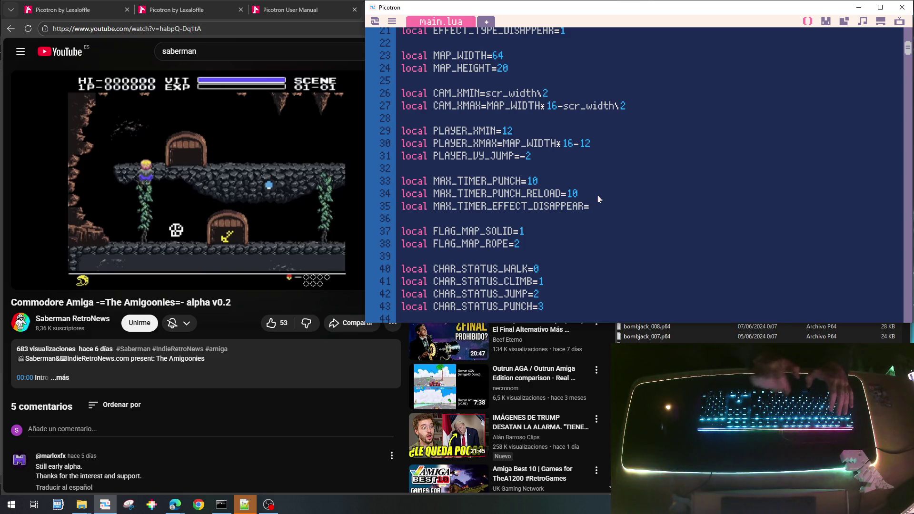
text(=60)
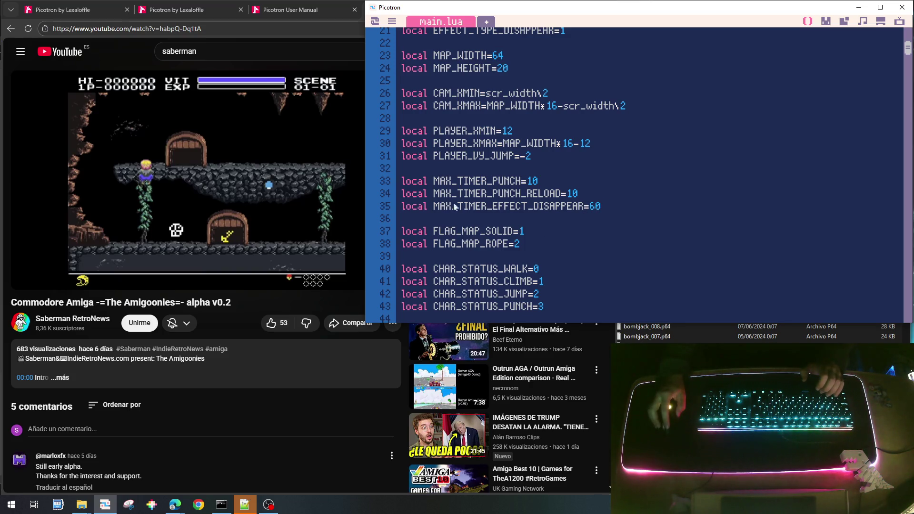
Step: Use MAX_TIMER_EFFECT_DISAPPEAR for the effect timer, save goonies_lite_003.p64, and run it
scroll(456, 207, down, 15)
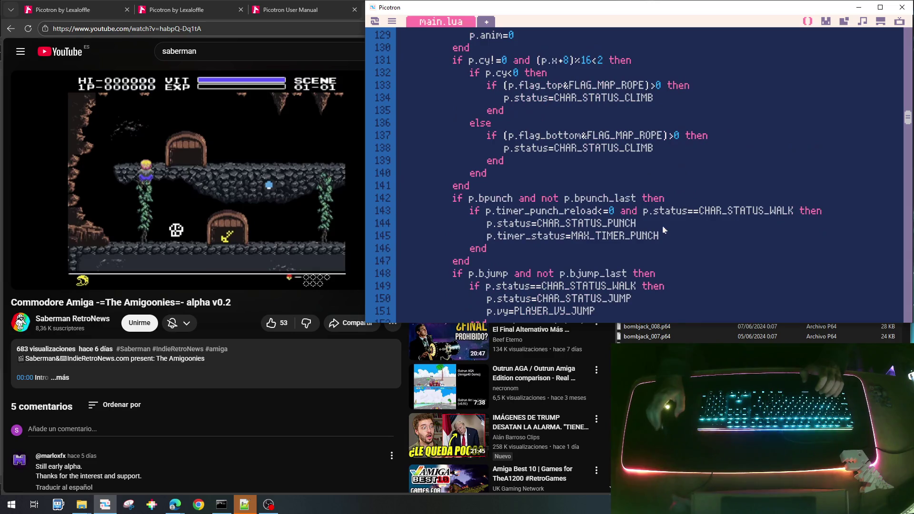
scroll(664, 230, down, 5)
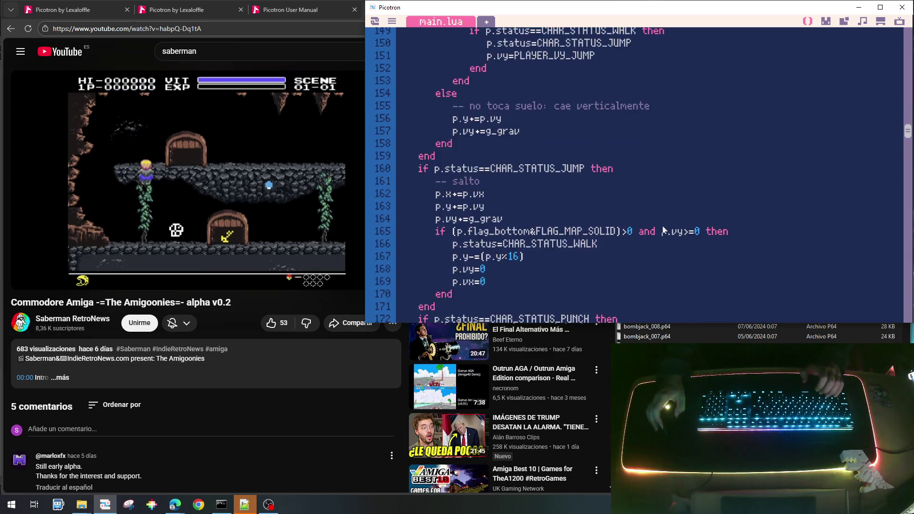
scroll(665, 230, down, 5)
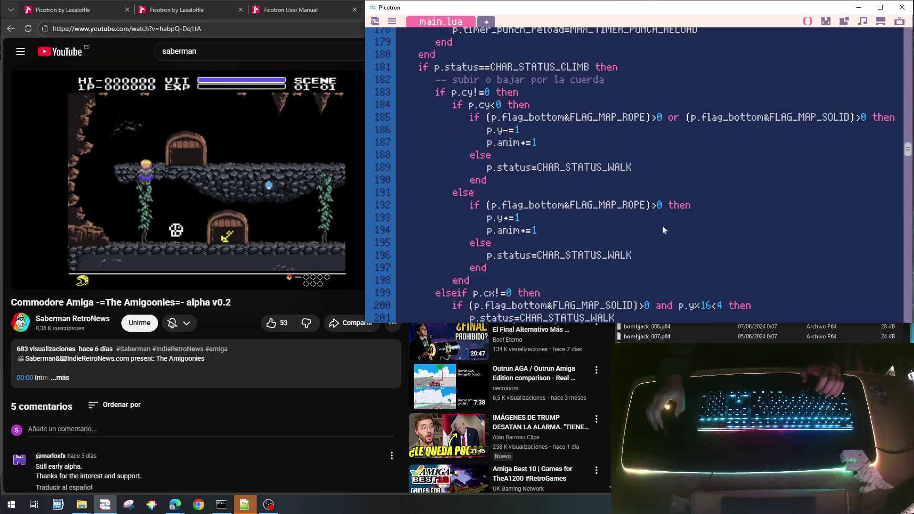
scroll(665, 230, down, 5)
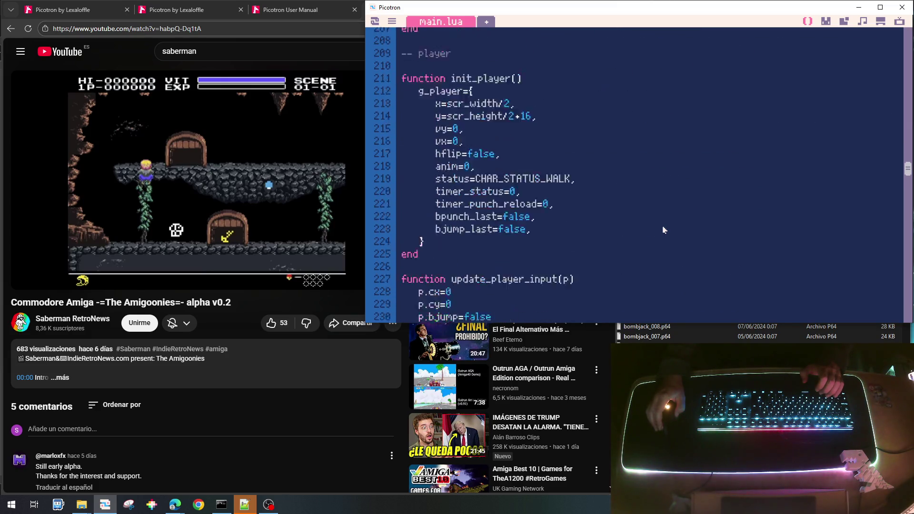
scroll(665, 230, up, 2)
scroll(665, 231, down, 4)
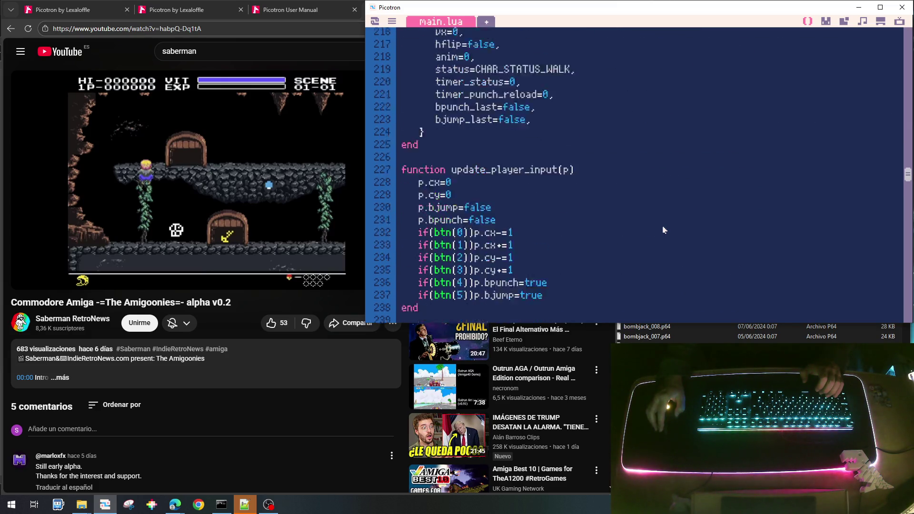
scroll(664, 231, down, 1)
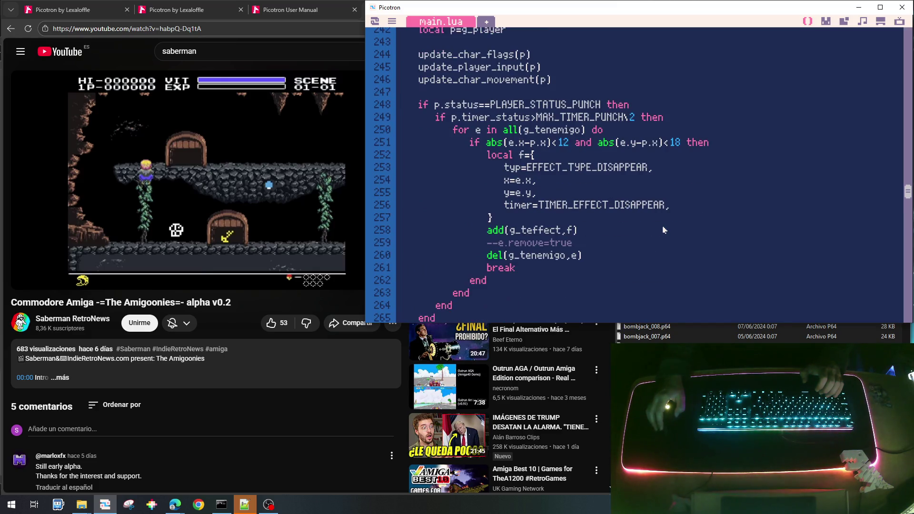
text(MAX_)
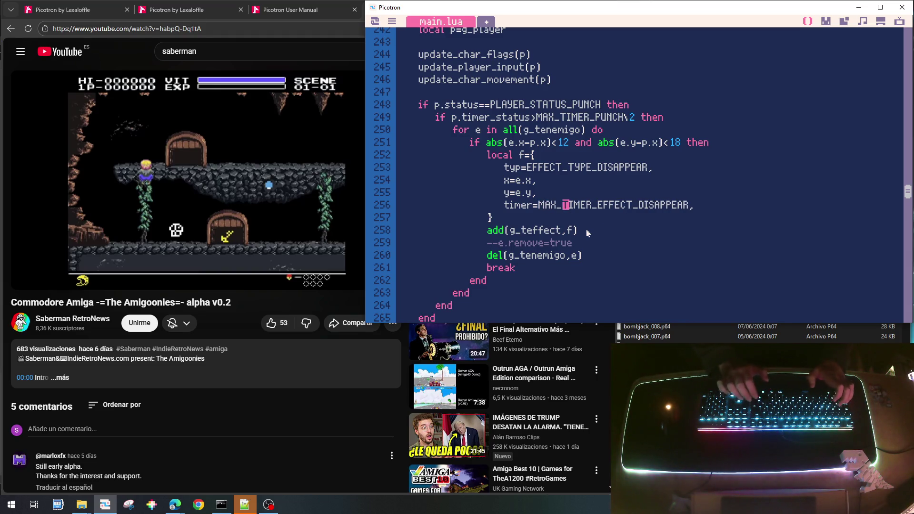
key(ctrl+s)
key(ctrl+r)
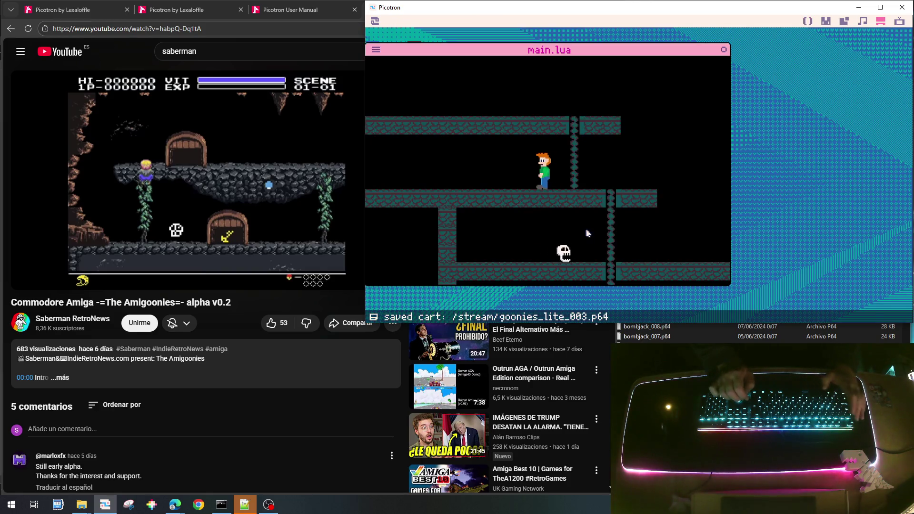
Step: Playtest the level, walking and climbing the ladder, until the runtime error appears
key(Right)
key(Down)
key(Up)
key(Down)
key(Down)
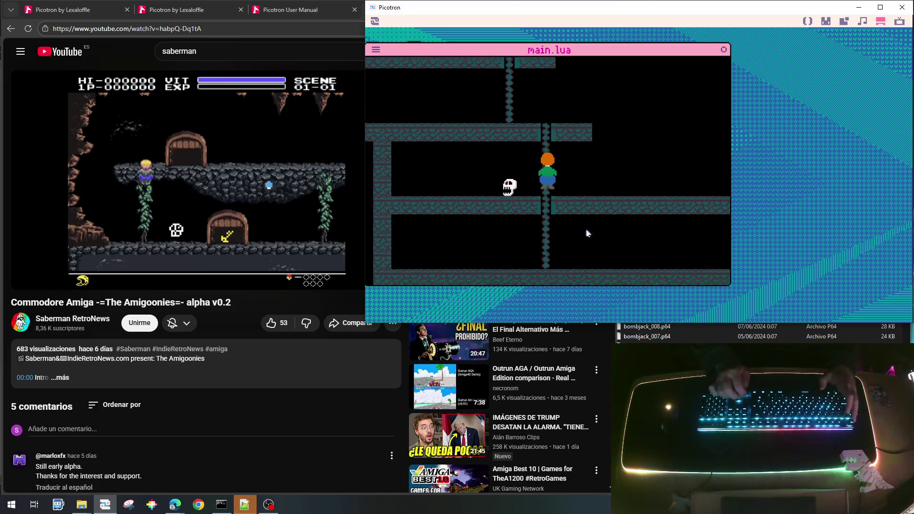
key(Right)
key(Right)
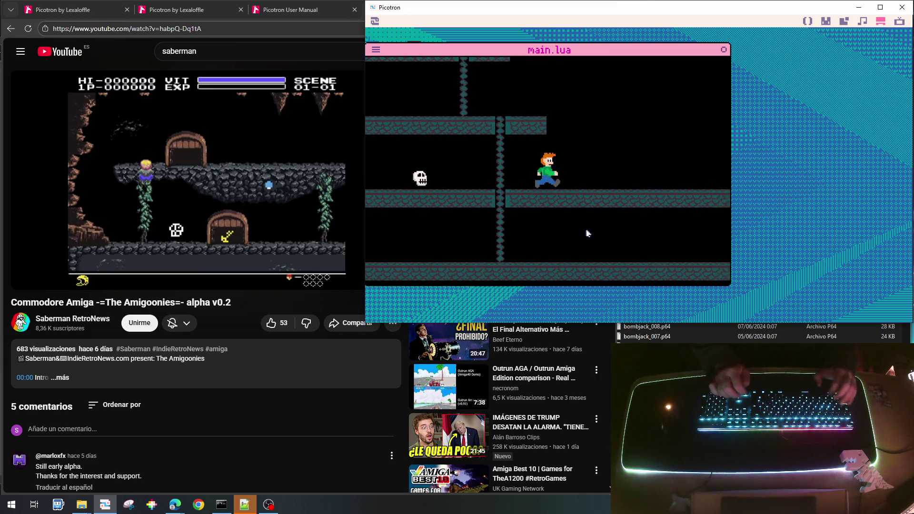
key(Left)
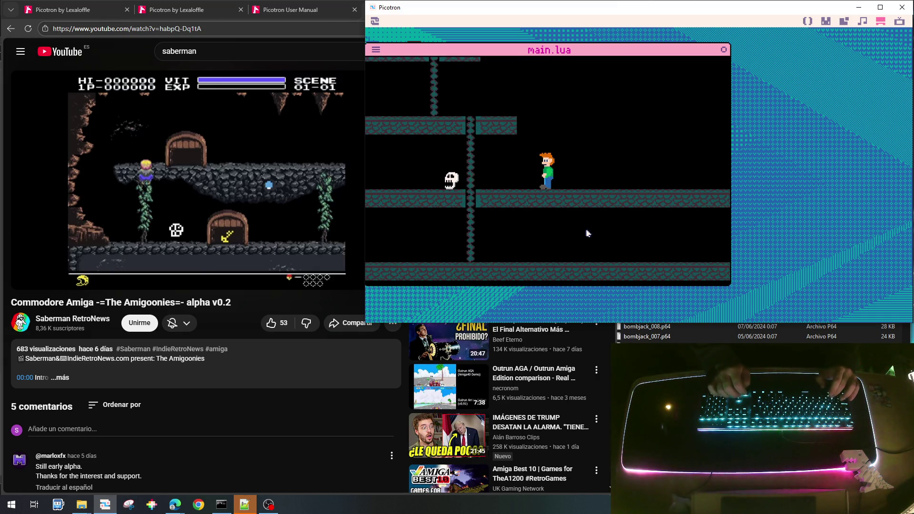
key(Left)
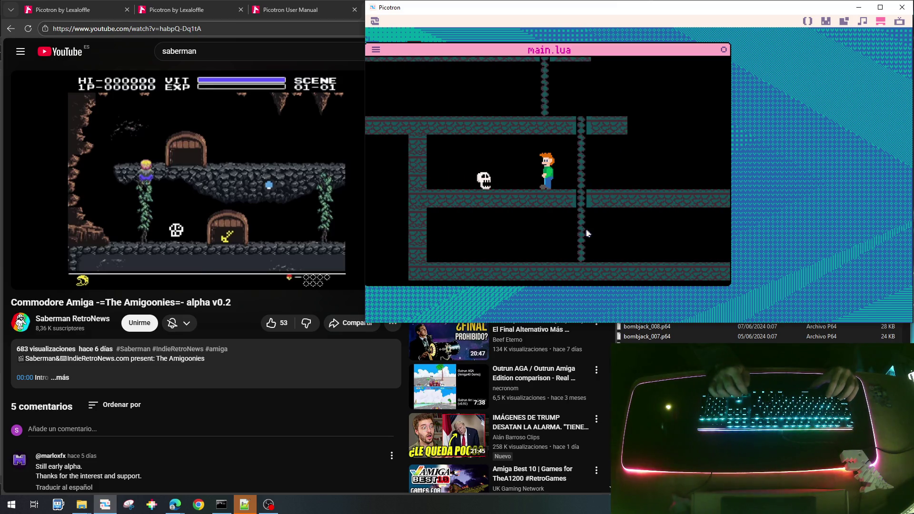
key(Right)
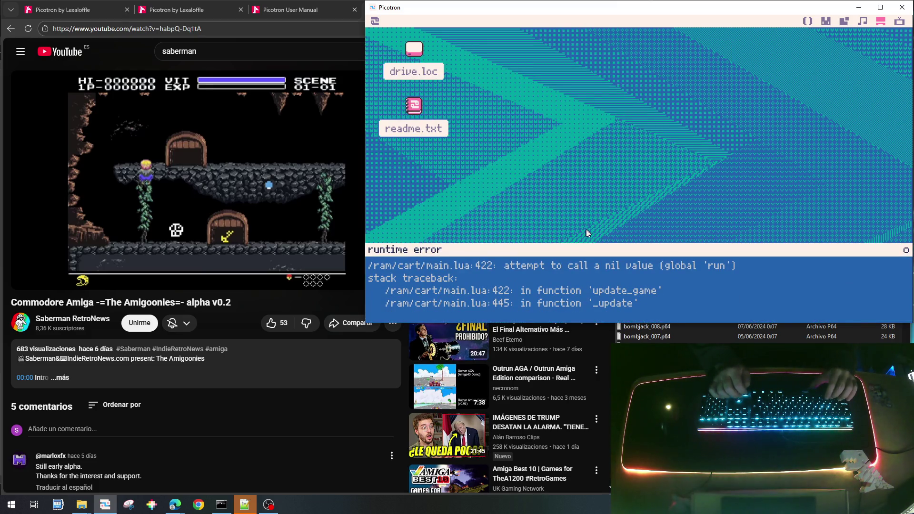
Step: Dismiss the runtime error, leave the terminal, and reopen main.lua in the code editor
key(Escape)
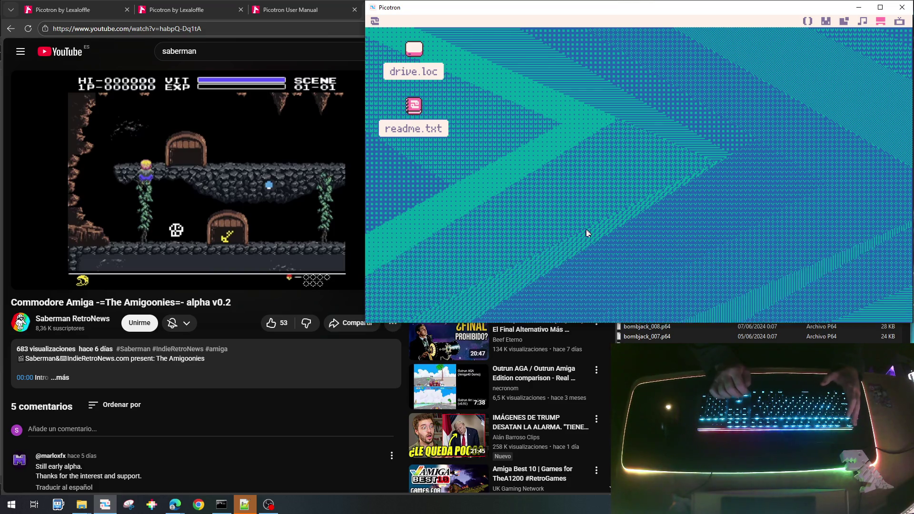
key(Escape)
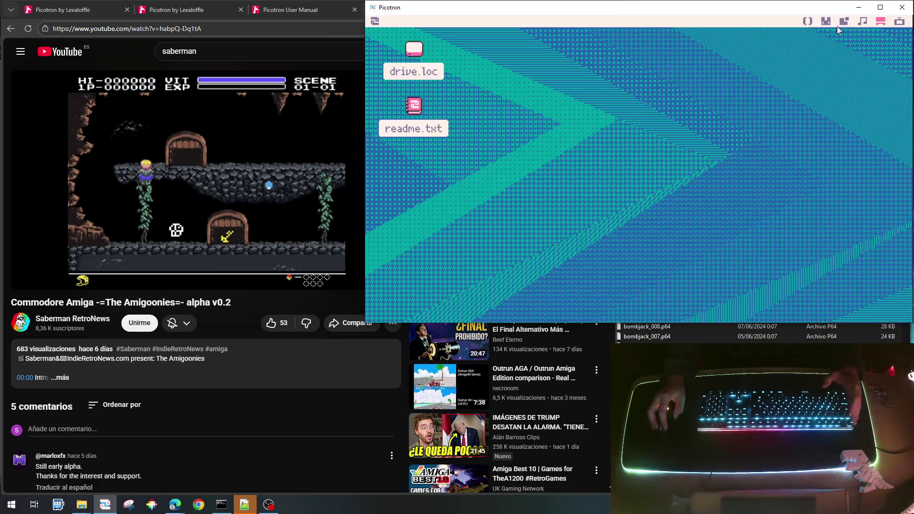
click(808, 21)
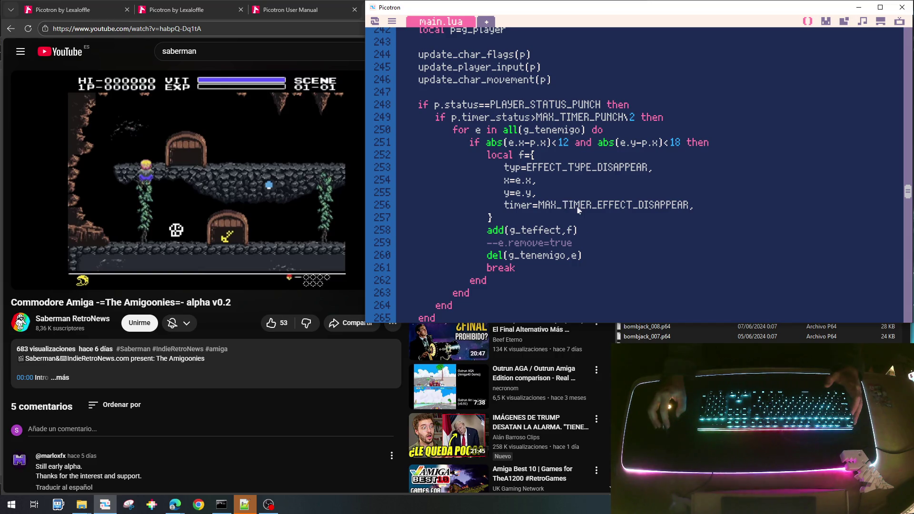
Step: Uncomment the stop() call on line 421 of the game-over branch
scroll(579, 210, down, 5)
scroll(577, 214, up, 10)
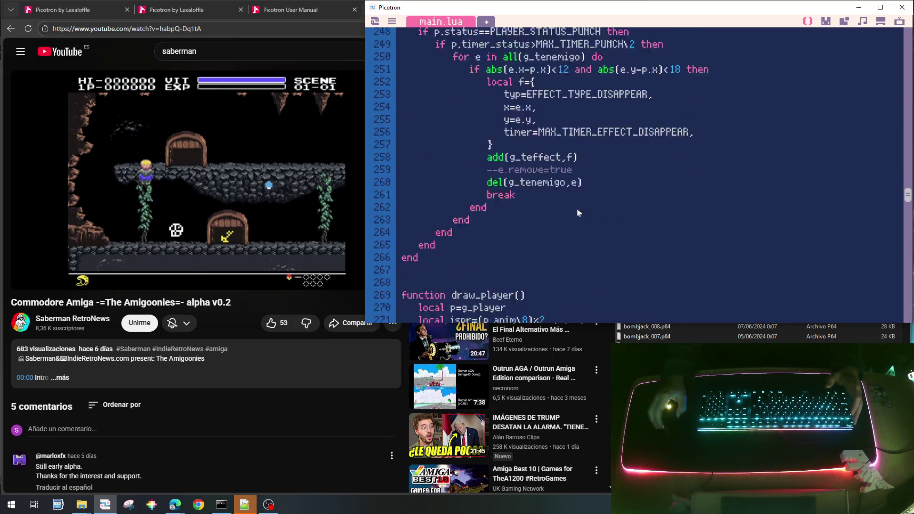
scroll(575, 221, down, 5)
scroll(575, 221, down, 20)
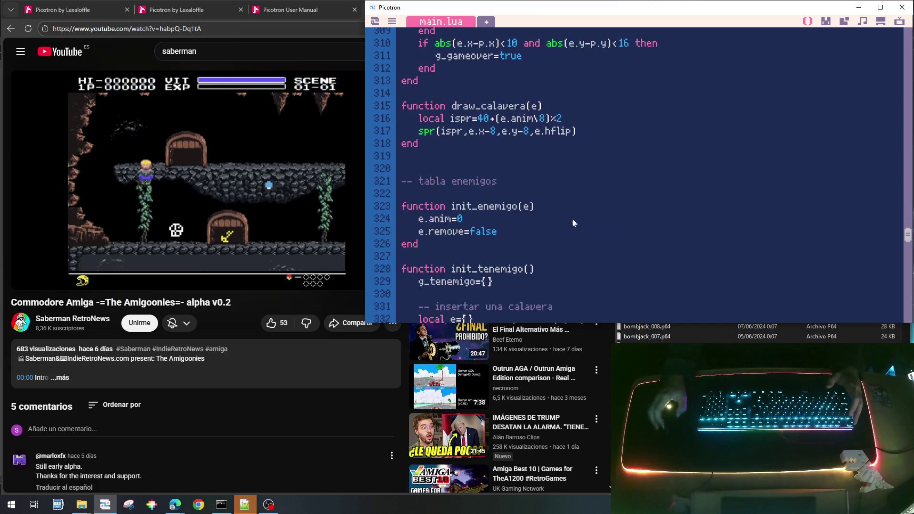
scroll(574, 223, down, 10)
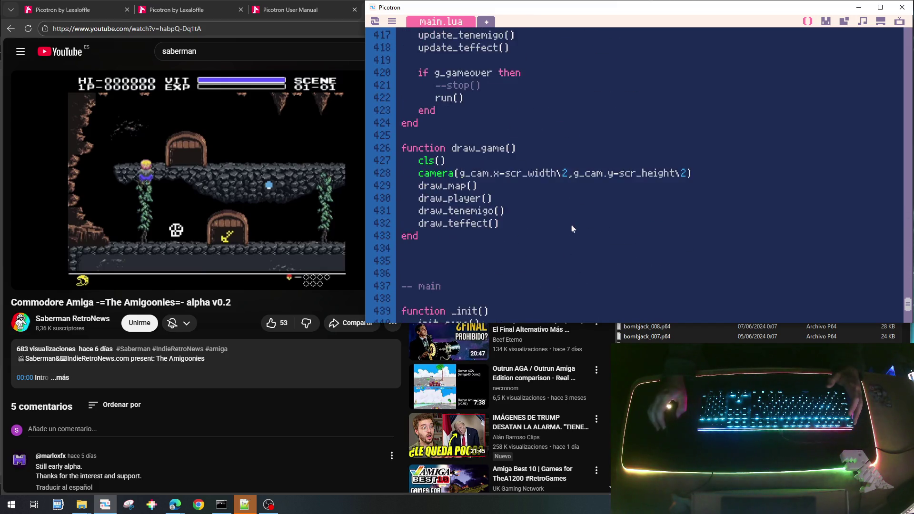
scroll(572, 229, up, 2)
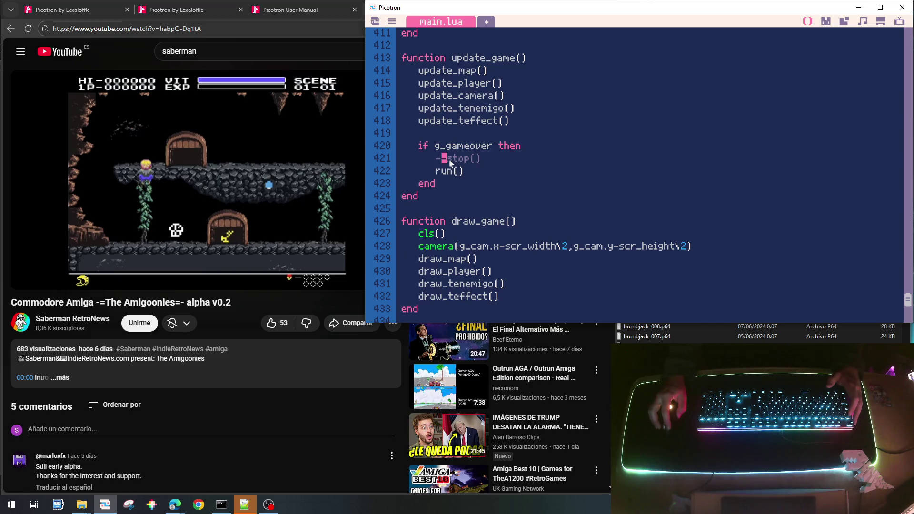
key(BackSpace)
key(Delete)
key(Down)
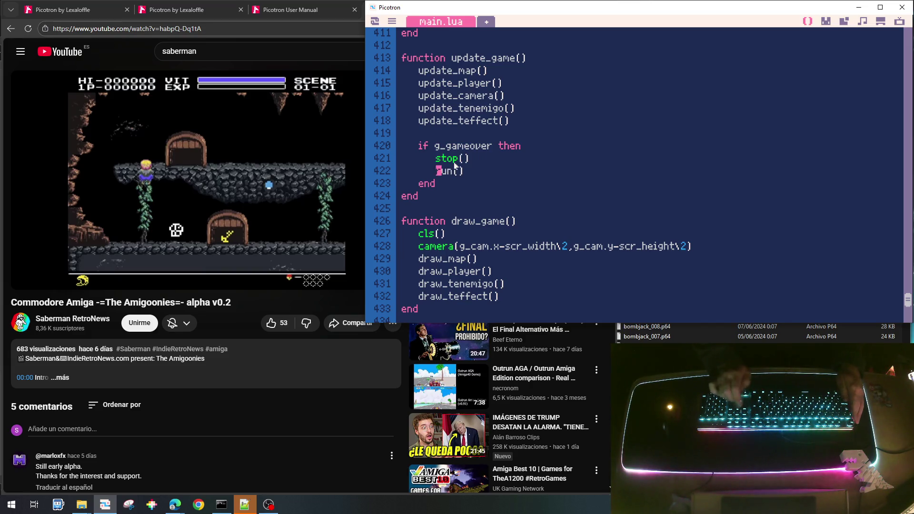
Step: Delete the run() line, save goonies_lite_003.p64, and relaunch the game
key(shift+Down)
key(Delete)
key(ctrl+s)
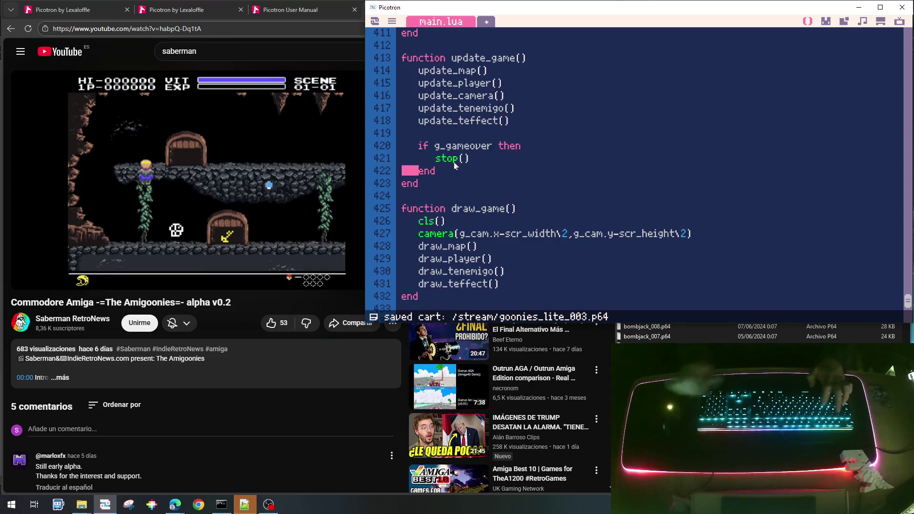
key(ctrl+r)
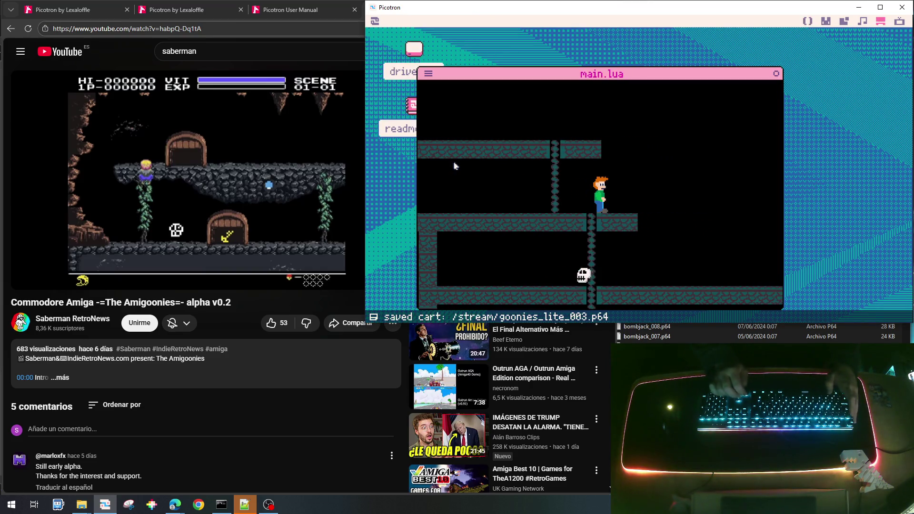
Step: Play until the skull catches the player, then restart with run
key(Down)
key(Left)
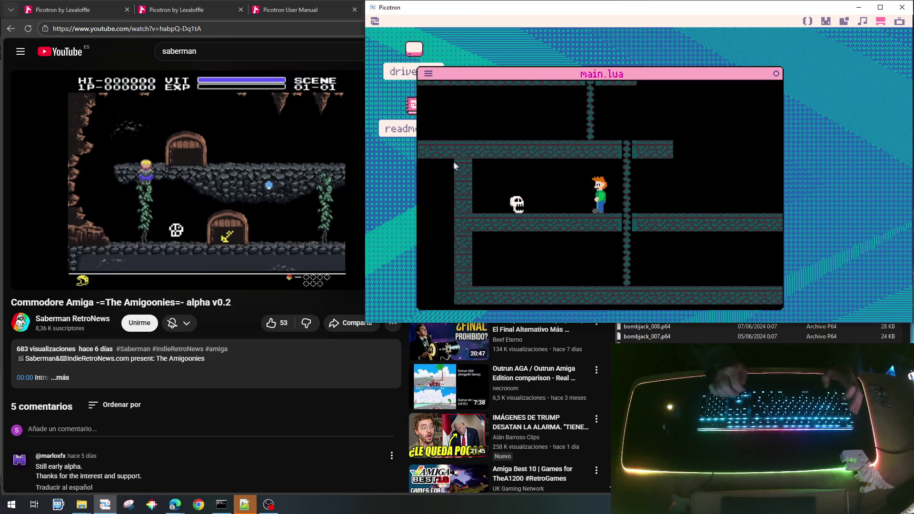
key(Escape)
text(run)
key(Return)
Step: Playtest again, restart with run, then exit the halted game and relaunch the cart
key(Right)
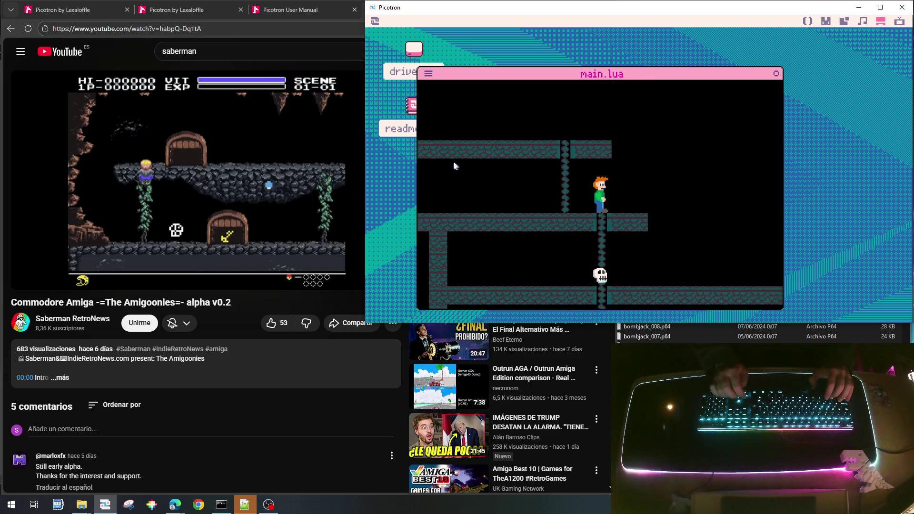
key(Right)
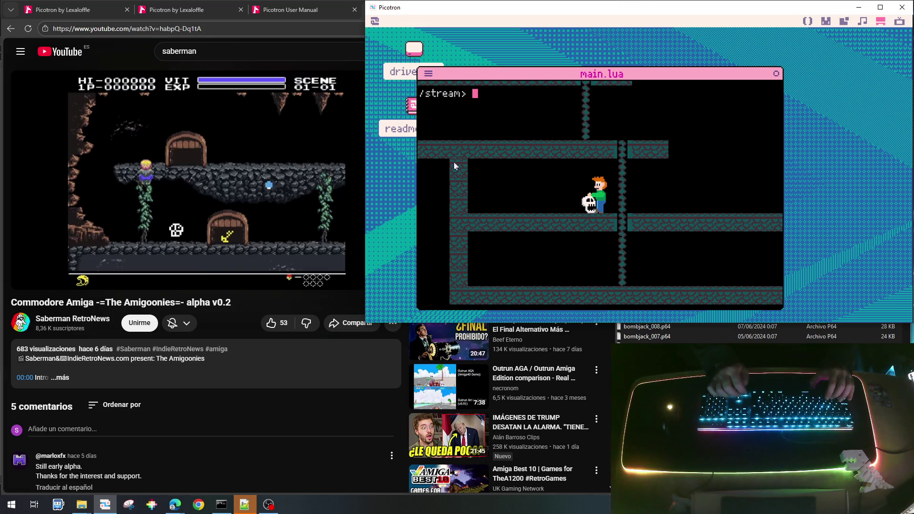
text(run)
key(Return)
key(Right)
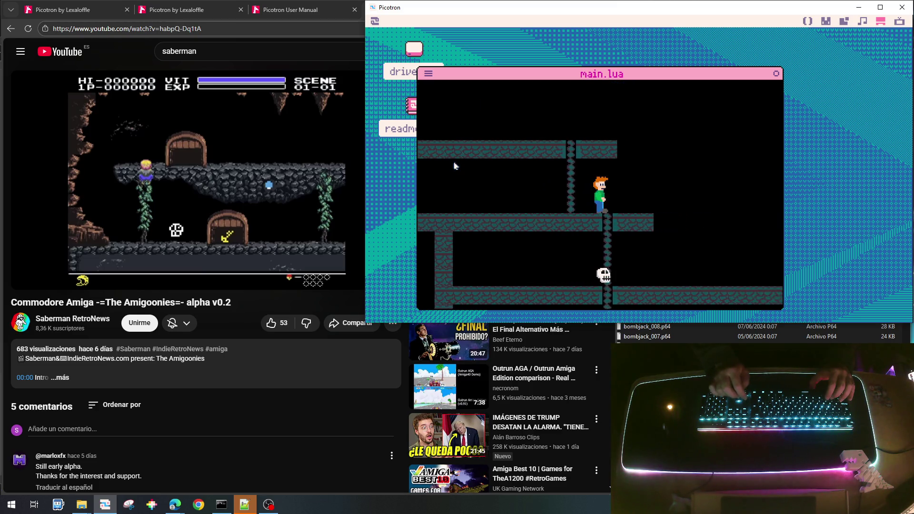
key(Right)
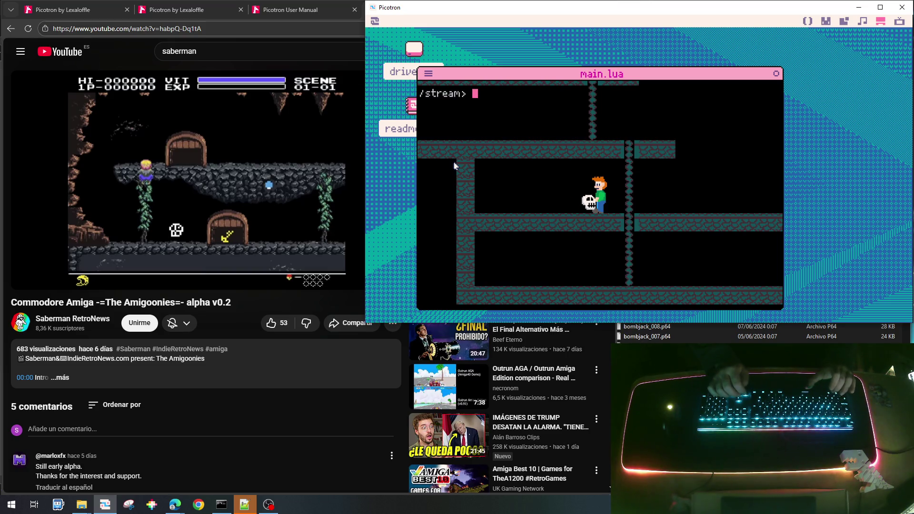
key(Escape)
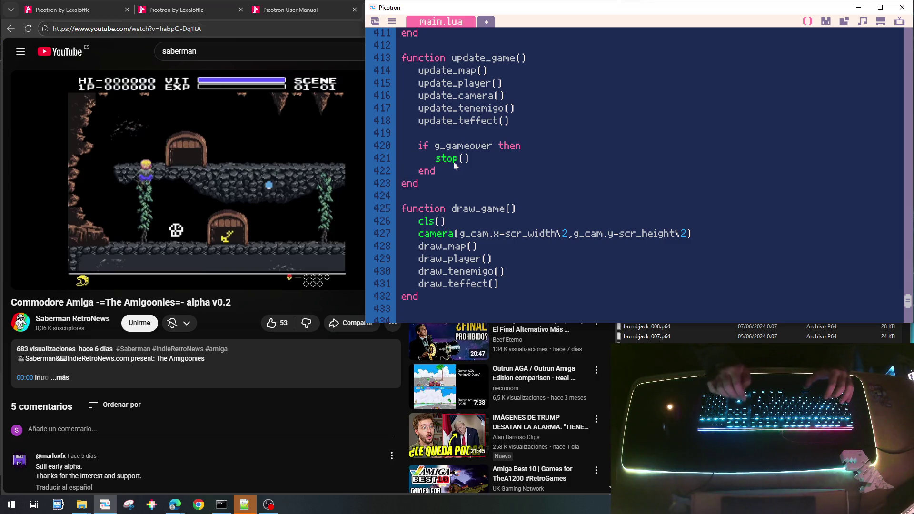
key(ctrl+r)
Step: Play another round, restart once more, then return to the main.lua editor
key(Right)
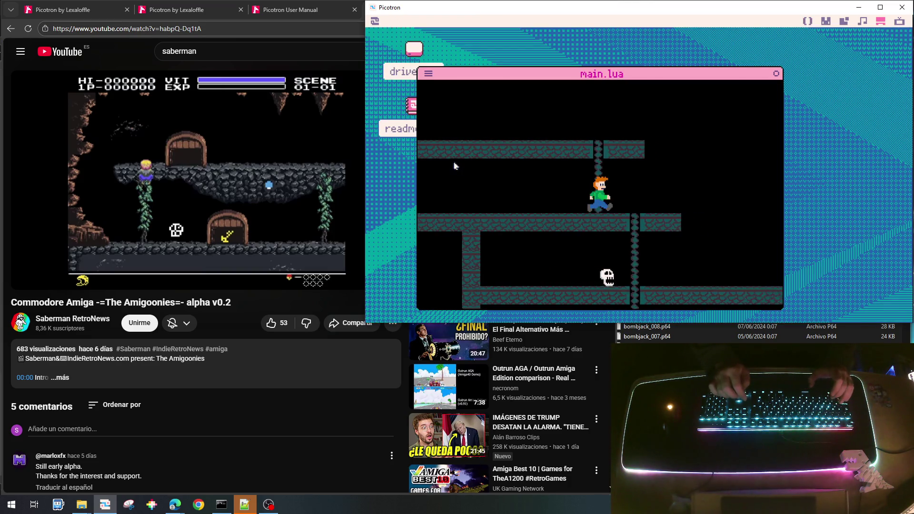
key(Right)
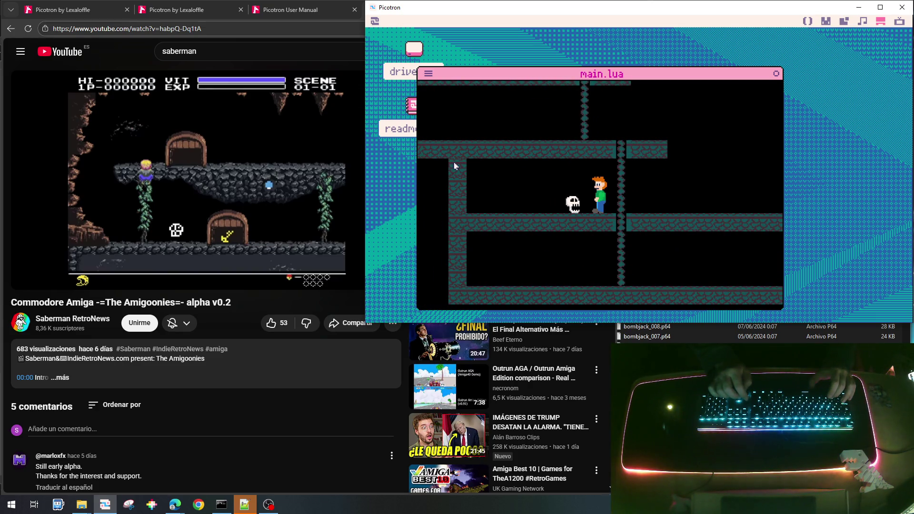
text(run)
key(Return)
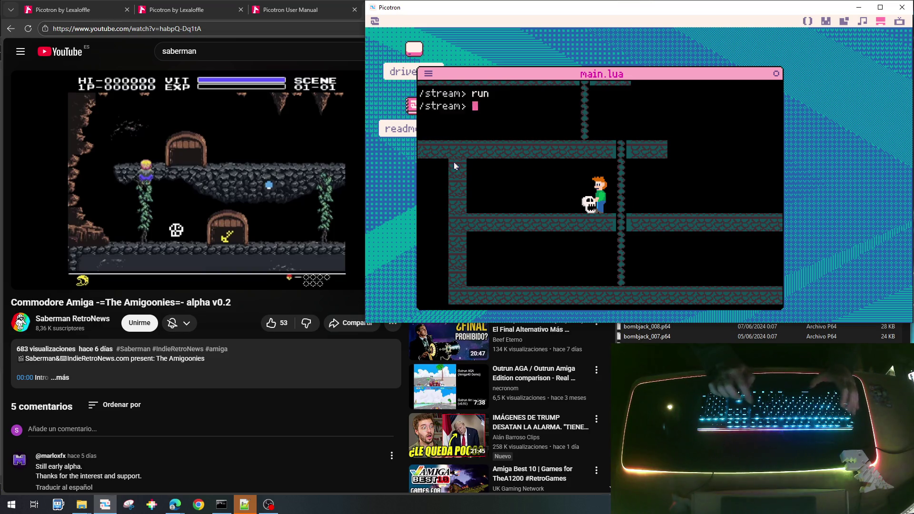
key(Right)
key(Right)
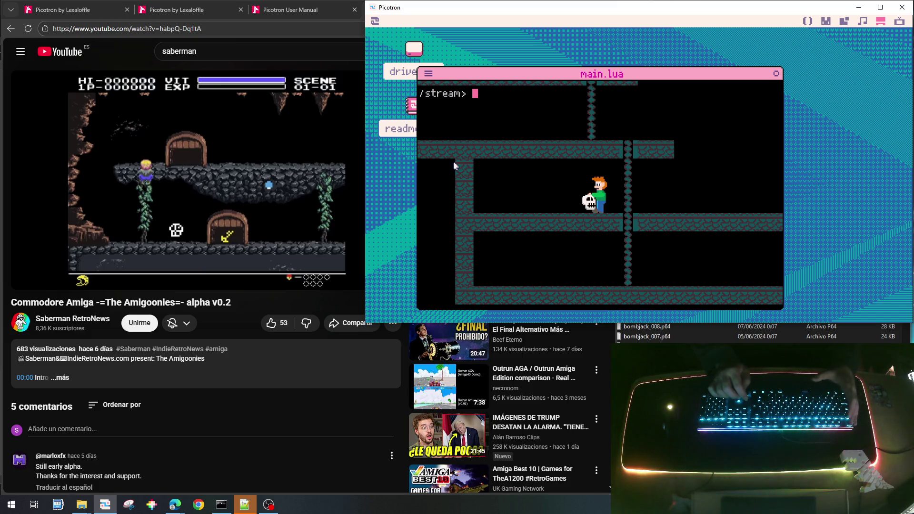
key(Escape)
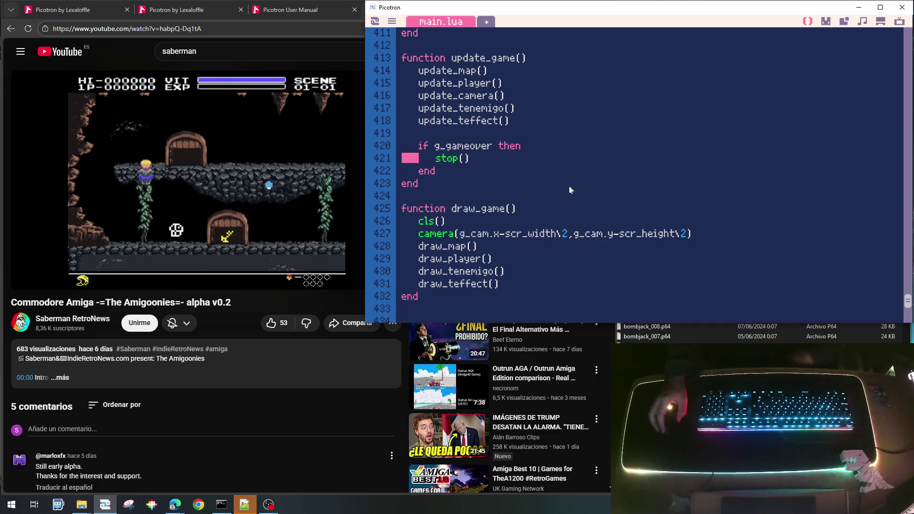
Step: Select the CHAR_STATUS_PUNCH constant on line 278
scroll(572, 192, up, 3)
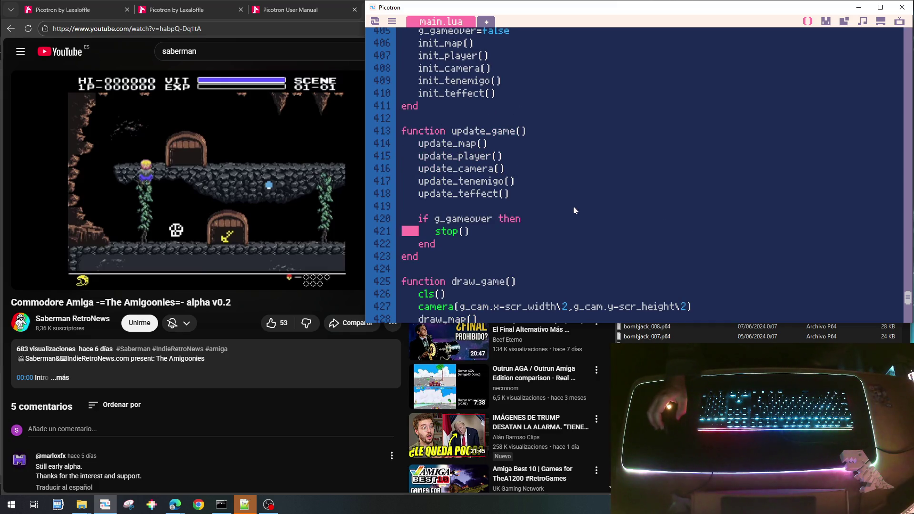
scroll(566, 233, up, 10)
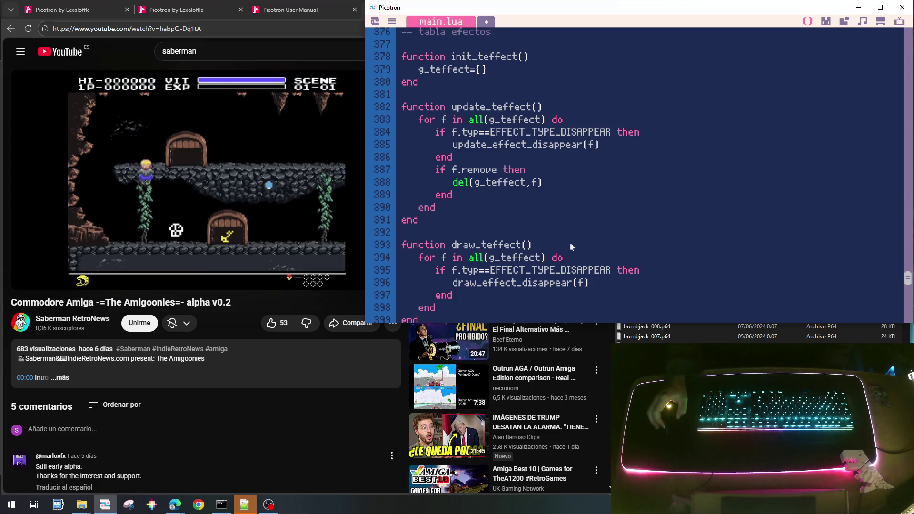
scroll(571, 247, up, 15)
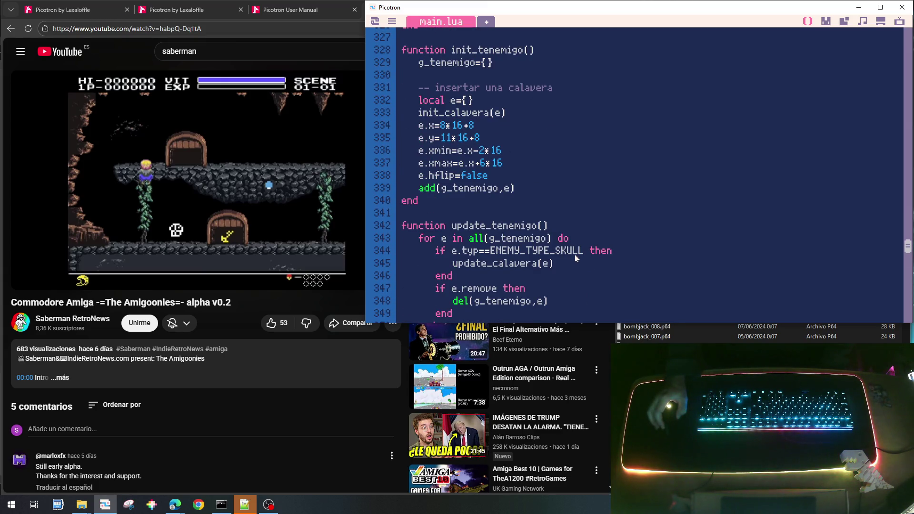
scroll(575, 259, up, 15)
scroll(575, 259, up, 5)
scroll(575, 259, down, 4)
scroll(575, 259, up, 2)
scroll(575, 258, up, 3)
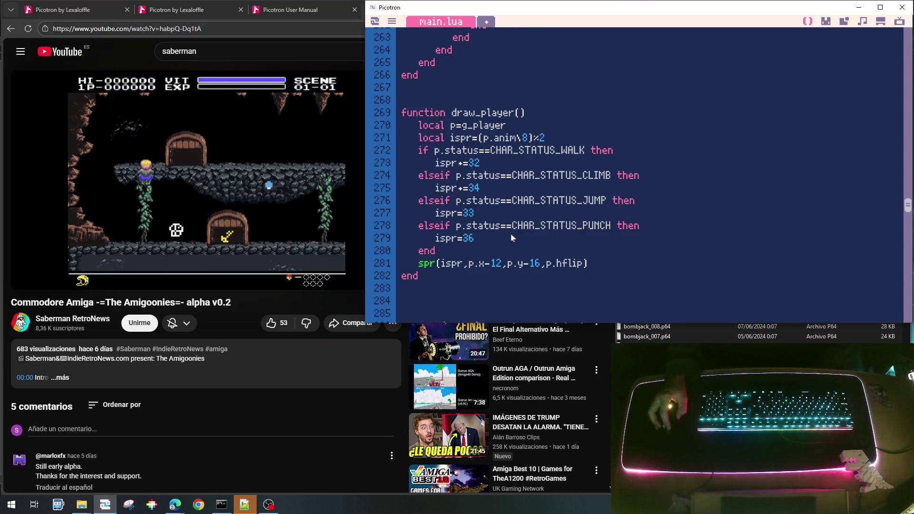
drag(516, 228, 624, 229)
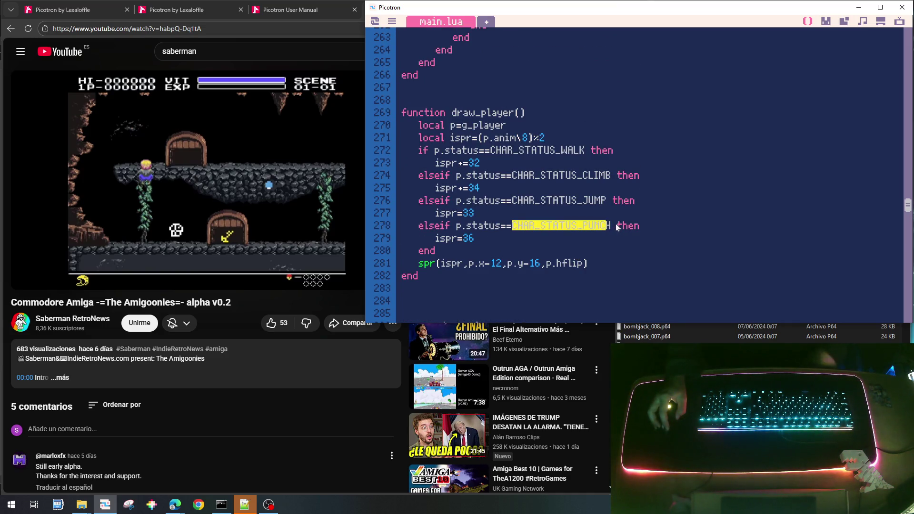
double_click(606, 229)
key(ctrl+c)
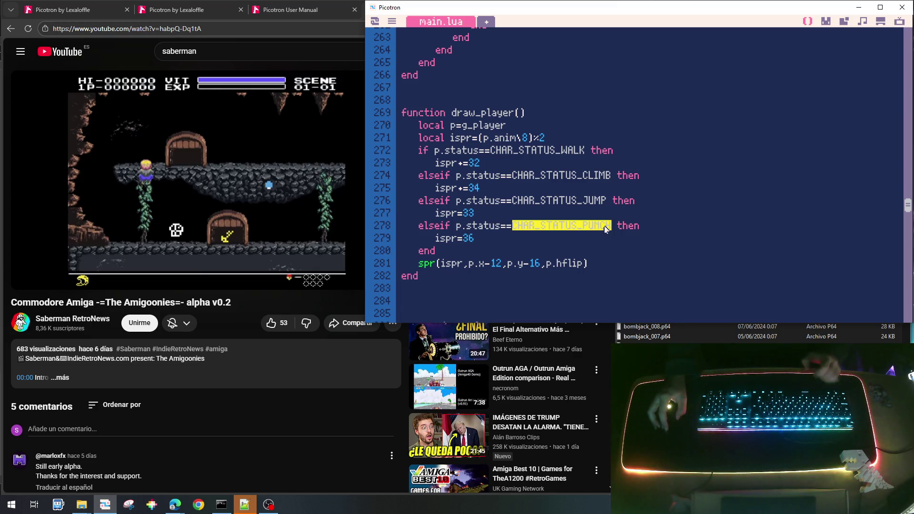
Step: Replace PLAYER_STATUS_PUNCH on line 248 with CHAR_STATUS_PUNCH, save, and run the cart
scroll(638, 256, down, 4)
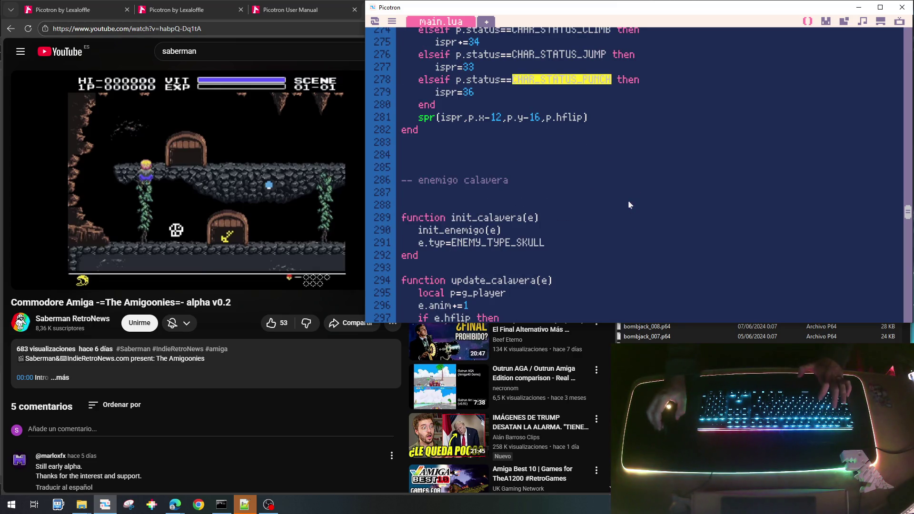
scroll(629, 205, down, 2)
scroll(581, 224, up, 7)
scroll(534, 239, down, 2)
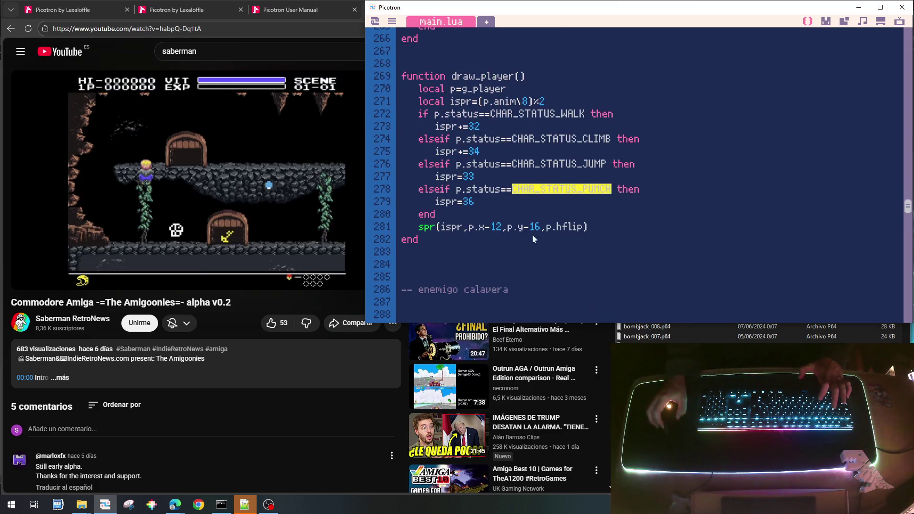
scroll(524, 190, up, 7)
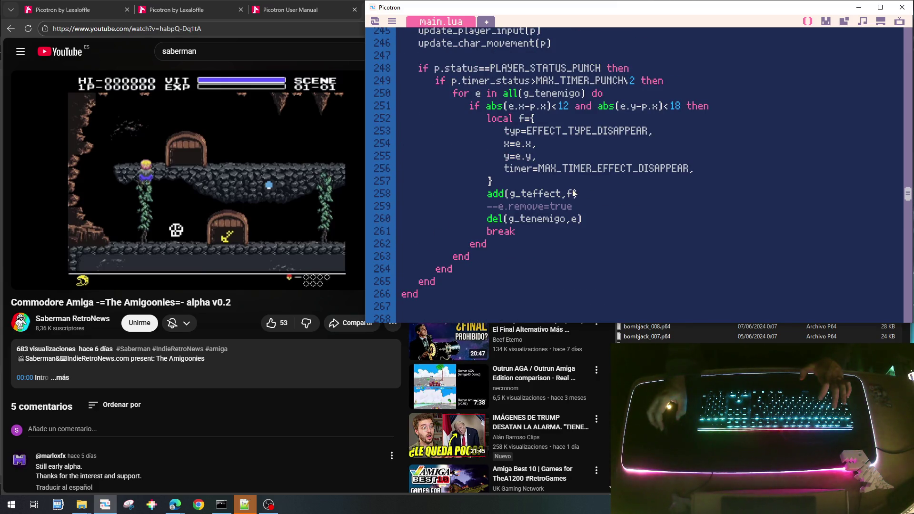
scroll(574, 194, down, 5)
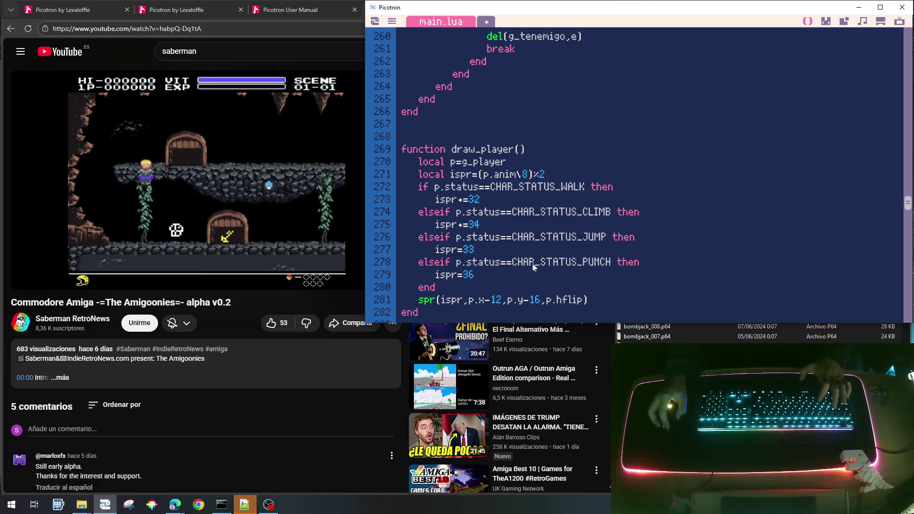
scroll(621, 247, up, 6)
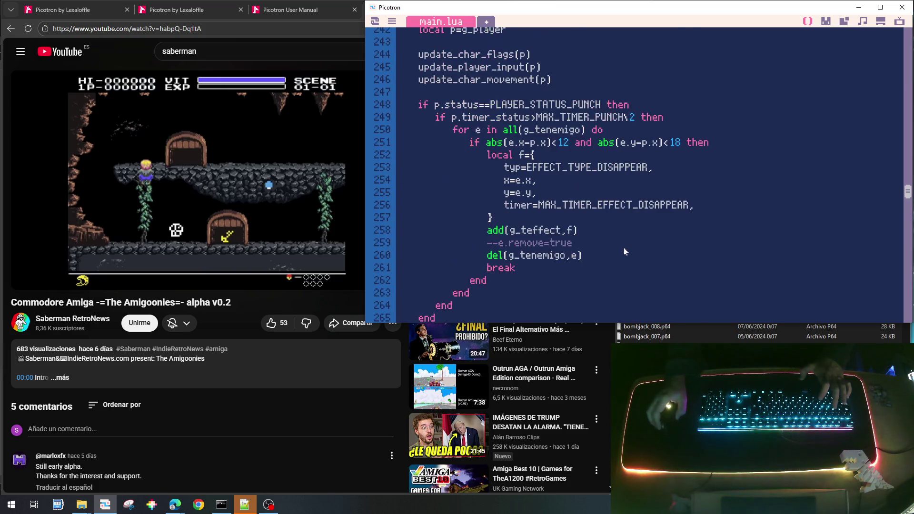
double_click(528, 107)
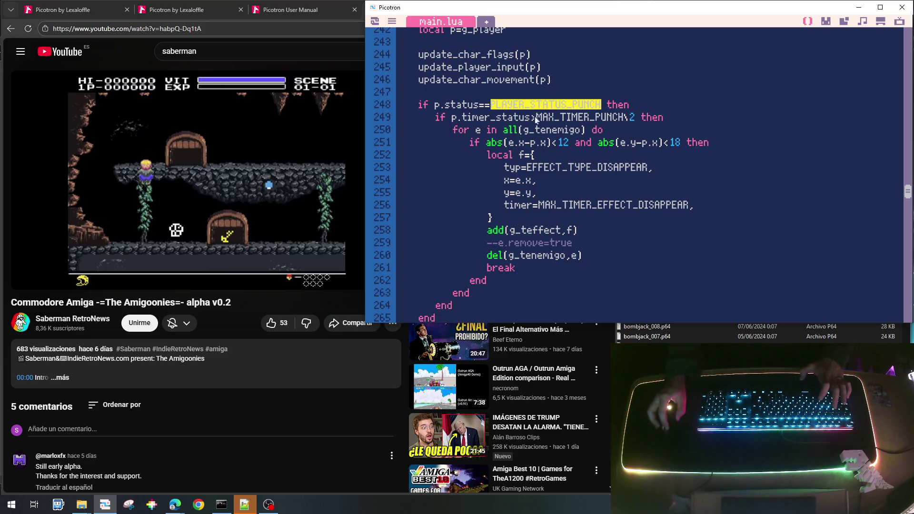
key(ctrl+v)
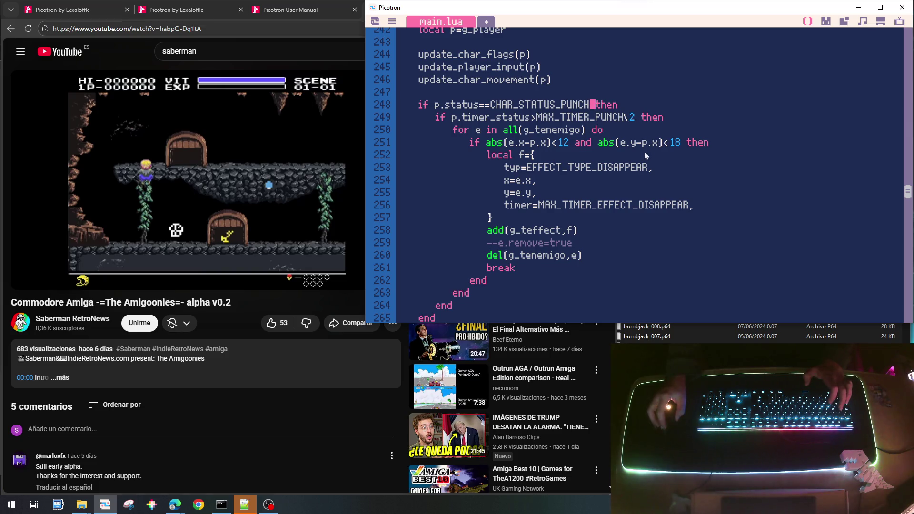
key(ctrl+s)
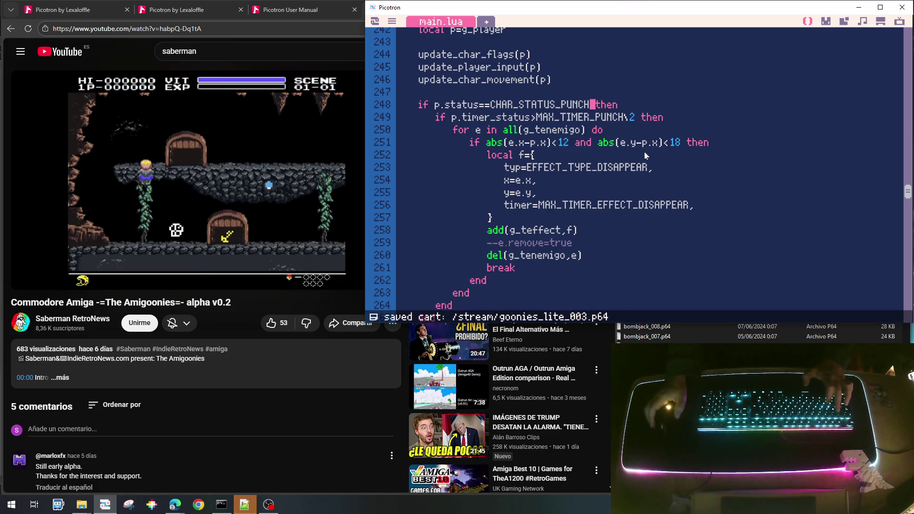
key(ctrl+r)
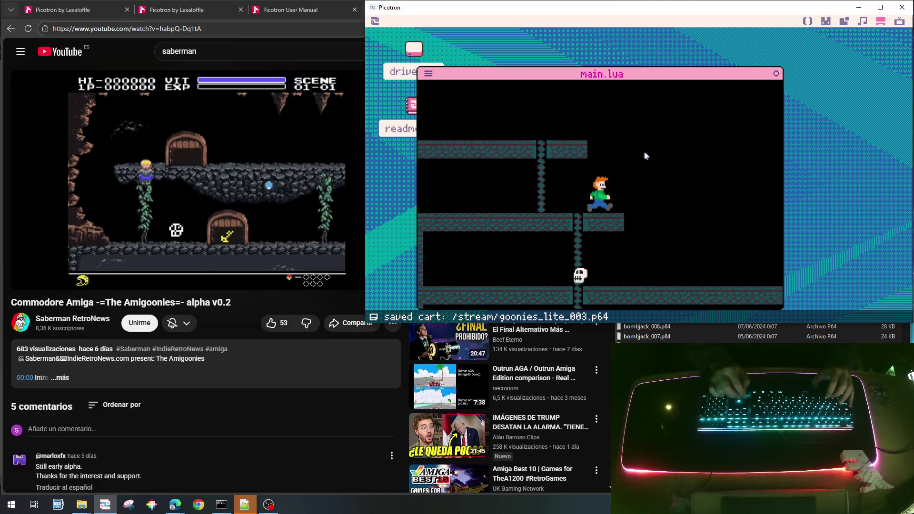
Step: Walk the player left, then stop the game and restart it with the run command
key(Left)
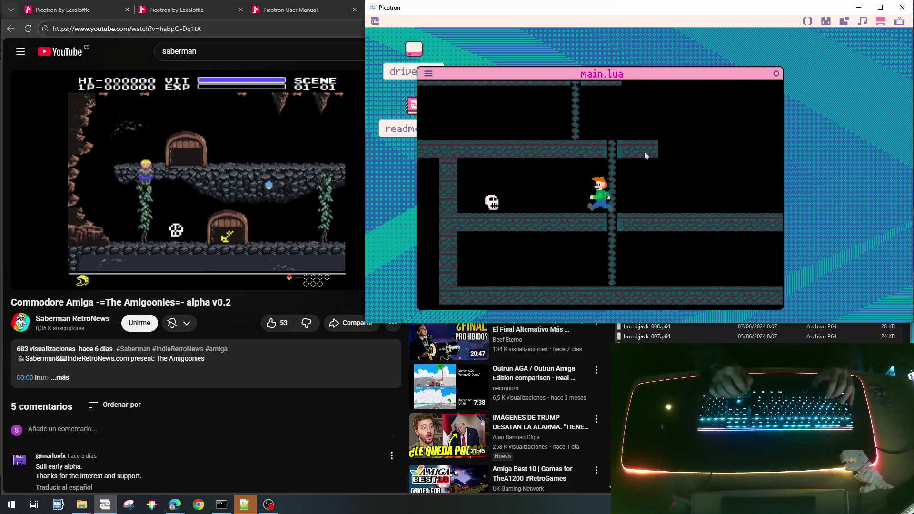
key(Escape)
text(run)
key(Return)
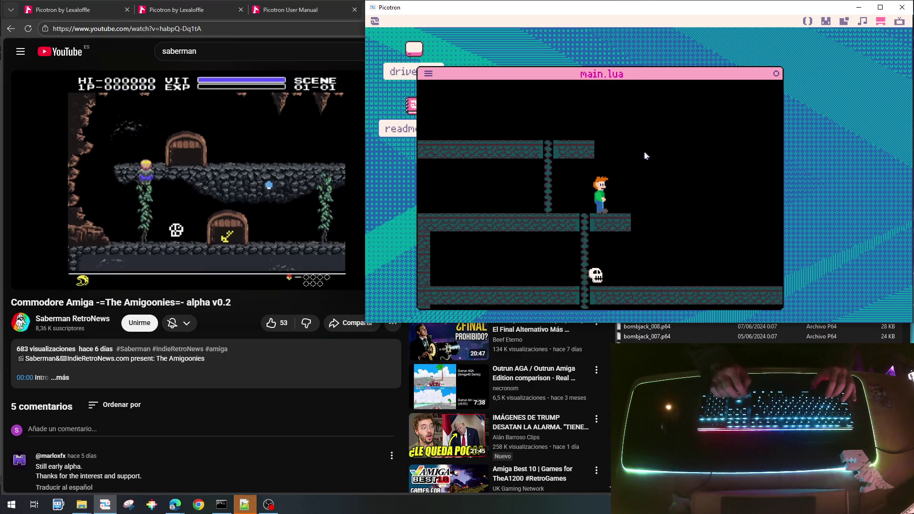
Step: Run into the skull, resume, then explore right and drop to the lower floor
key(Right)
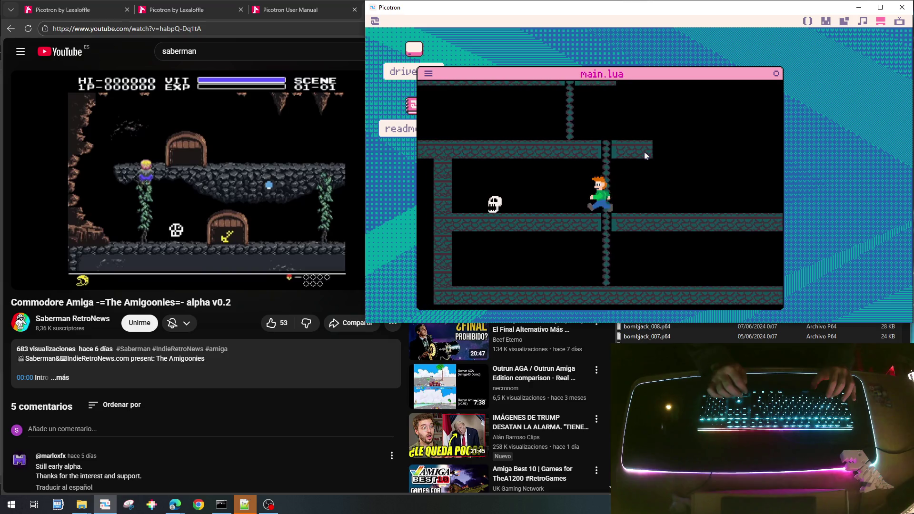
key(Escape)
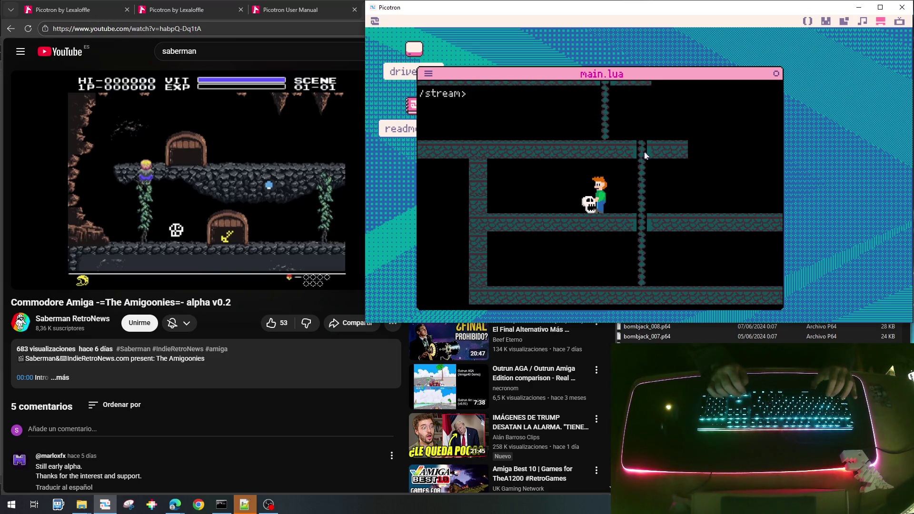
key(Escape)
key(Left)
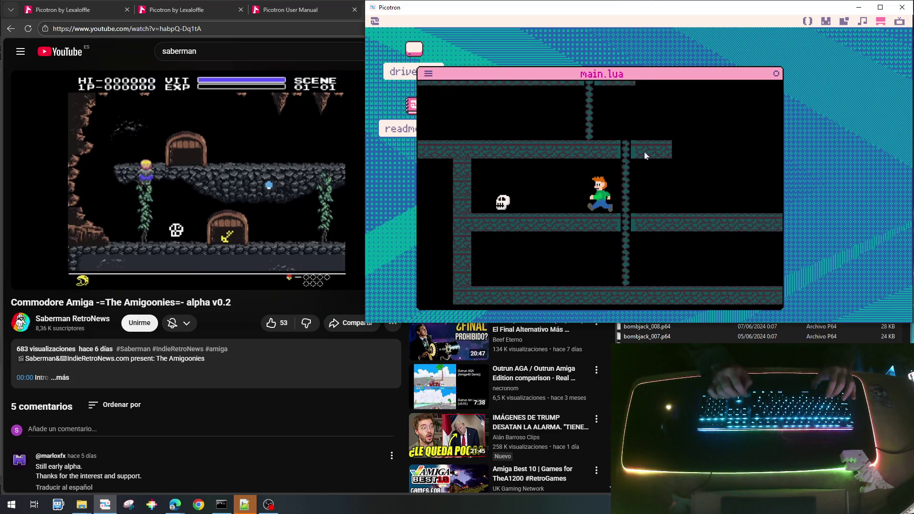
key(Right)
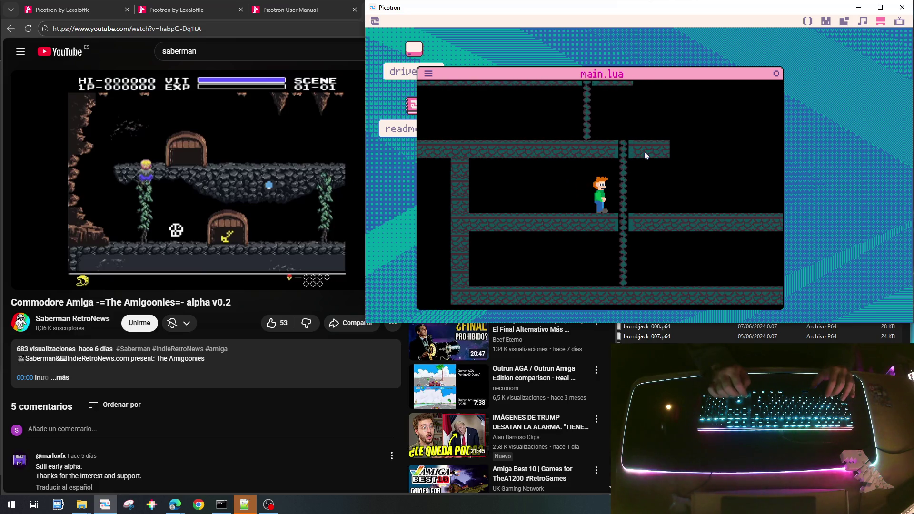
key(Right)
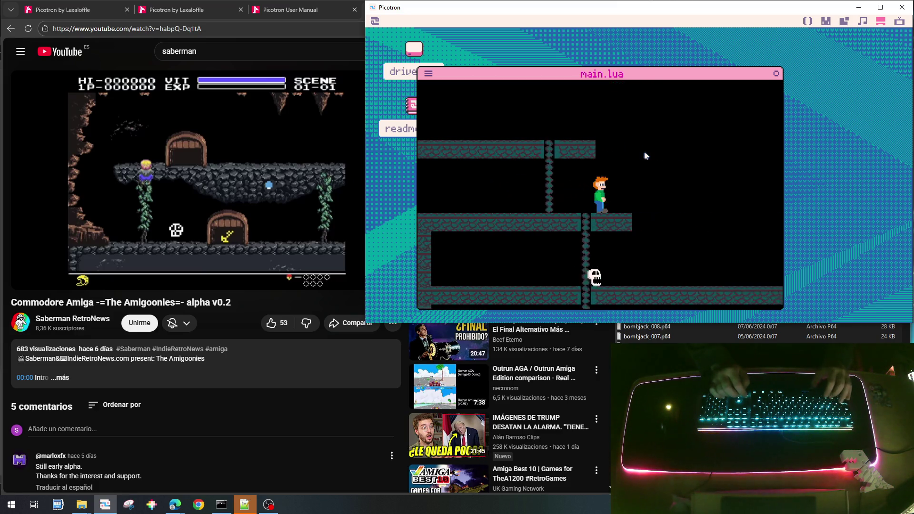
key(Left)
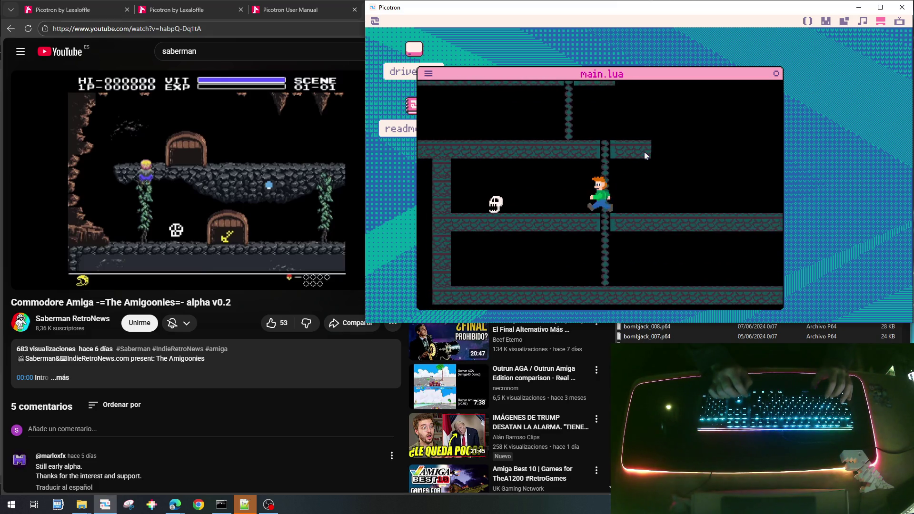
key(Escape)
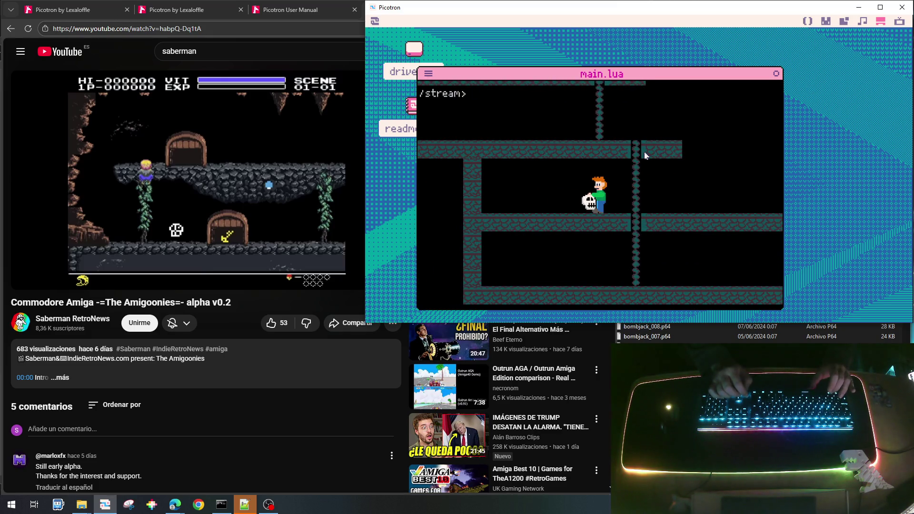
Step: Restart with Ctrl+R, run the player through the level, then leave the game
key(ctrl+r)
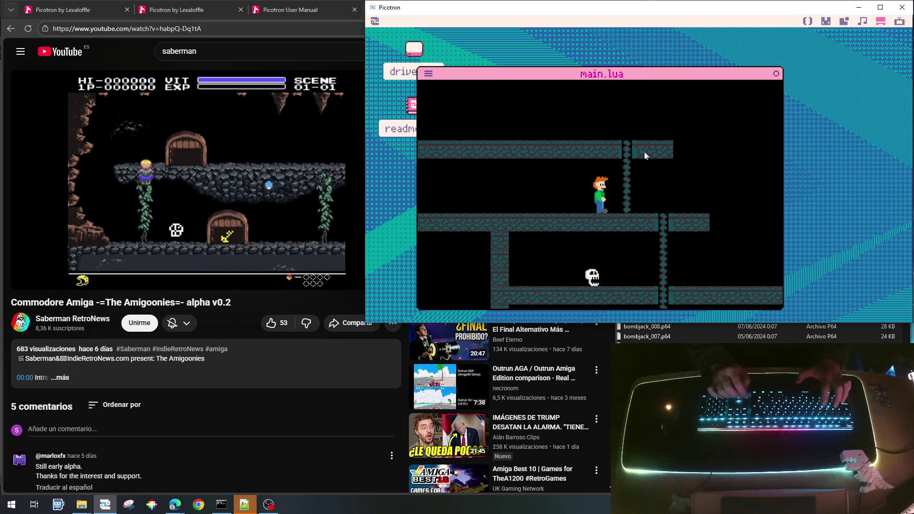
key(Right)
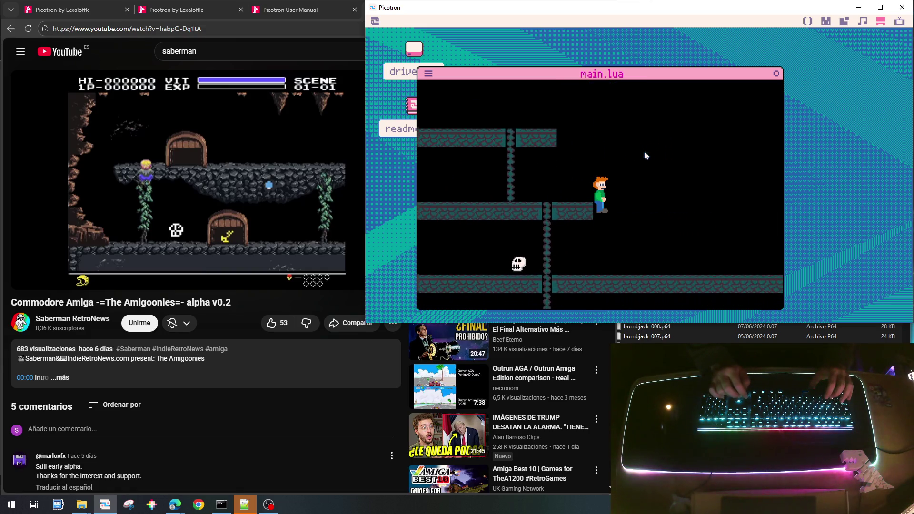
key(Left)
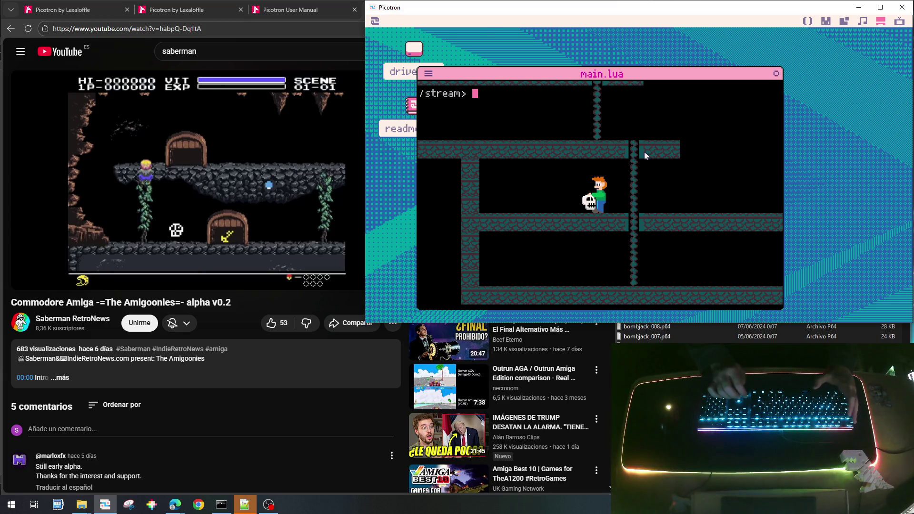
key(Escape)
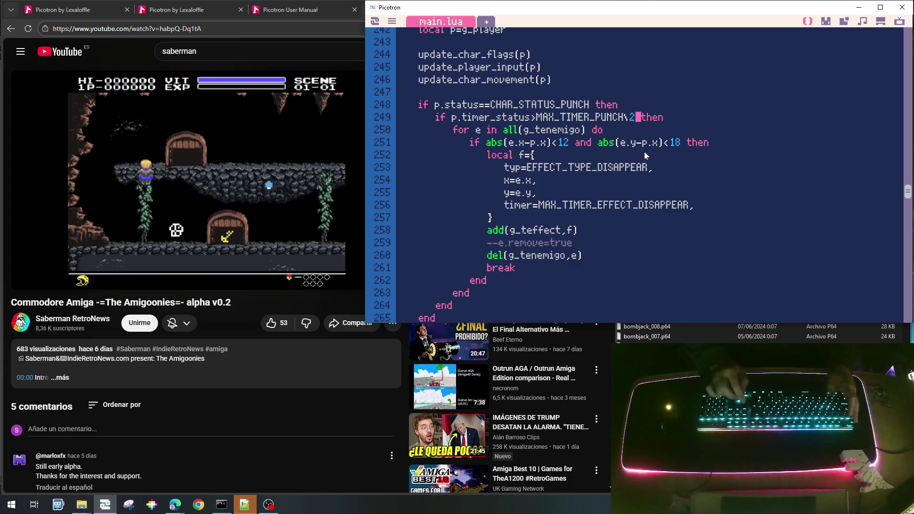
Step: Change the line 249 punch check to MAX_TIMER_PUNCH\4, then save and rerun the cart
key(Left)
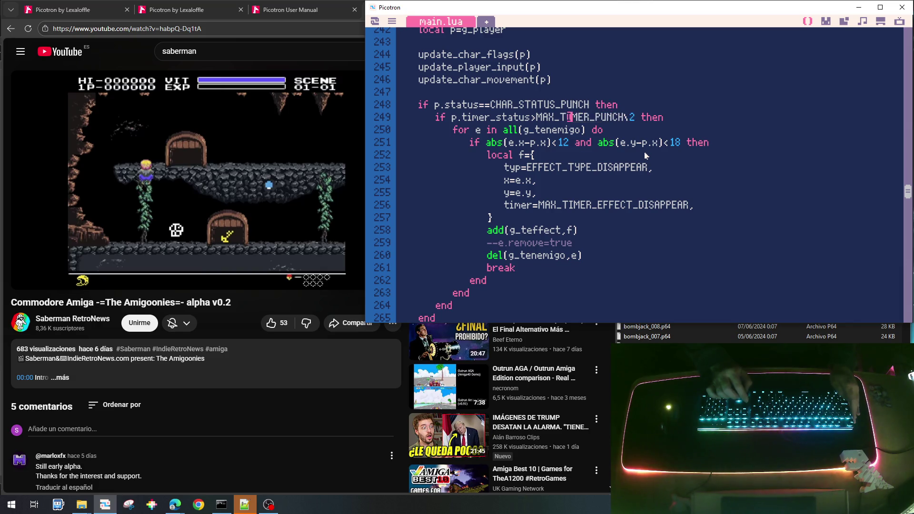
key(End)
key(BackSpace)
text(4)
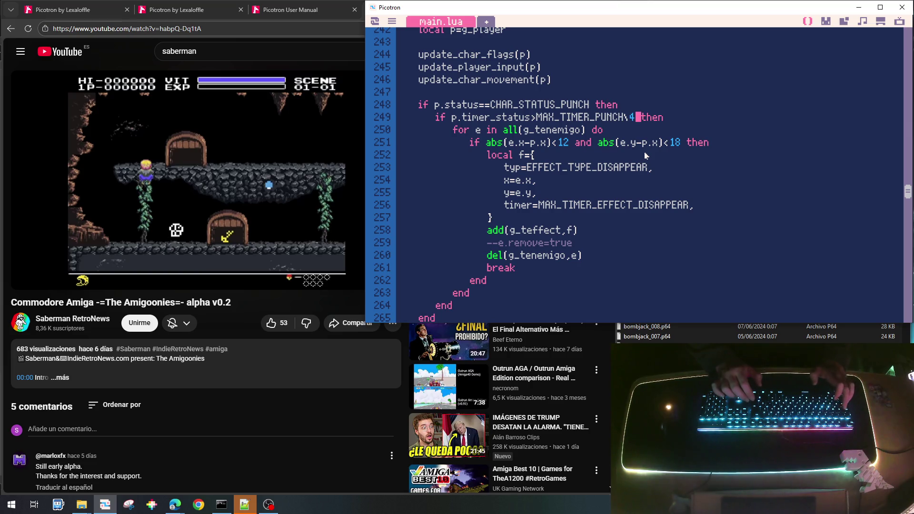
key(ctrl+s)
key(ctrl+r)
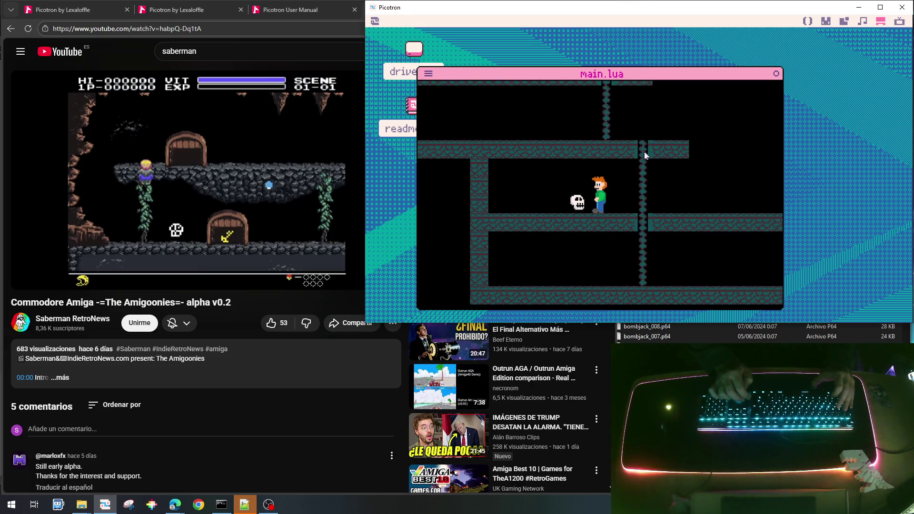
Step: Climb the chain onto the platform and run right across the level, then exit to the code
key(Up)
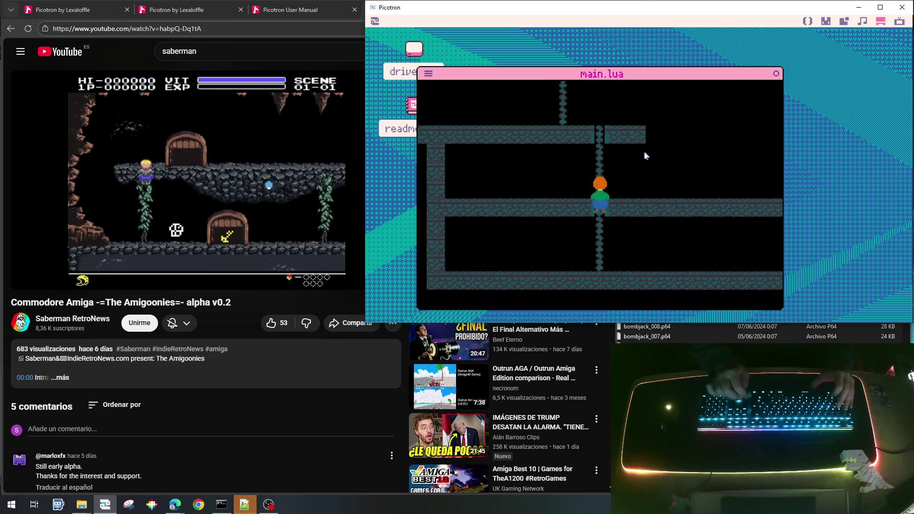
key(Up)
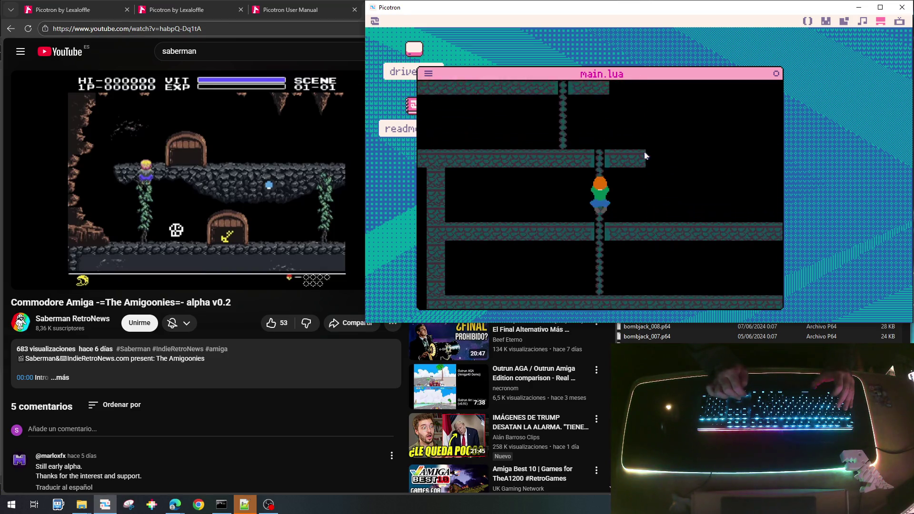
key(Right)
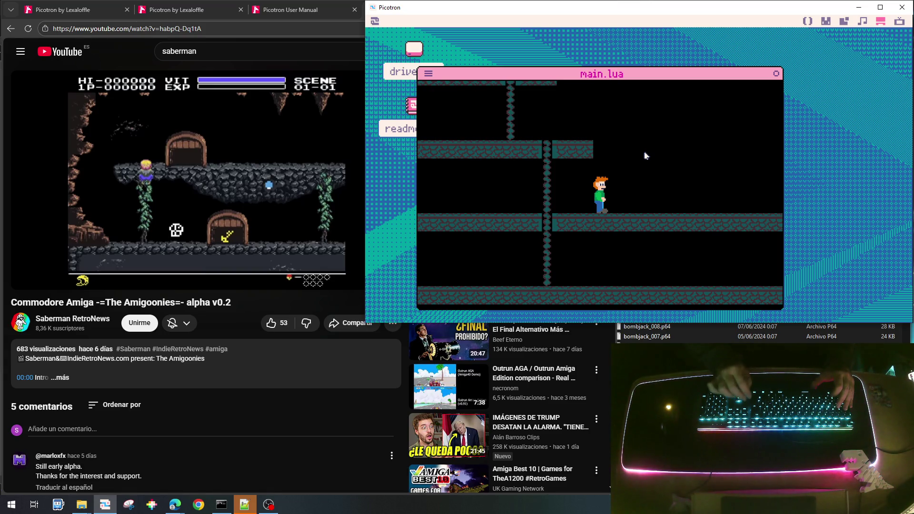
key(Right)
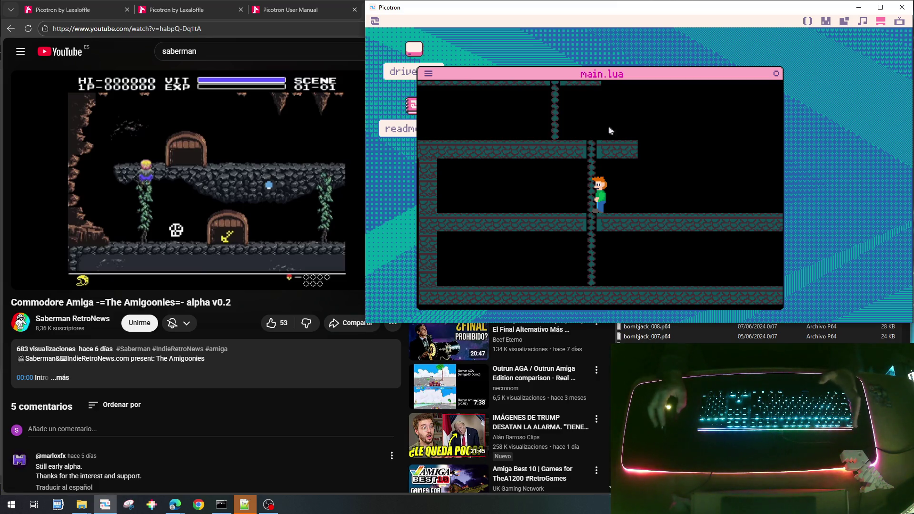
key(Escape)
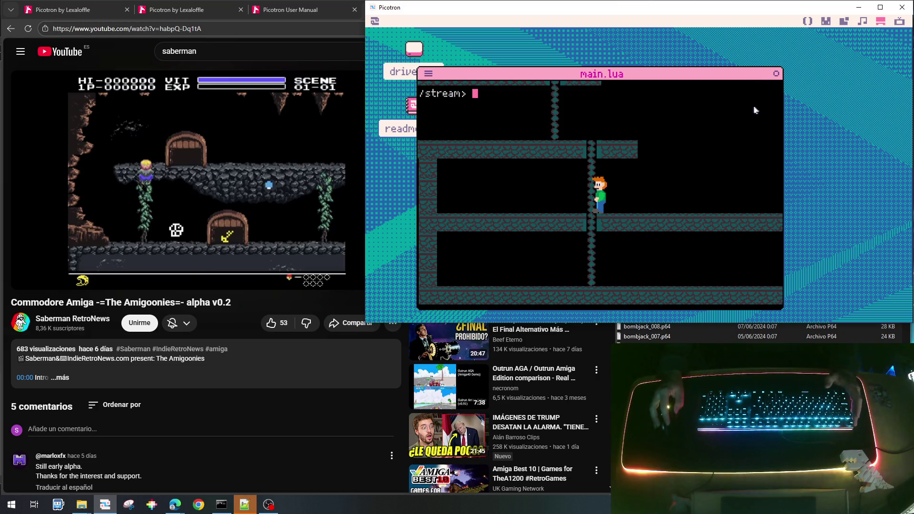
key(Escape)
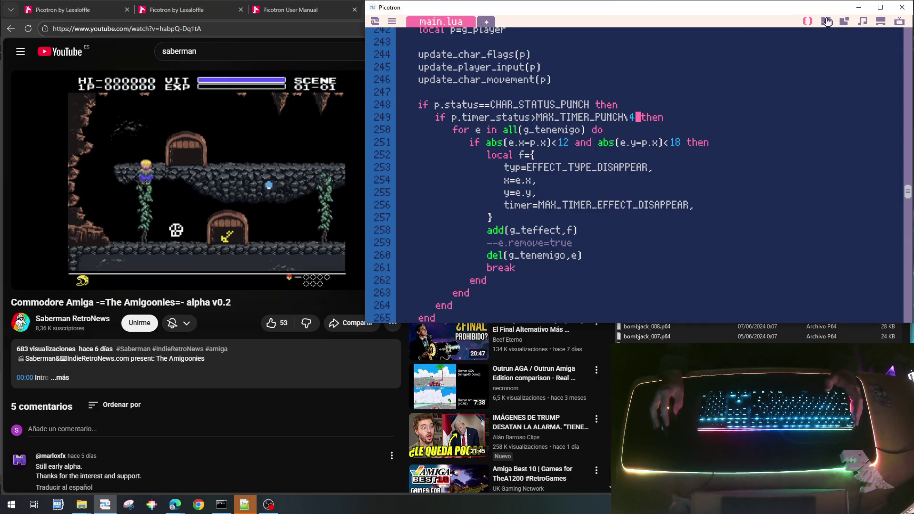
Step: Draw a light grey right-pointing arrow in empty sprite slot 056
click(825, 21)
click(767, 296)
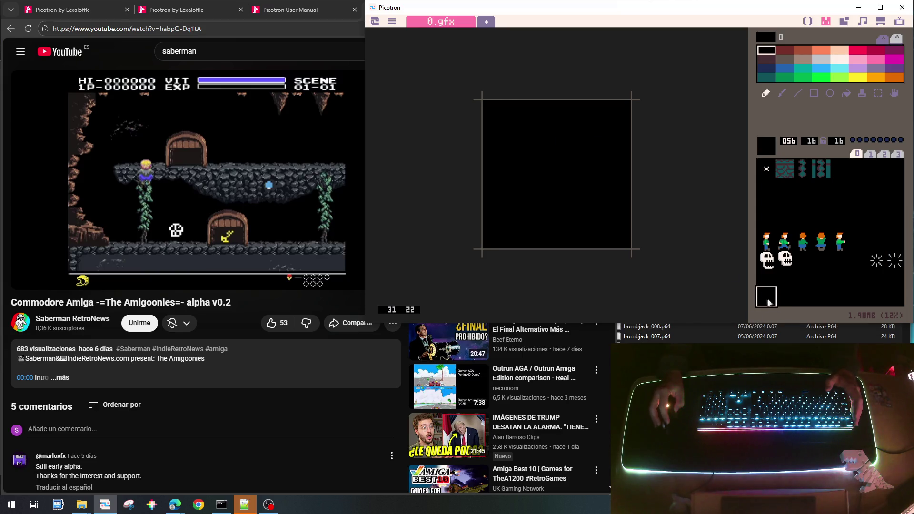
click(829, 59)
drag(510, 136, 506, 235)
mouse_move(506, 178)
mouse_down()
mouse_move(603, 172)
mouse_move(584, 198)
mouse_move(595, 181)
mouse_up()
click(589, 171)
click(579, 151)
click(578, 209)
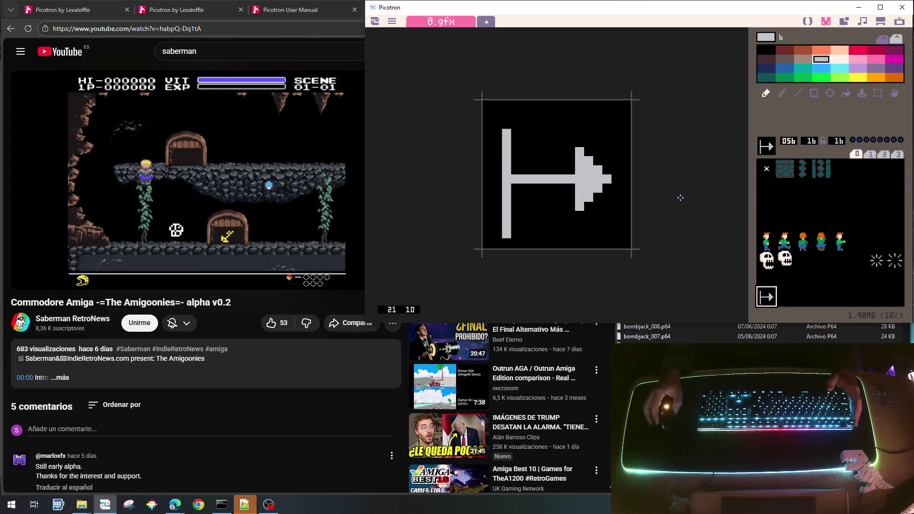
Step: Copy the arrow into slot 057 and flip it to point left
key(ctrl+c)
click(788, 295)
key(ctrl+v)
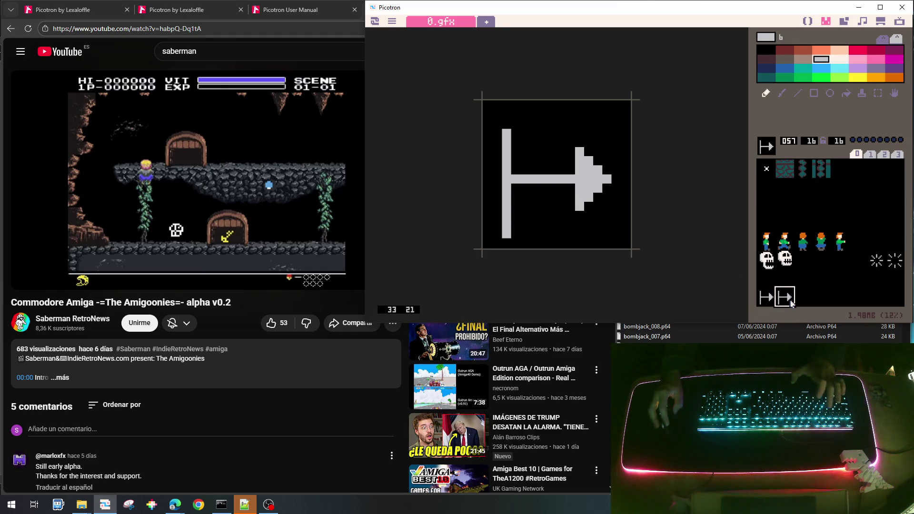
key(f)
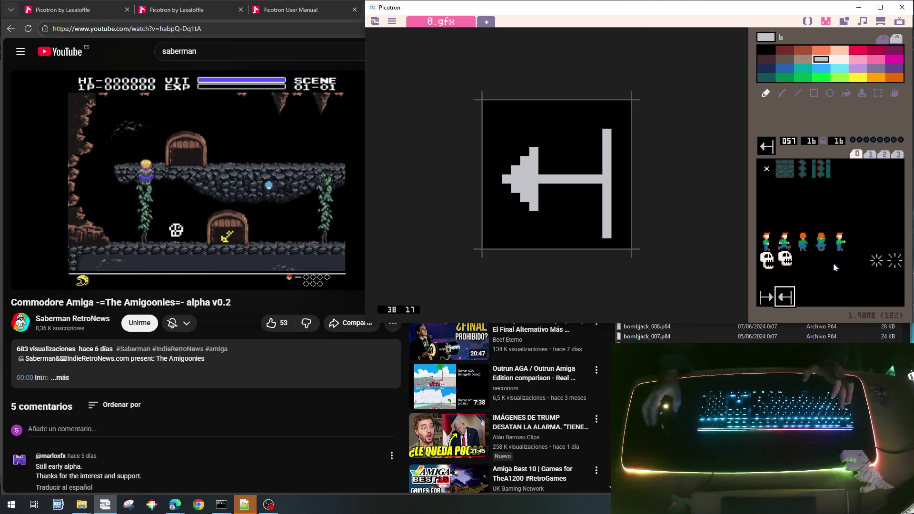
Step: Copy the left arrow into slot 063 and reopen sprite 056
key(ctrl+c)
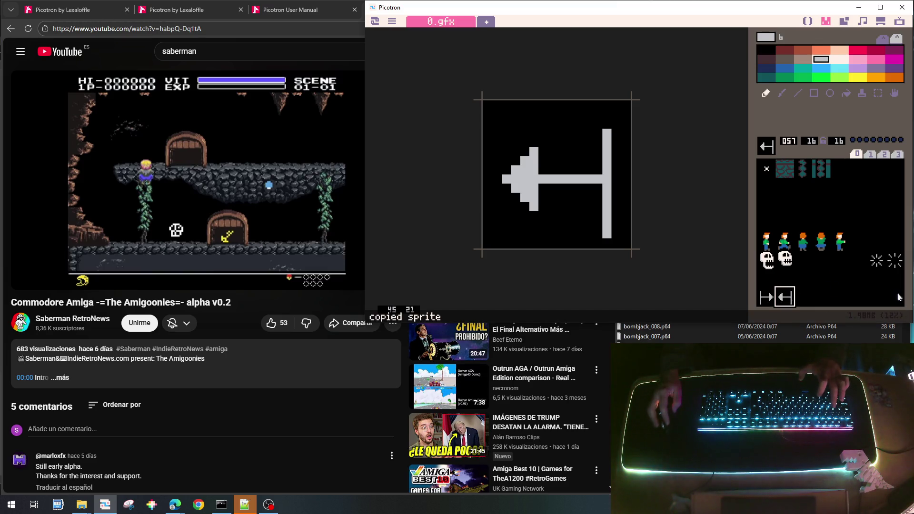
click(894, 296)
key(ctrl+v)
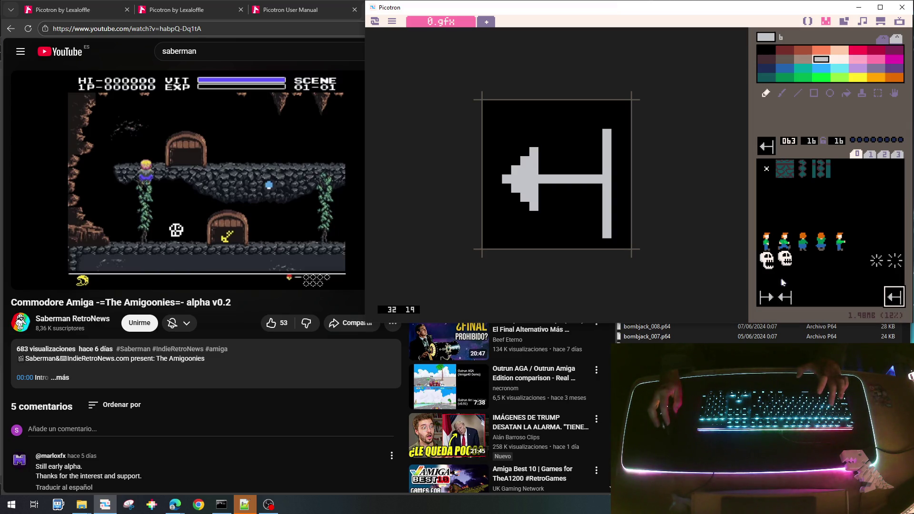
click(759, 299)
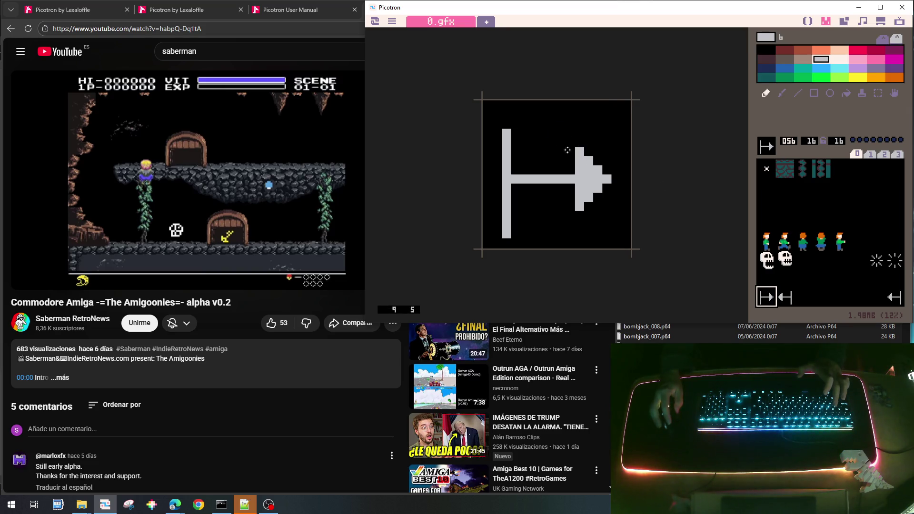
Step: Draw a small C-shaped mark above the arrow in sprite 056
drag(542, 111, 553, 108)
click(533, 115)
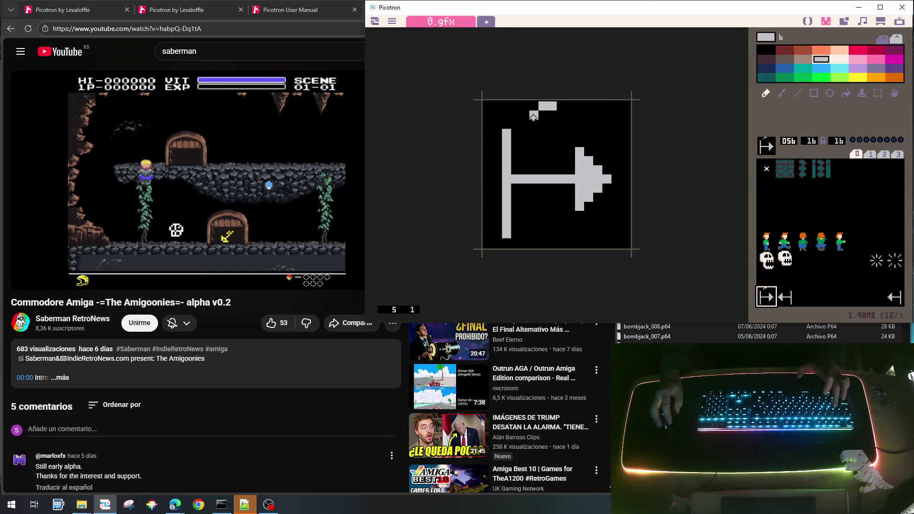
drag(546, 141, 551, 142)
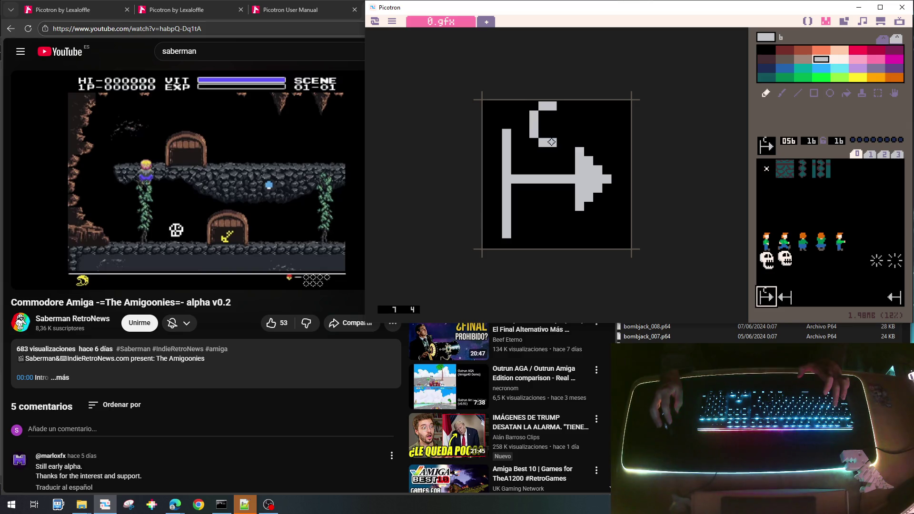
Step: Paste the marked arrow into slot 057 and save the cart
key(ctrl+c)
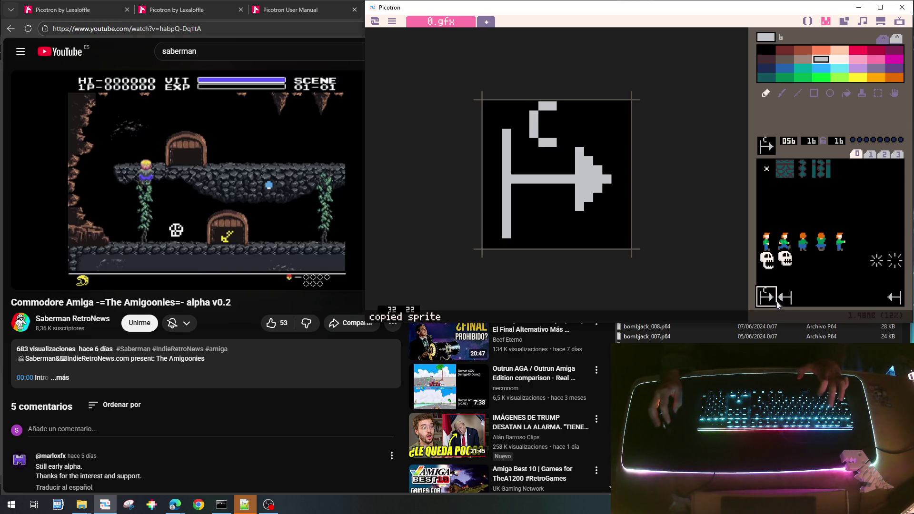
click(784, 298)
key(ctrl+v)
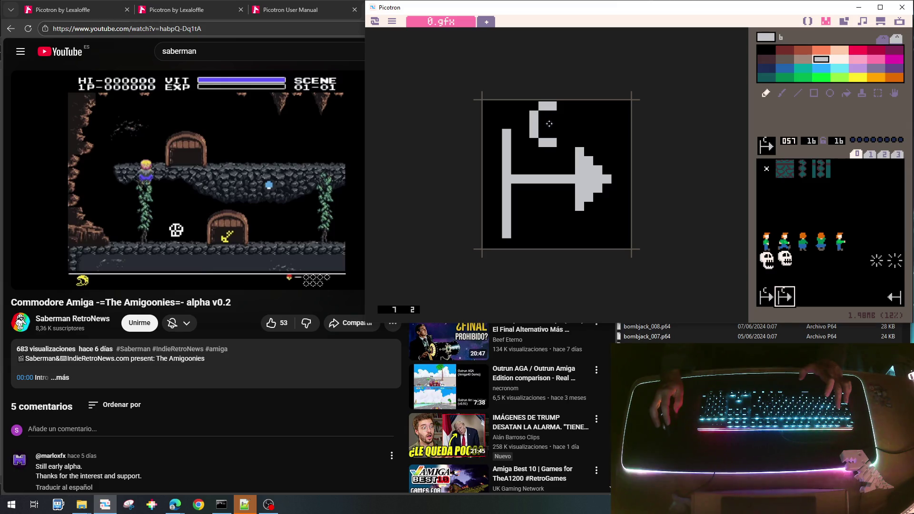
key(ctrl+x)
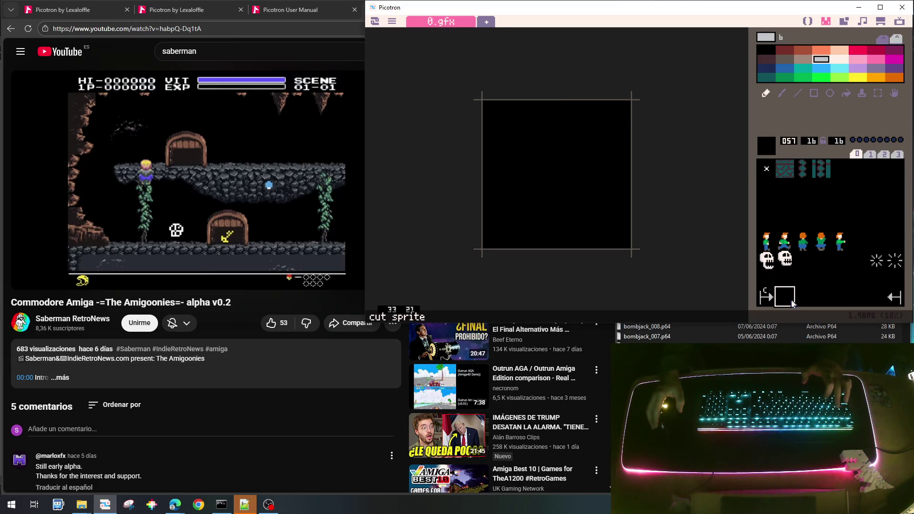
key(ctrl+z)
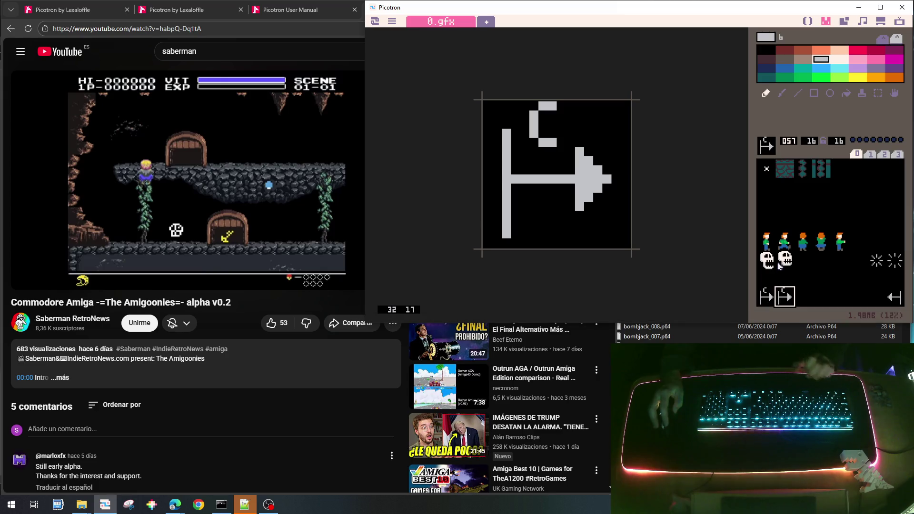
key(ctrl+s)
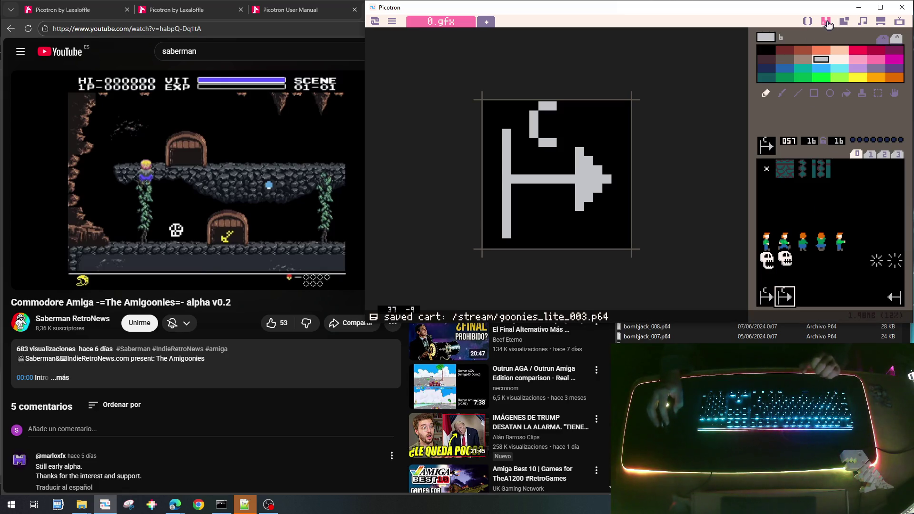
Step: Mark the middle platform's right end and both ends of the lower platform with arrow tiles
click(845, 22)
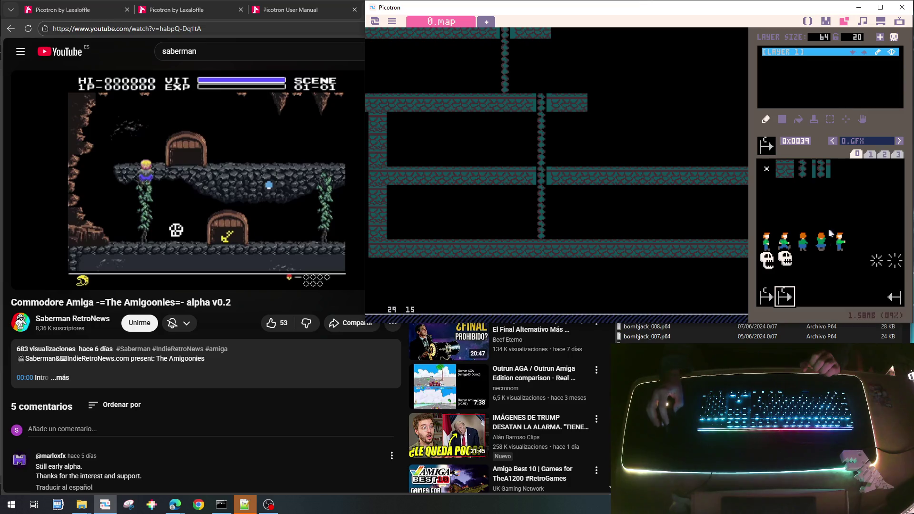
click(765, 296)
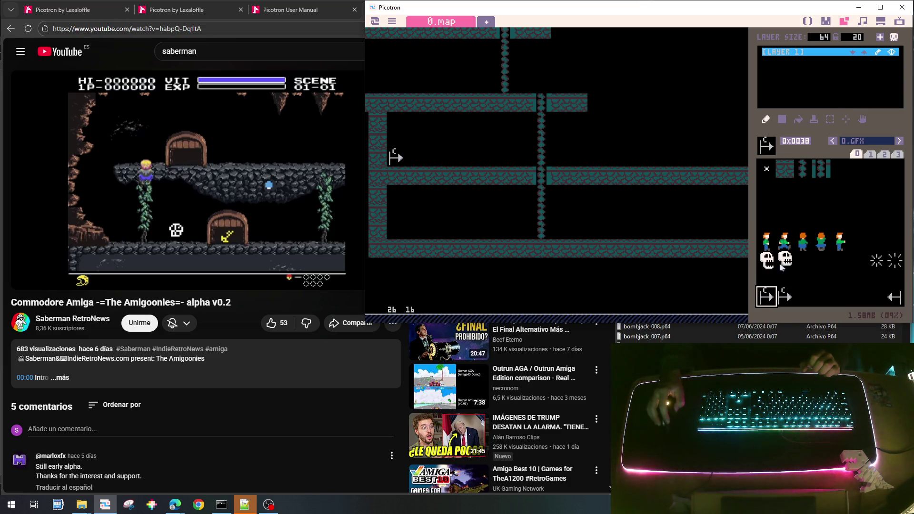
click(894, 296)
click(670, 158)
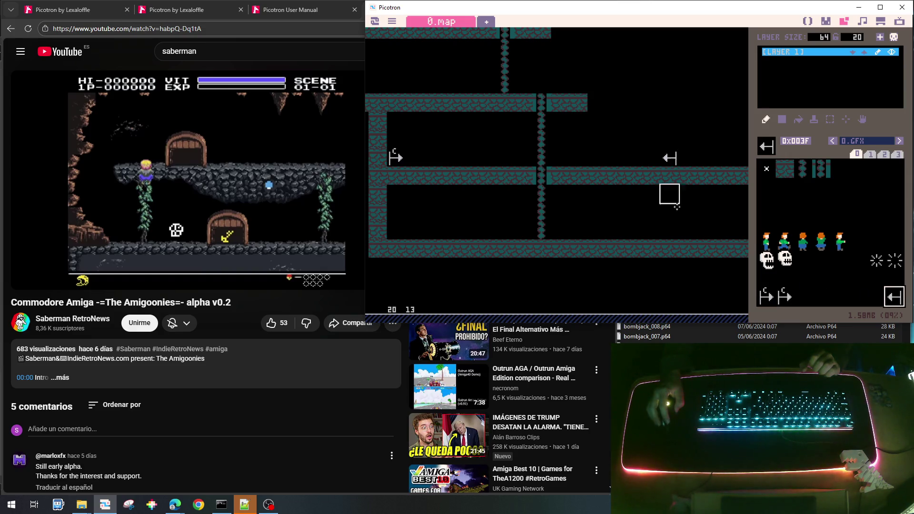
click(766, 297)
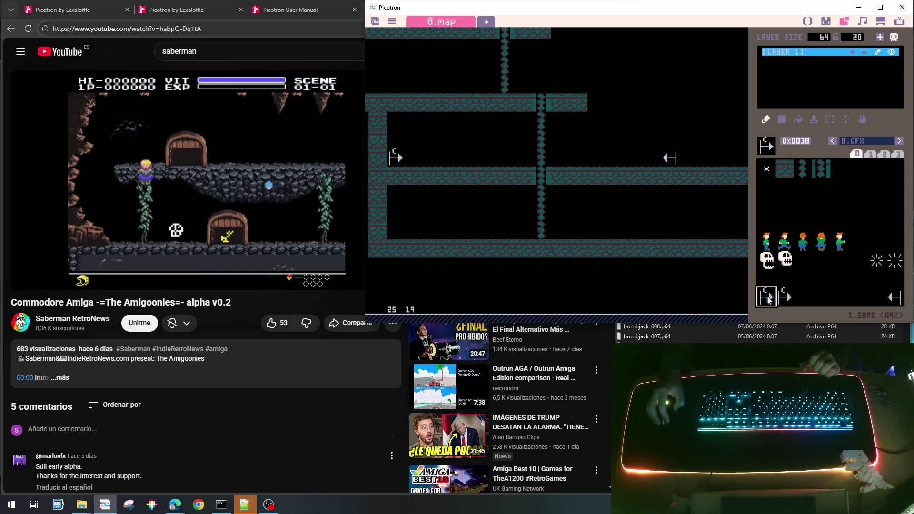
click(500, 231)
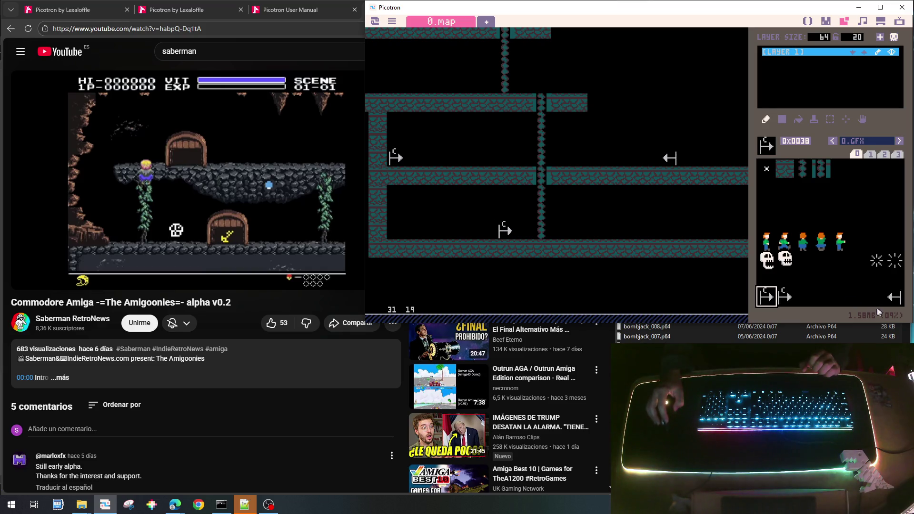
click(894, 297)
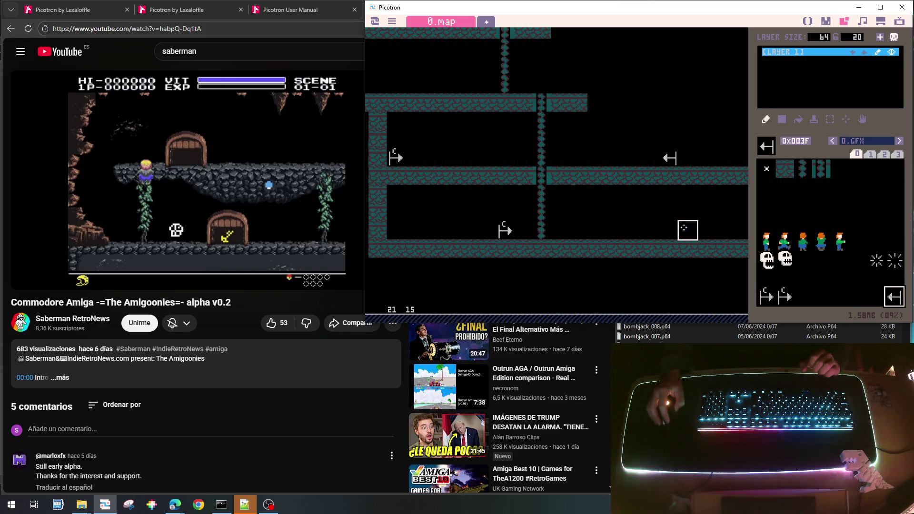
click(578, 231)
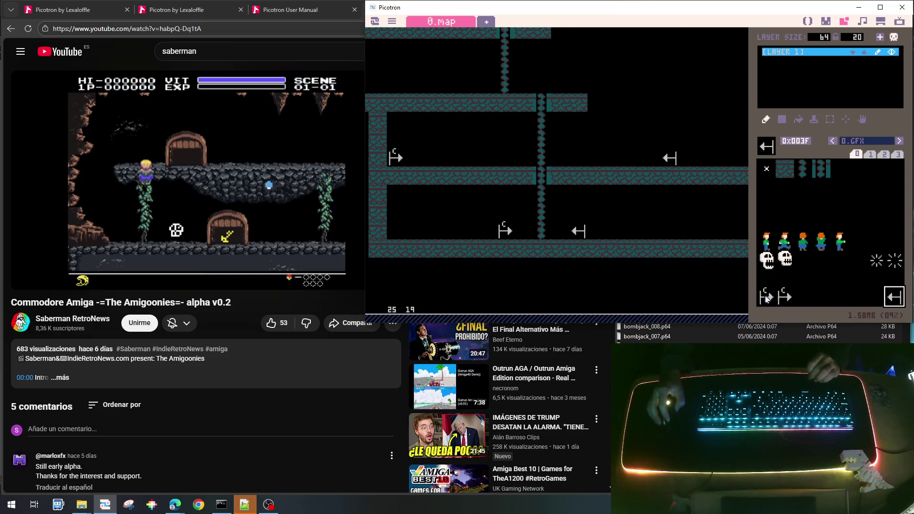
Step: Mark the top and second platforms with a C-marked right arrow and a left arrow
mouse_move(747, 285)
mouse_down()
mouse_move(603, 122)
mouse_move(618, 203)
mouse_move(741, 219)
mouse_up()
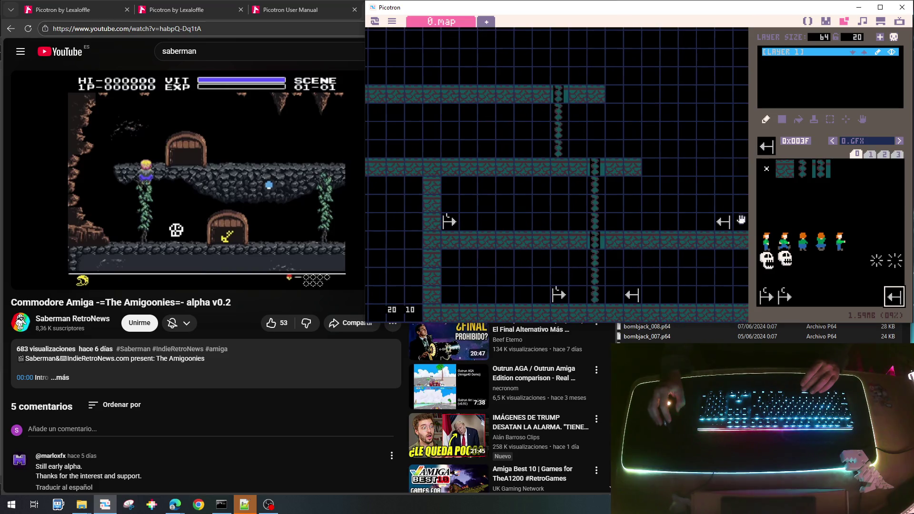
click(766, 297)
click(468, 74)
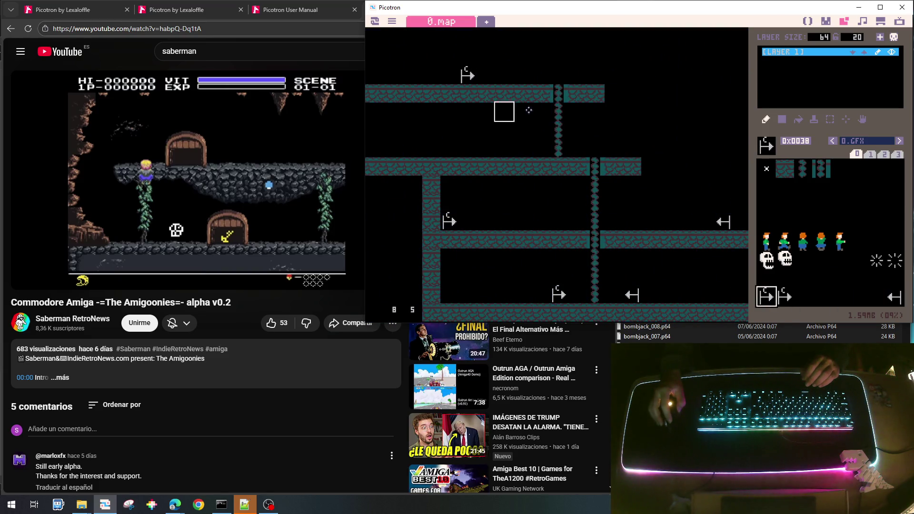
click(894, 297)
click(594, 75)
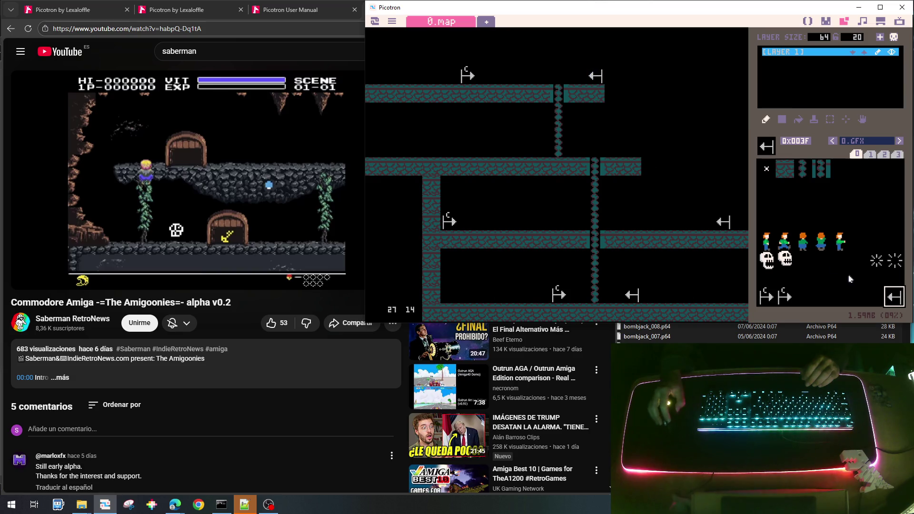
click(766, 296)
click(467, 148)
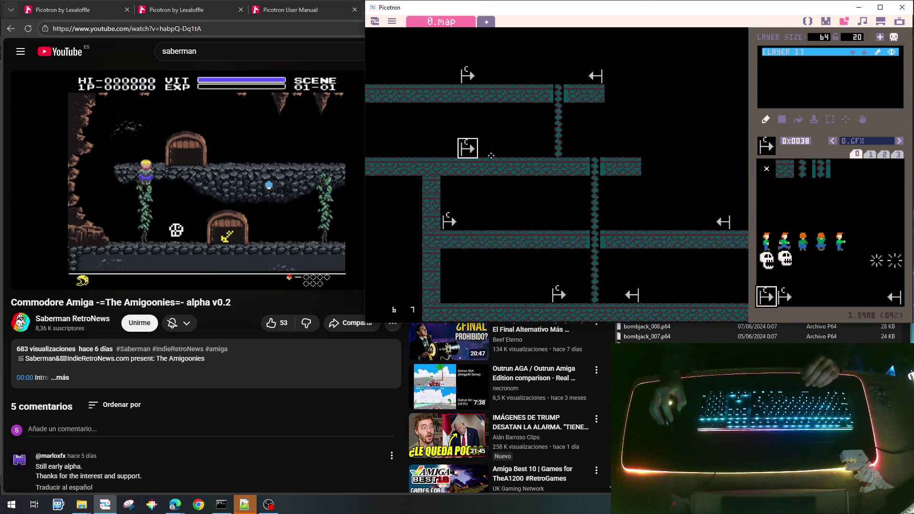
click(893, 296)
click(631, 148)
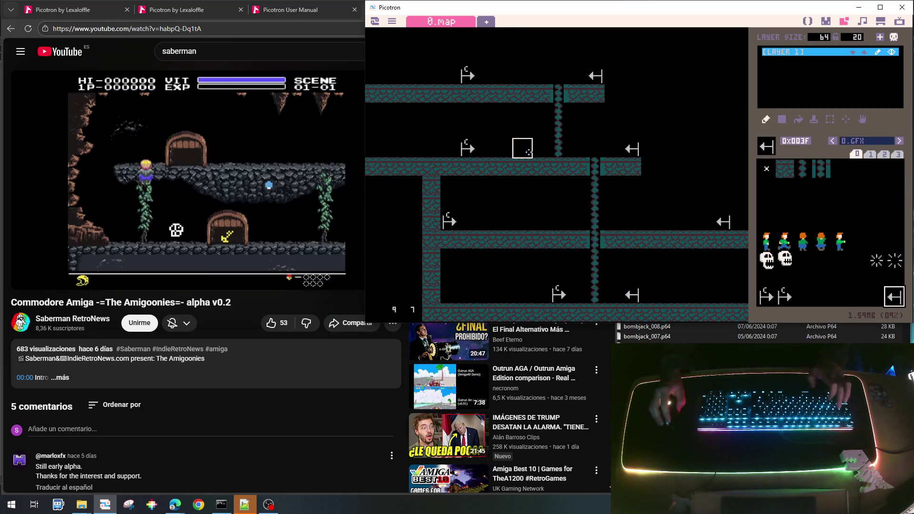
Step: Run the game, take the player down the ladder and along the lower platform, then exit
key(ctrl+r)
key(Left)
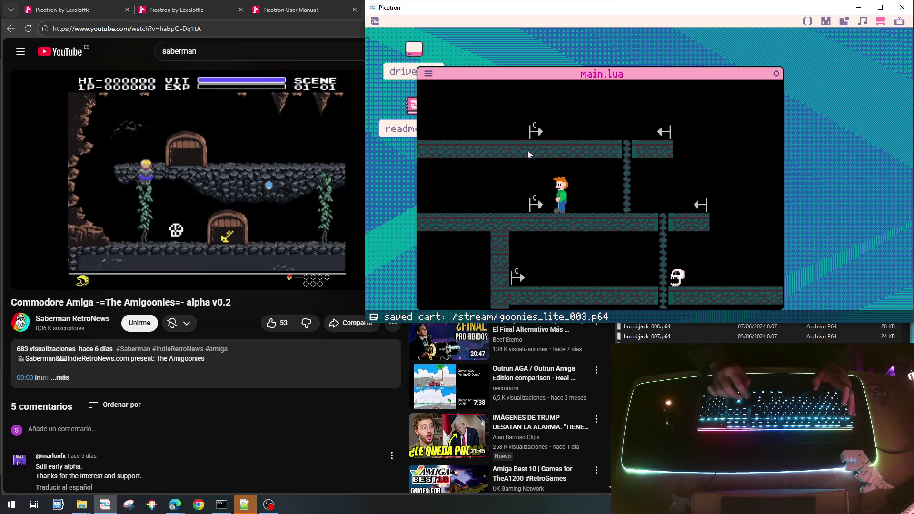
key(Right)
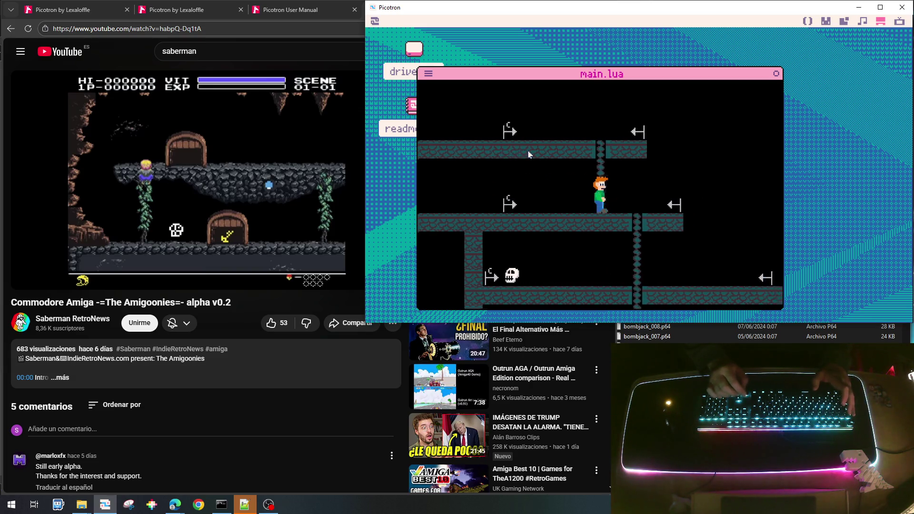
key(Down)
key(Left)
key(Right)
key(Down)
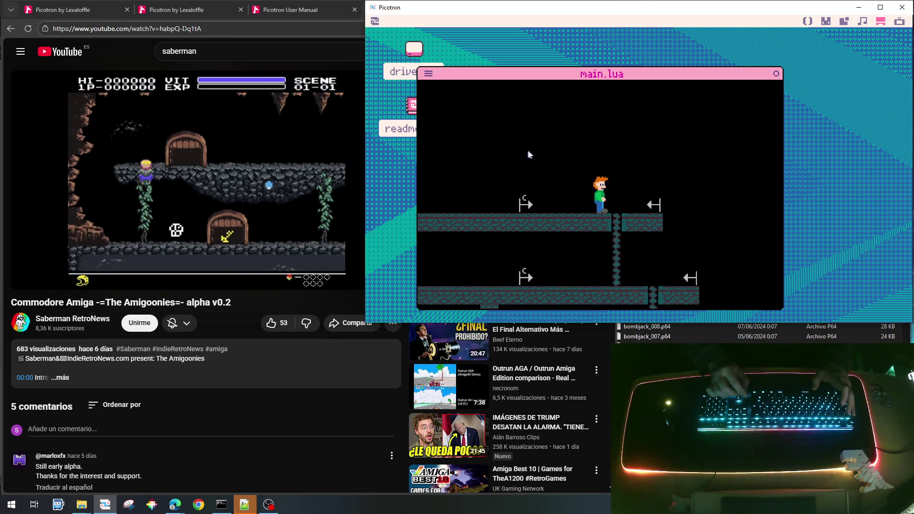
key(Down)
key(Left)
key(Right)
key(Right)
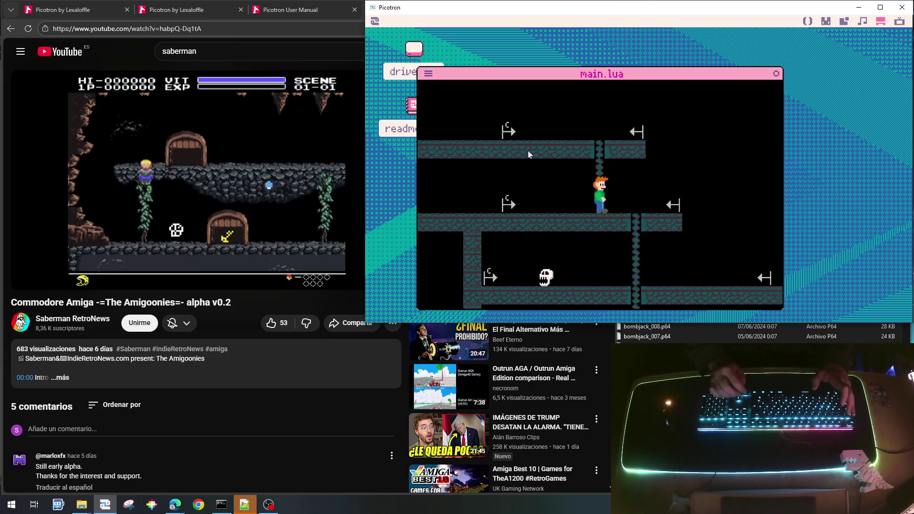
key(Escape)
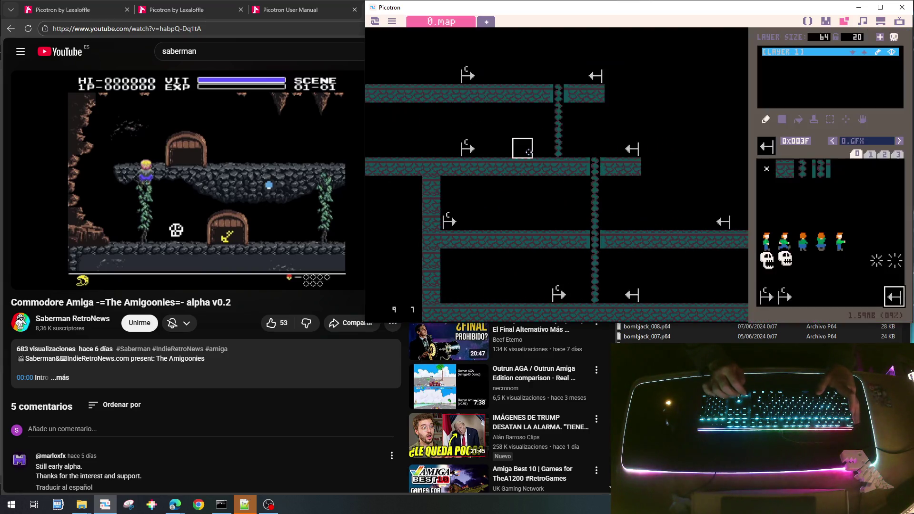
Step: In main.lua, add an indented line 'for ym=1,' right under the init_map header
click(808, 21)
scroll(670, 128, up, 8)
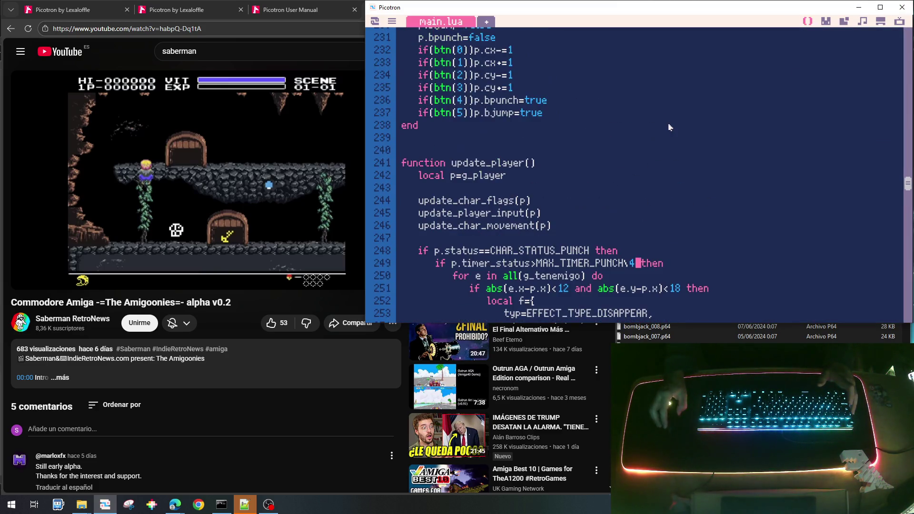
scroll(670, 127, down, 3)
scroll(668, 127, up, 12)
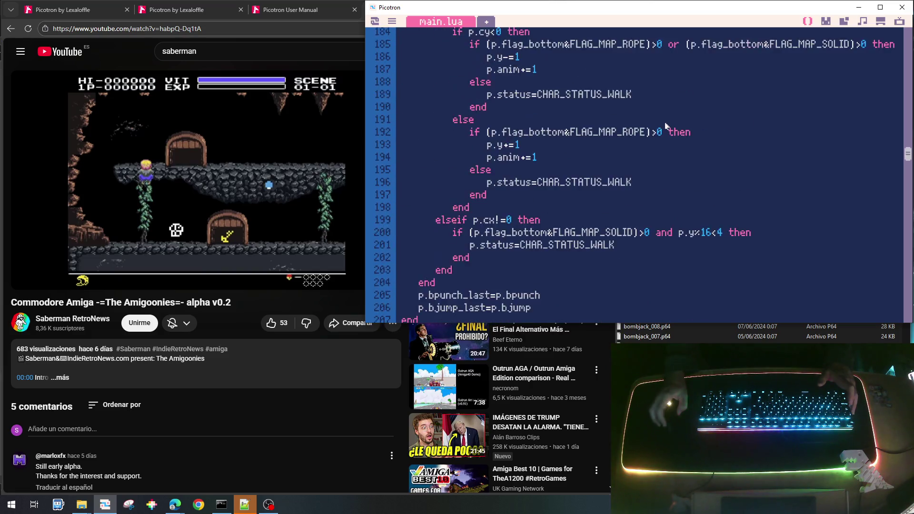
scroll(666, 126, up, 18)
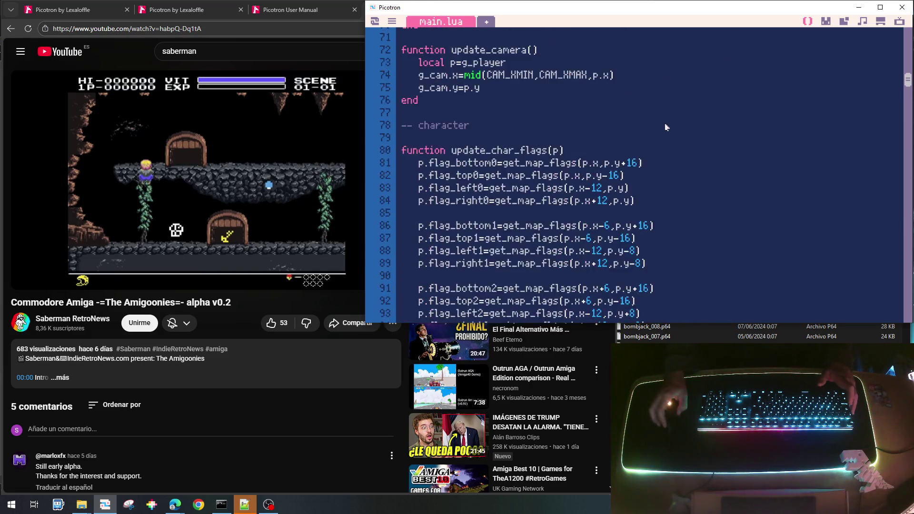
scroll(665, 126, up, 4)
click(509, 91)
key(Return)
key(Tab)
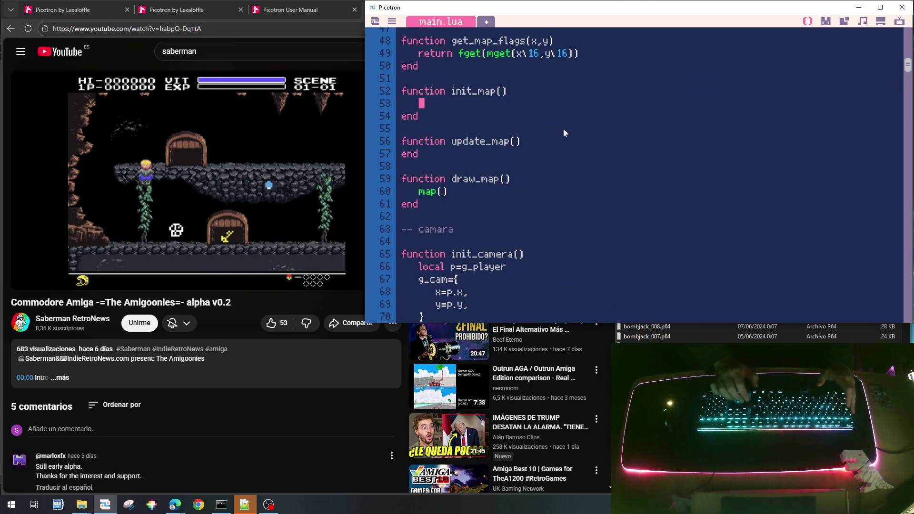
text(f)
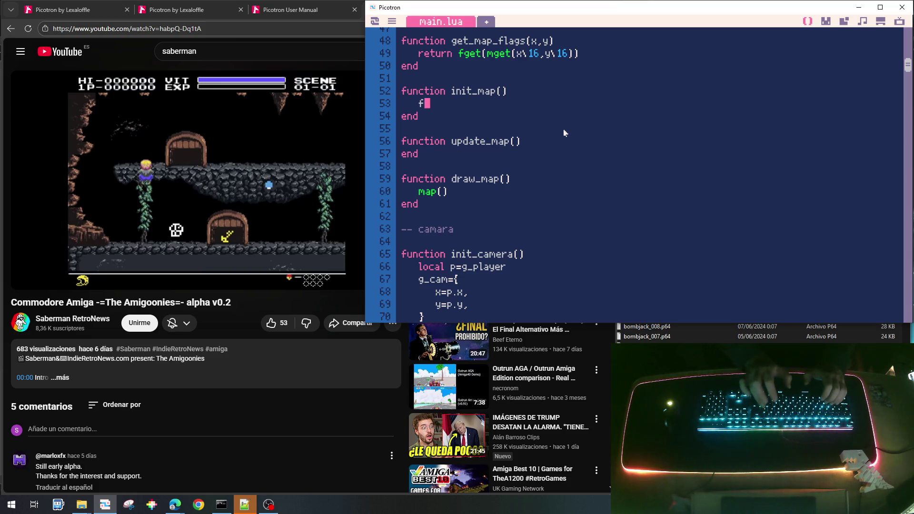
key(BackSpace)
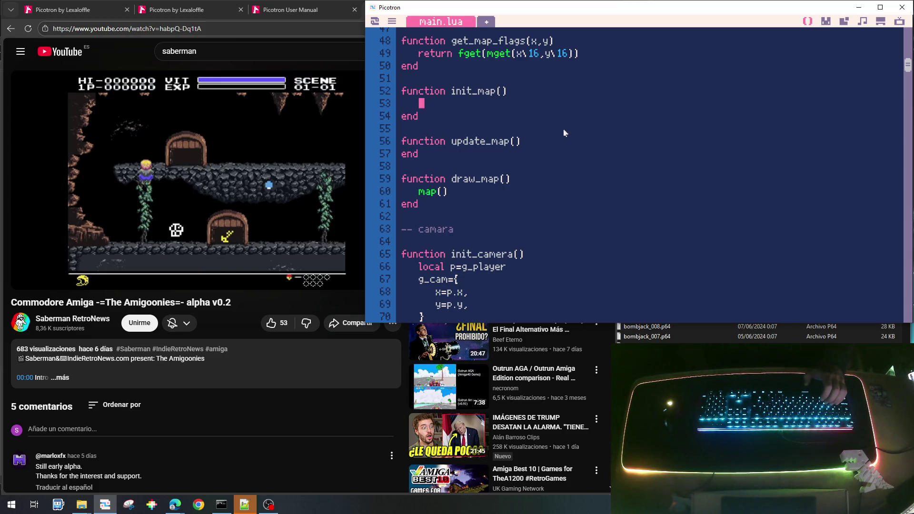
text(for ym=)
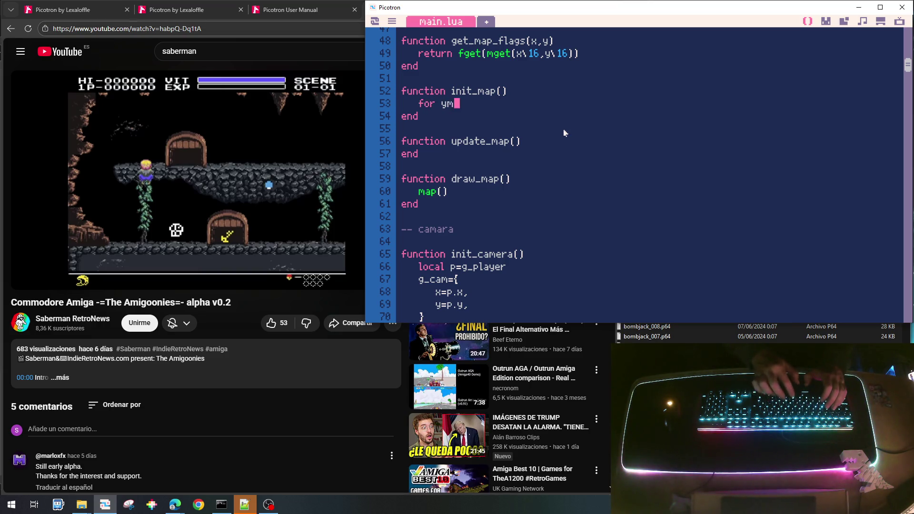
text(1,)
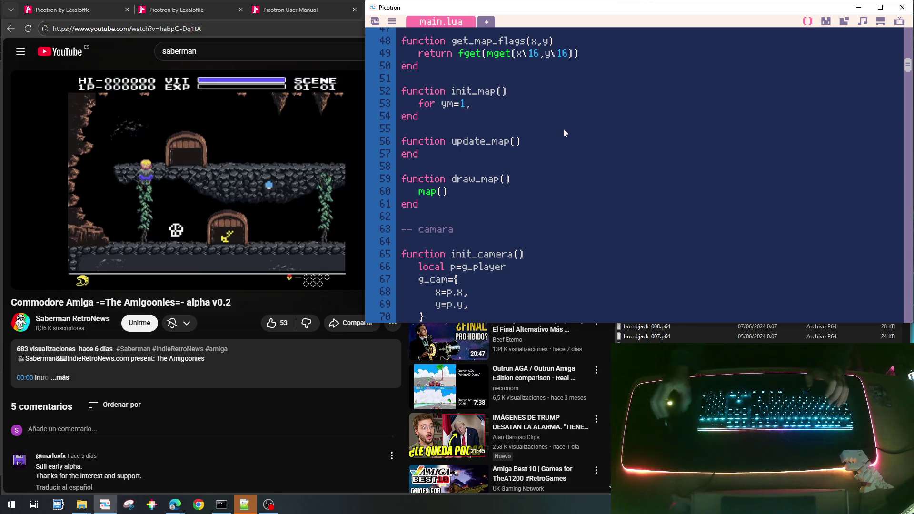
Step: Copy the MAP_HEIGHT constant name and return to the end of 'for ym=1,'
scroll(565, 133, up, 10)
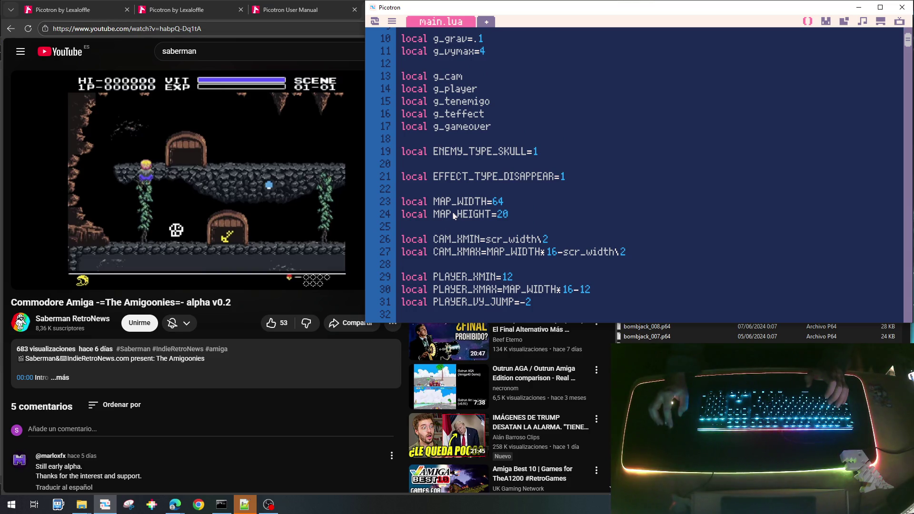
double_click(453, 216)
key(ctrl+c)
scroll(527, 247, down, 8)
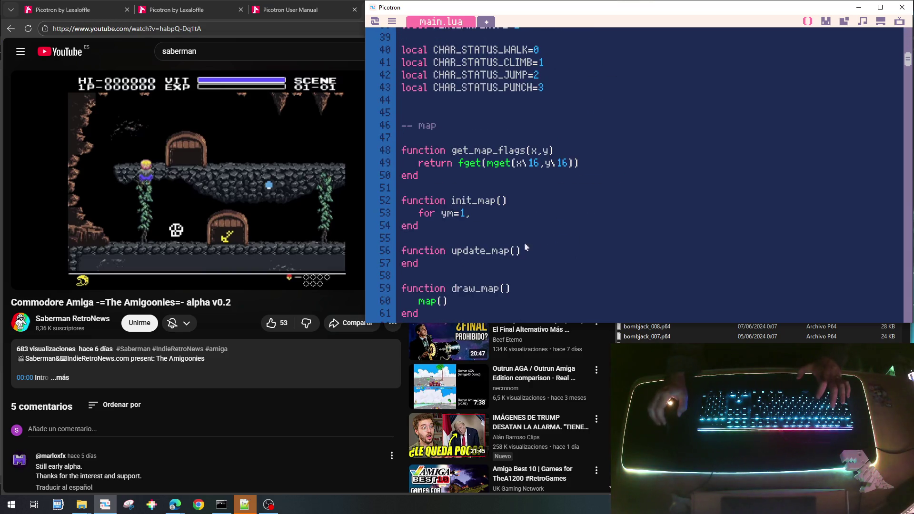
click(472, 213)
Step: Complete the row loop as 'for ym=1,MAP_HEIGHT do' with its closing end
key(ctrl+v)
text(do)
key(Return)
text(end)
key(Return)
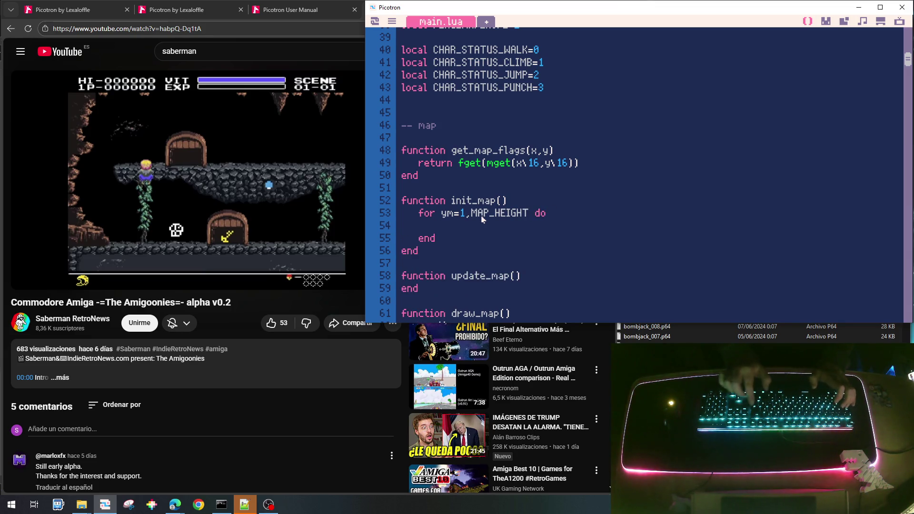
Step: Duplicate the row loop and nest the copy, indented, inside it
key(shift+Down)
key(shift+Down)
key(shift+Down)
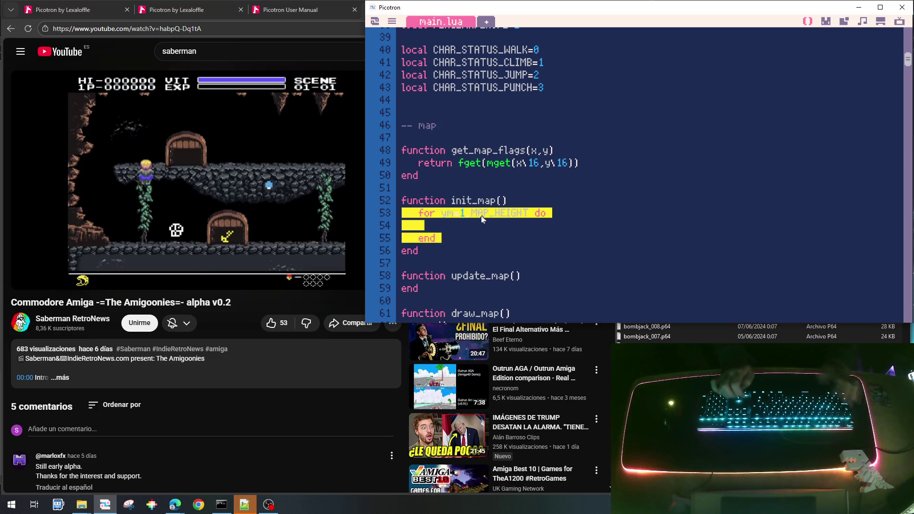
key(ctrl+c)
key(Up)
key(ctrl+v)
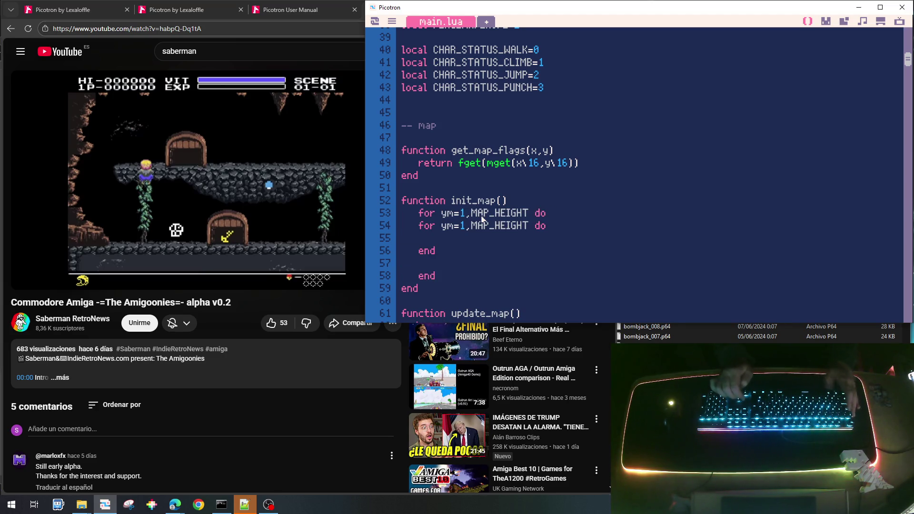
key(shift+Down)
key(shift+Down)
key(shift+Down)
key(Tab)
key(Down)
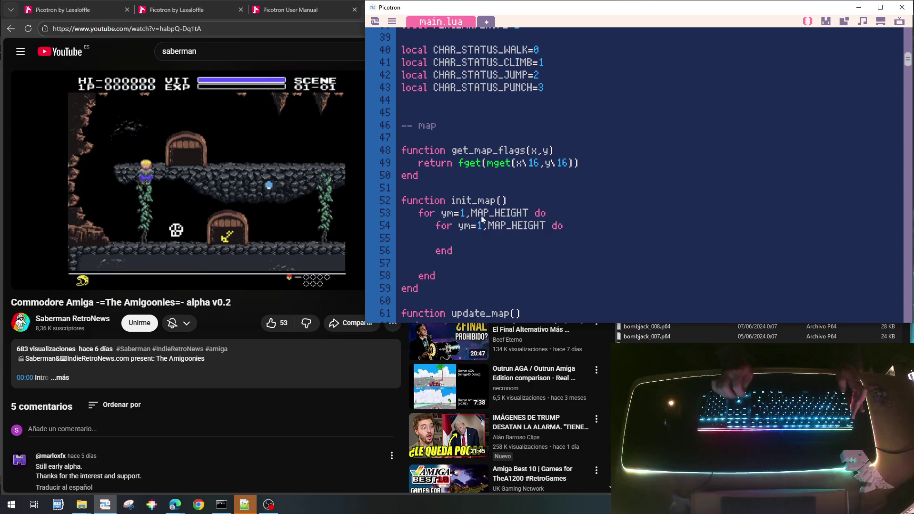
key(Up)
key(BackSpace)
key(Up)
key(Up)
key(Down)
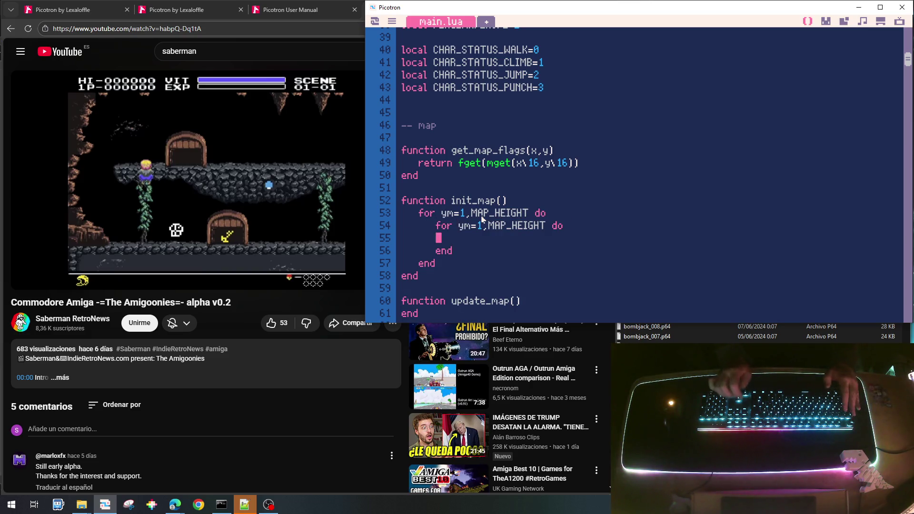
key(Tab)
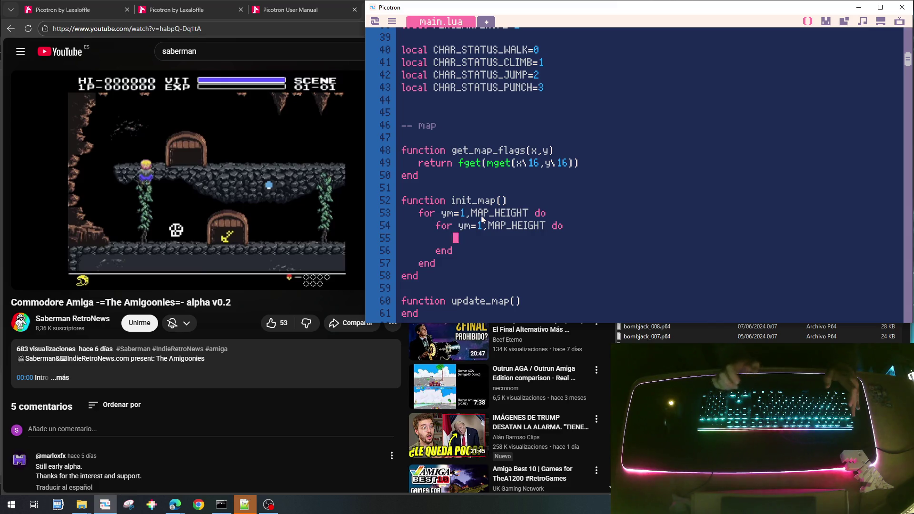
Step: Turn the inner loop into 'for xm=1,MAP_WIDTH do' and tidy its end line
key(Right)
key(Delete)
text(x)
key(Right)
key(Right)
key(Right)
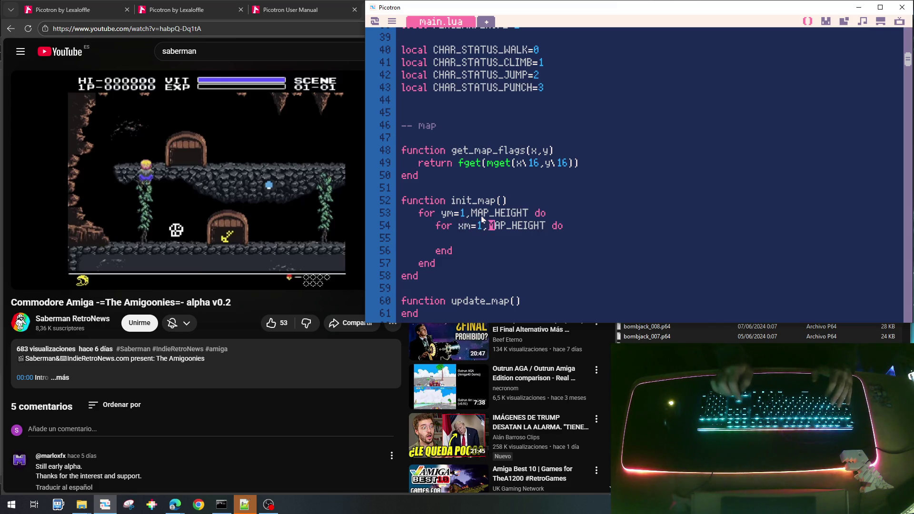
key(Right)
key(Right)
key(Right)
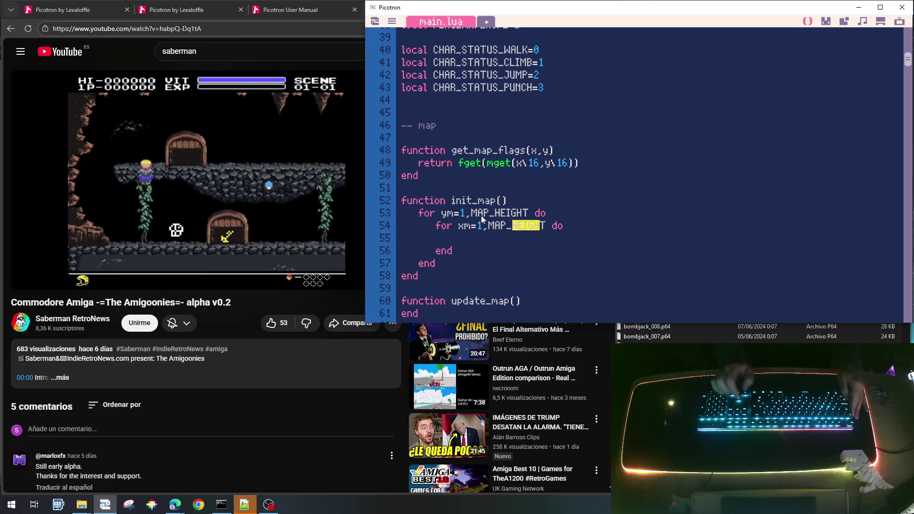
key(BackSpace)
key(BackSpace)
key(BackSpace)
text(WIDTH)
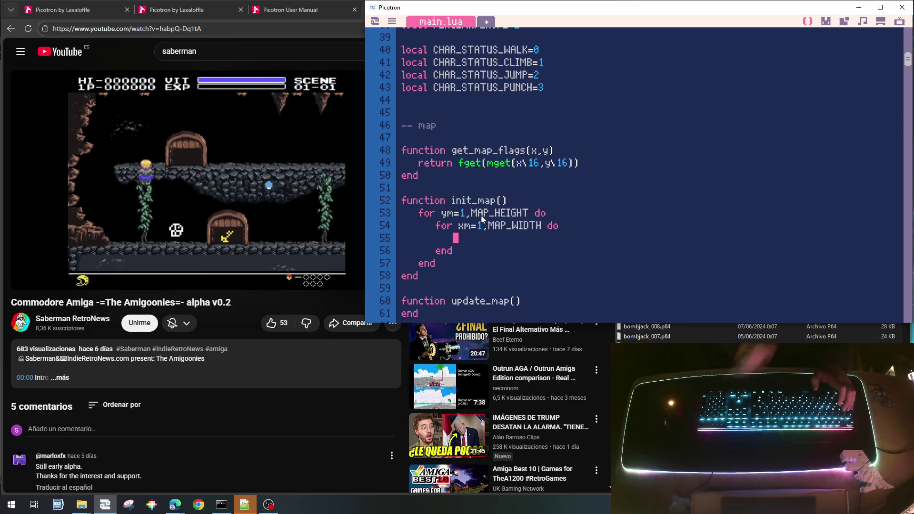
key(Down)
key(Down)
key(Up)
key(End)
key(BackSpace)
key(BackSpace)
key(BackSpace)
text(d)
key(Up)
key(Up)
key(Up)
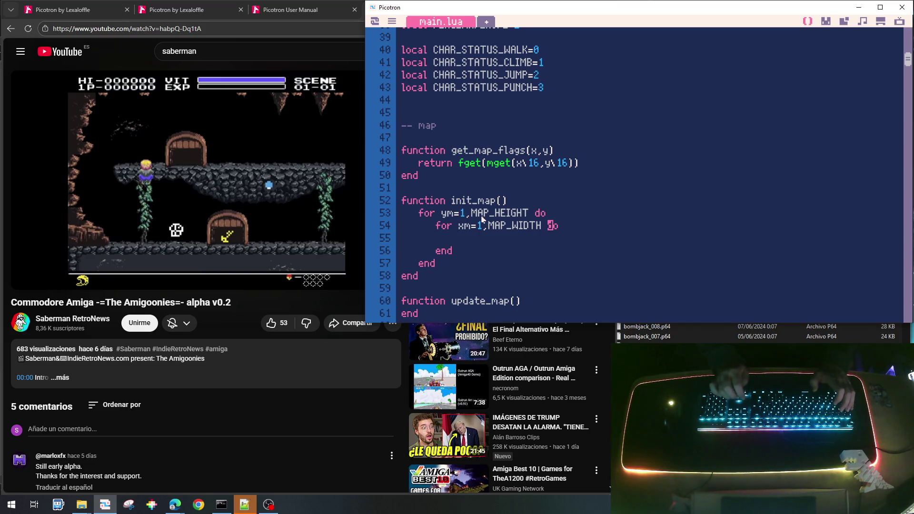
Step: Add 'local icell=mget(xm,ym)' and begin 'if icell==' in the inner loop body
text(local)
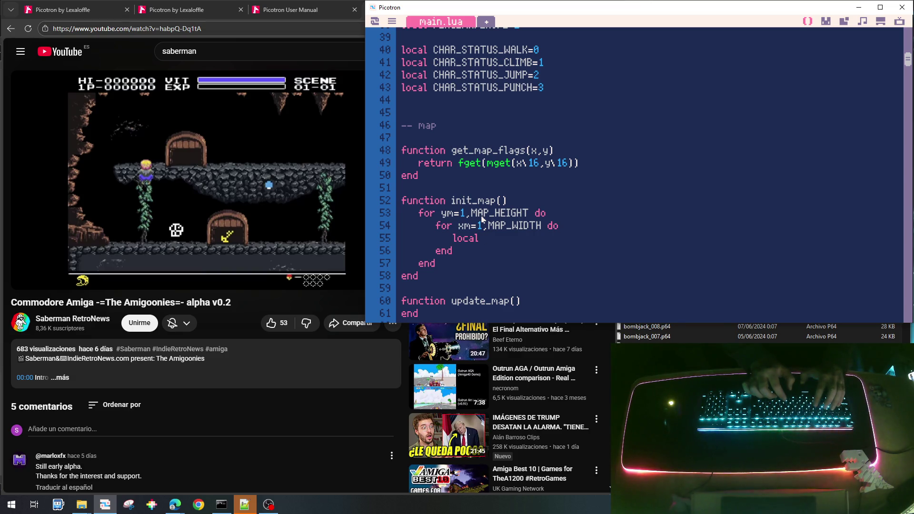
text( i)
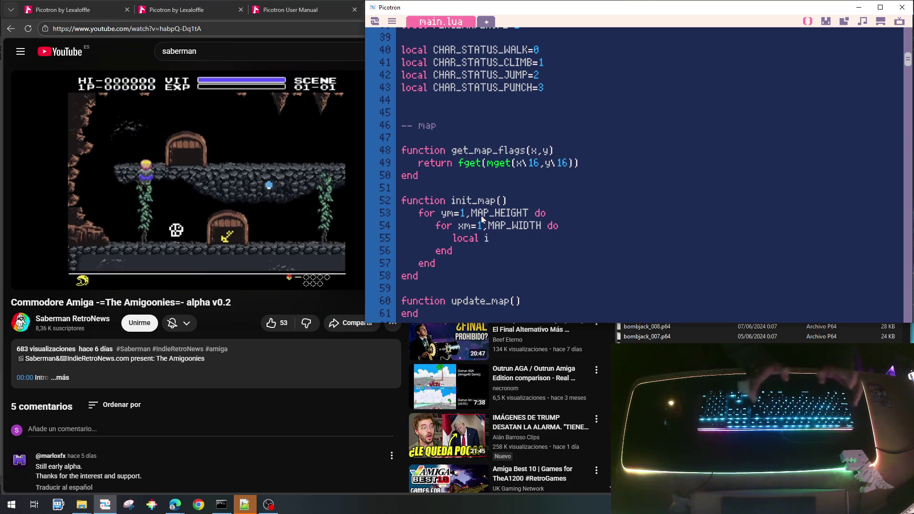
text(cell=)
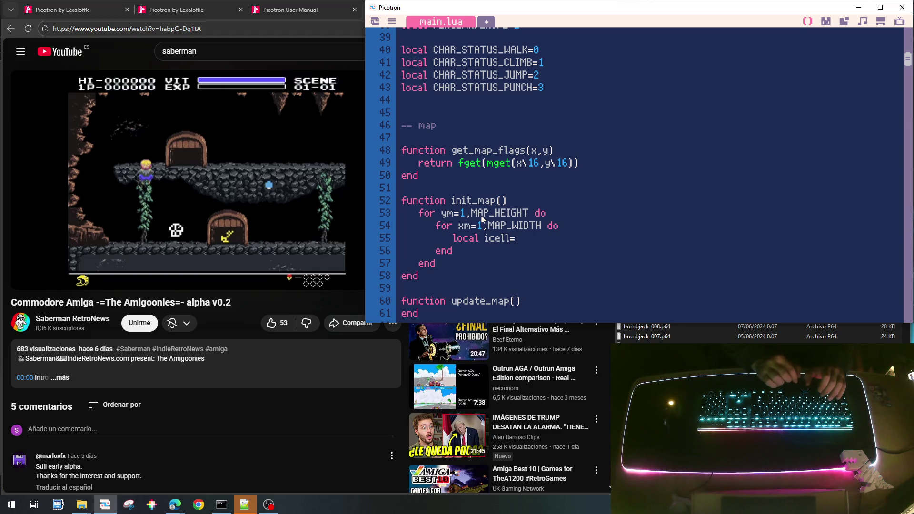
text(mget()
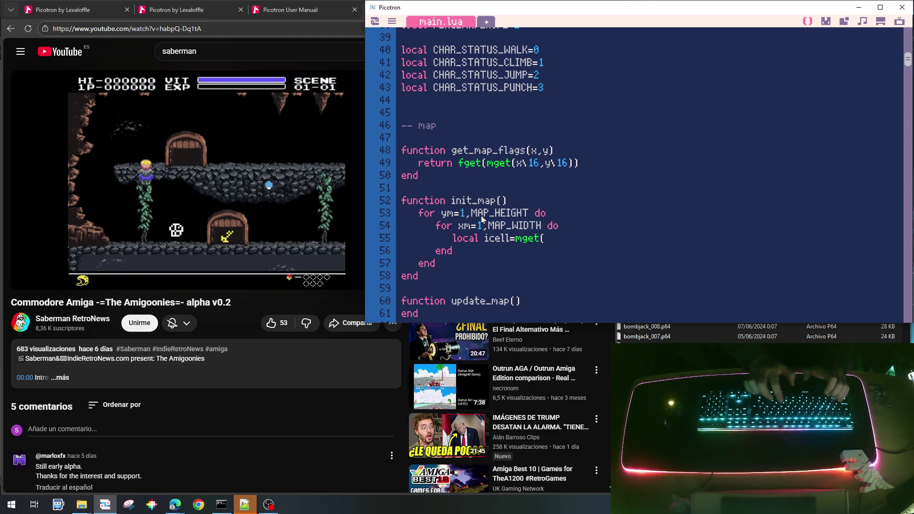
text(xm,ym)
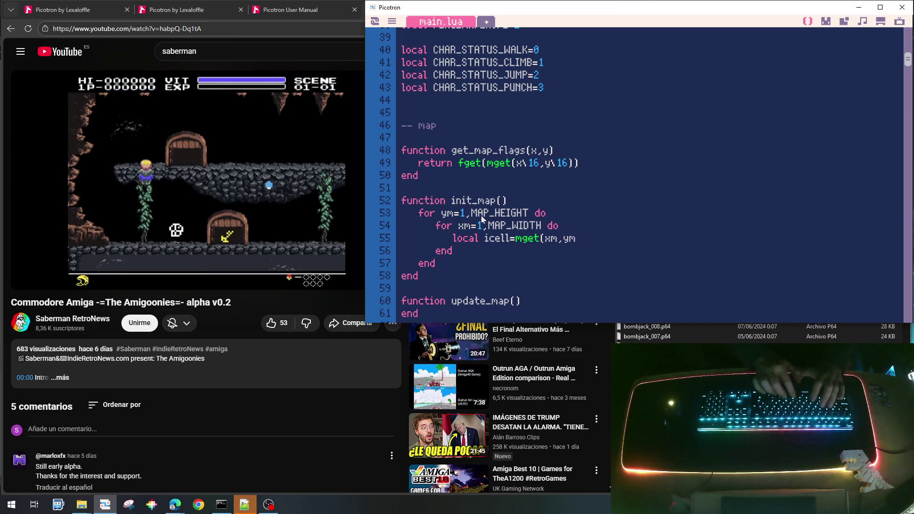
key(Return)
text(if)
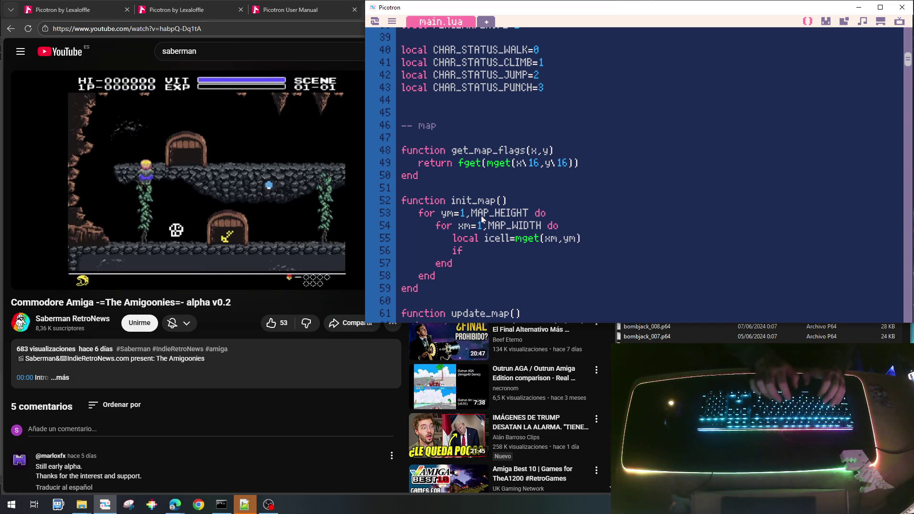
text( icell==)
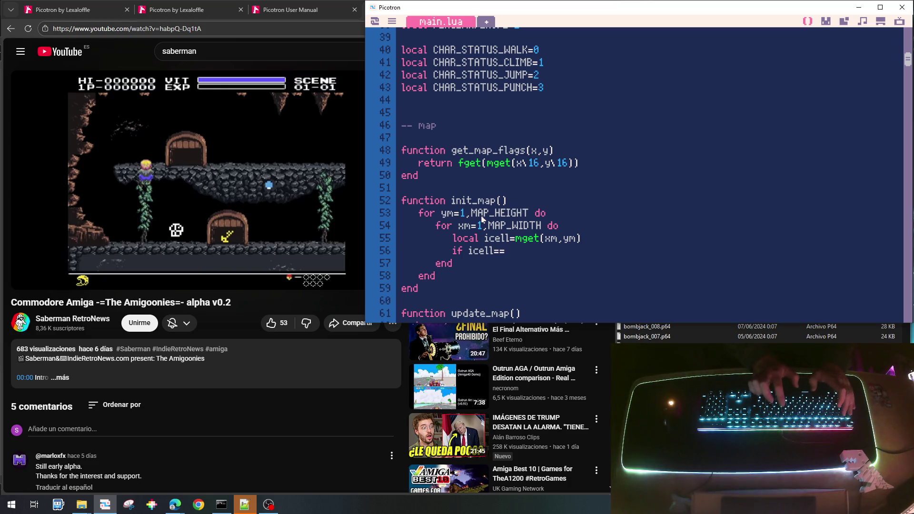
click(825, 21)
Step: Complete the tile tests as icell==56 then / elseif icell==63 then, closing the block with end
click(764, 300)
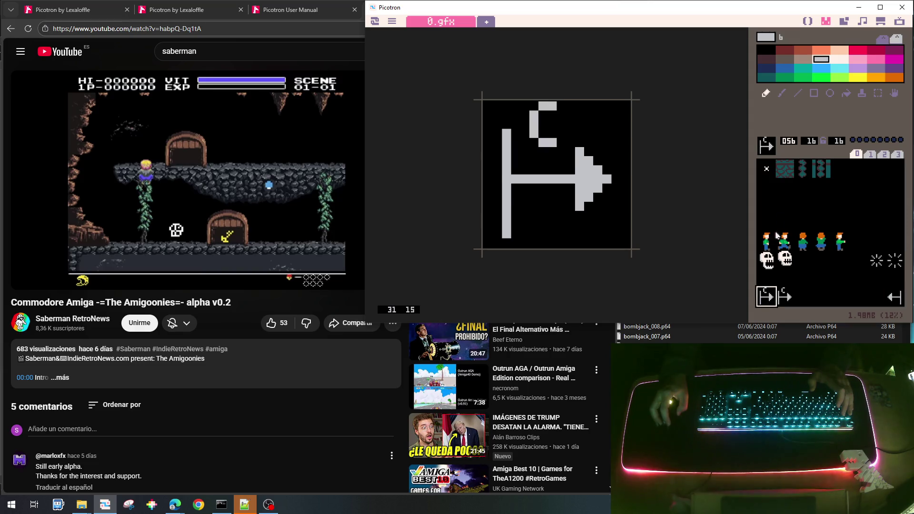
click(807, 21)
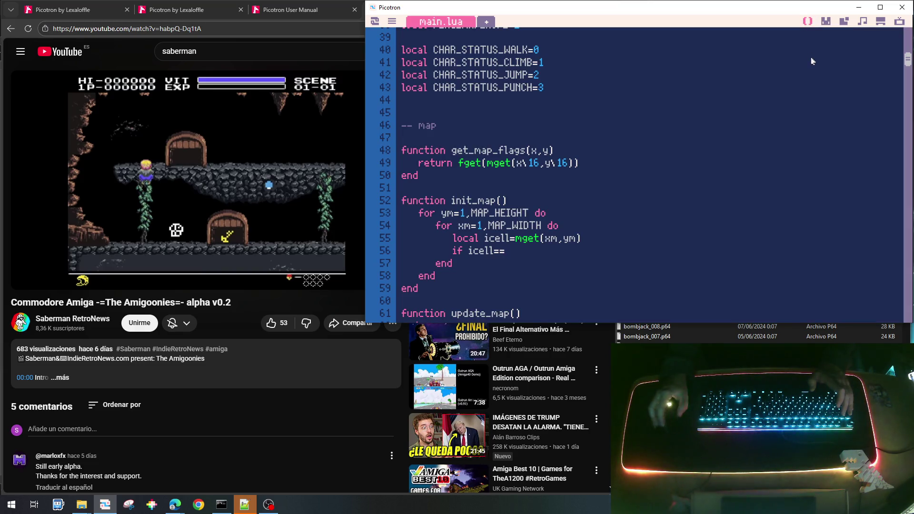
text(56 then)
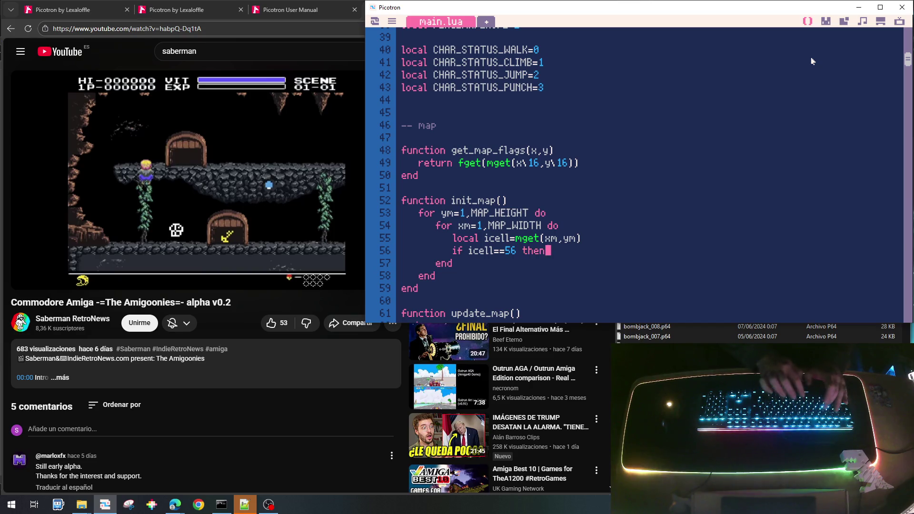
key(Return)
text(elseif icell==)
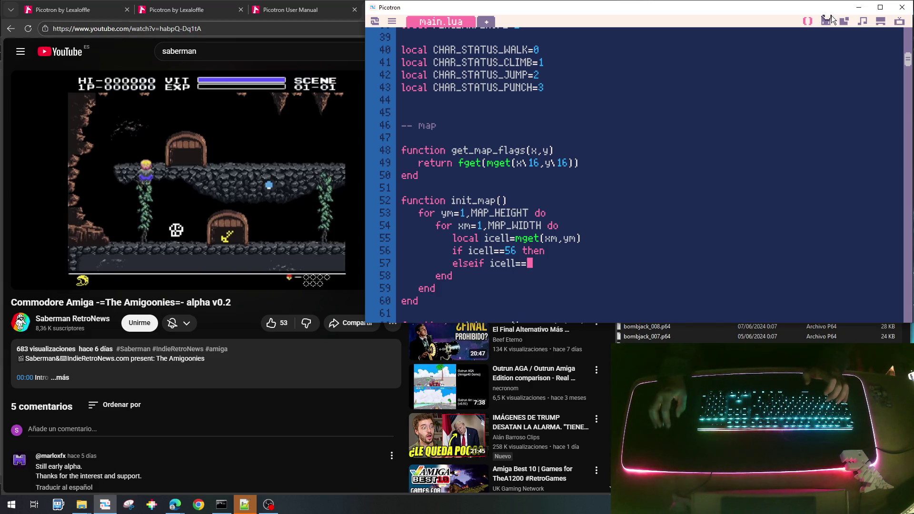
click(825, 21)
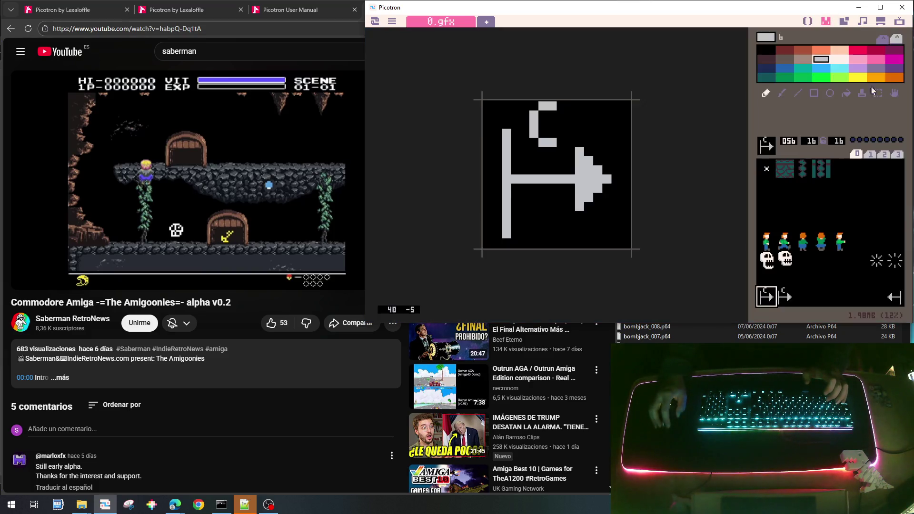
click(894, 300)
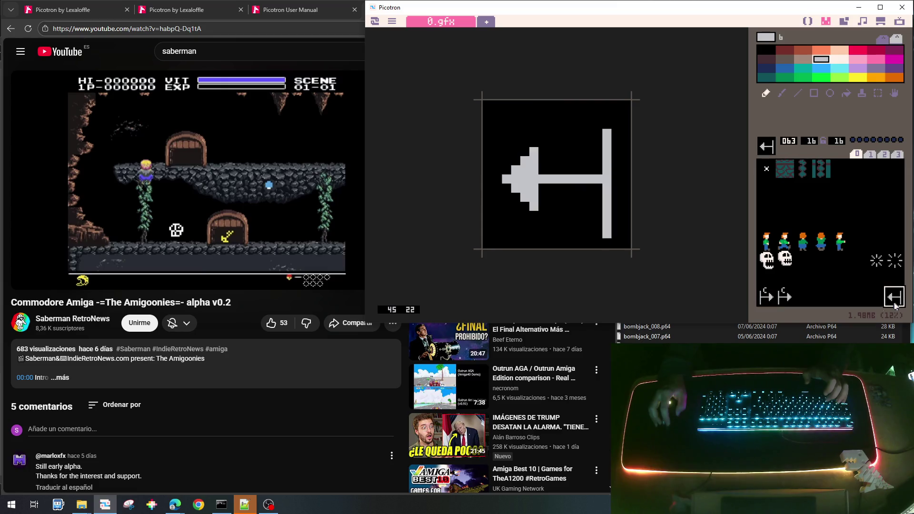
click(807, 21)
text(63)
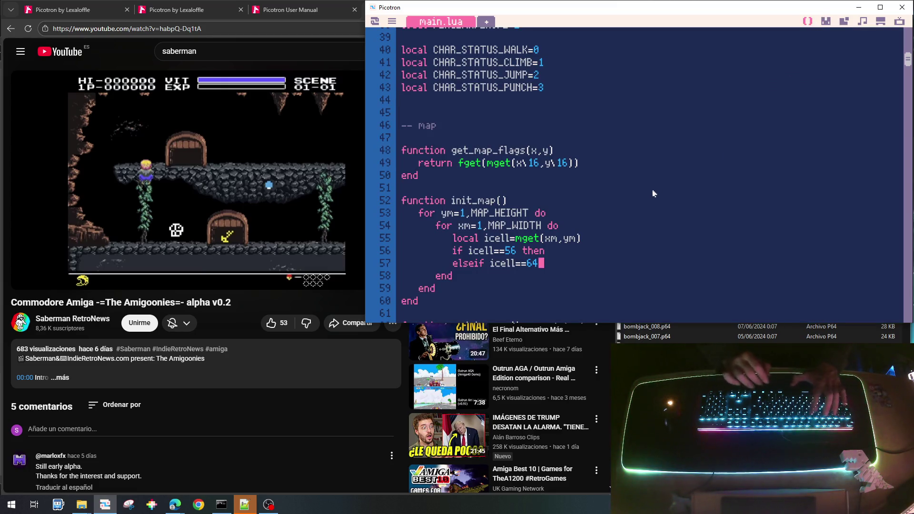
text( the)
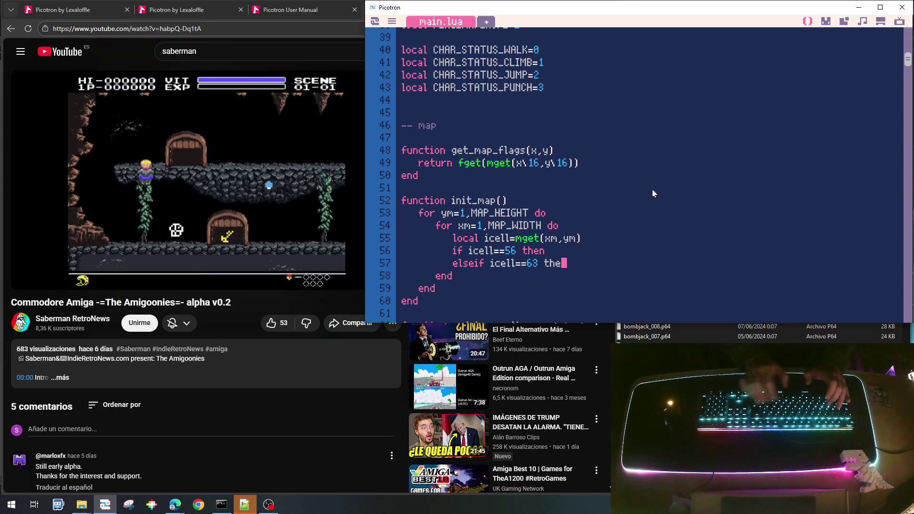
text(n)
key(Return)
text(end)
Step: Set icell=0 inside both the tile 56 and tile 63 branches
key(Up)
key(Up)
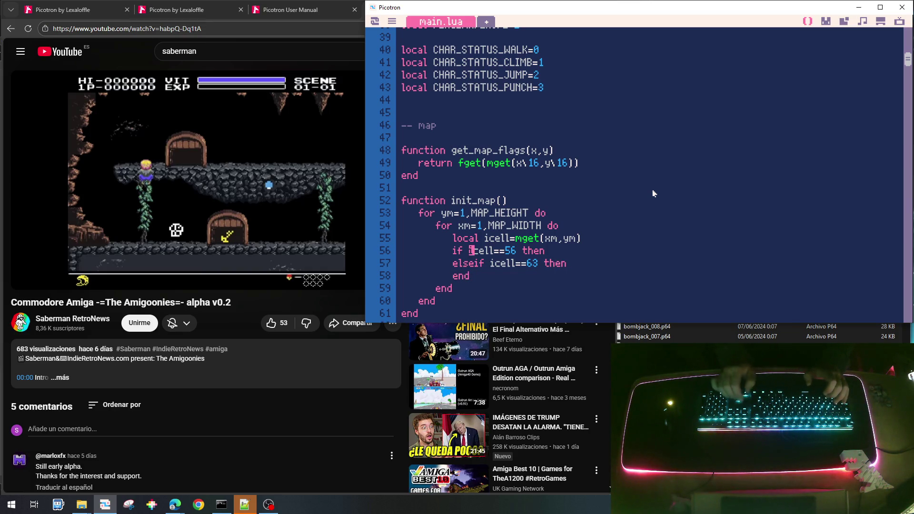
key(End)
key(Return)
key(Tab)
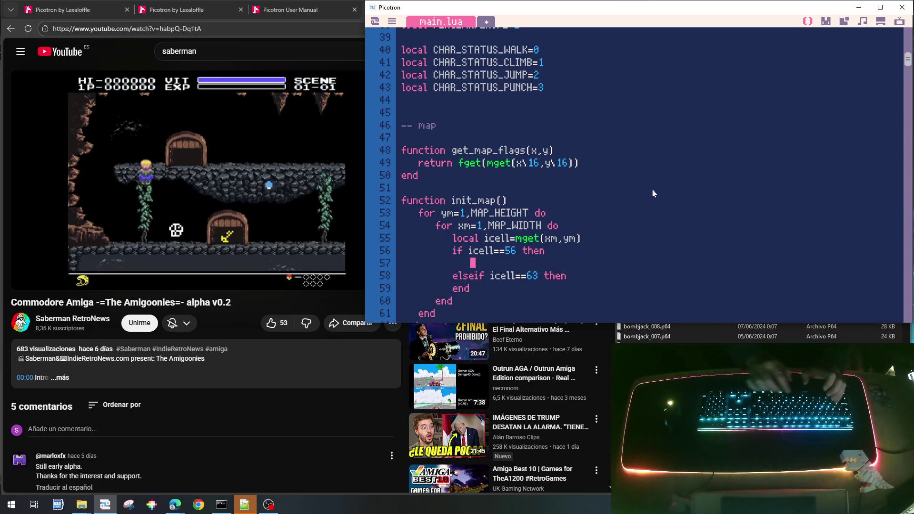
text(m)
key(BackSpace)
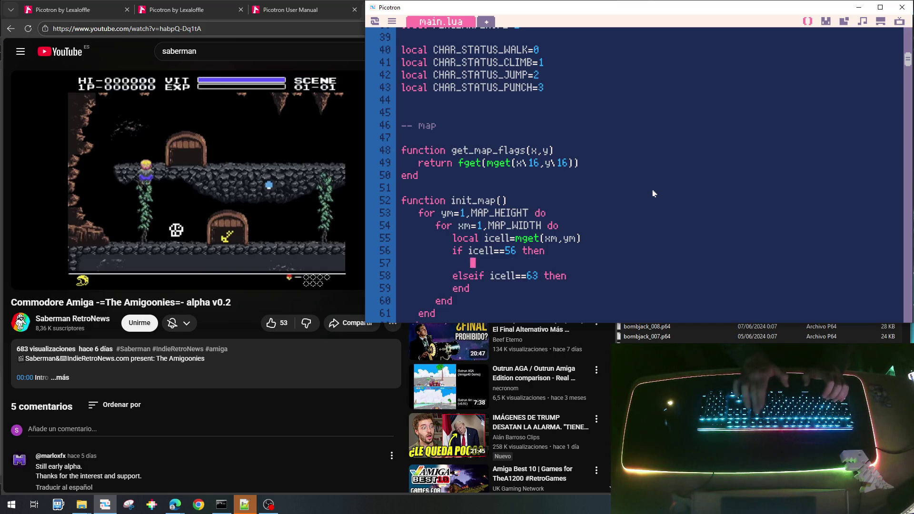
text(icell=0)
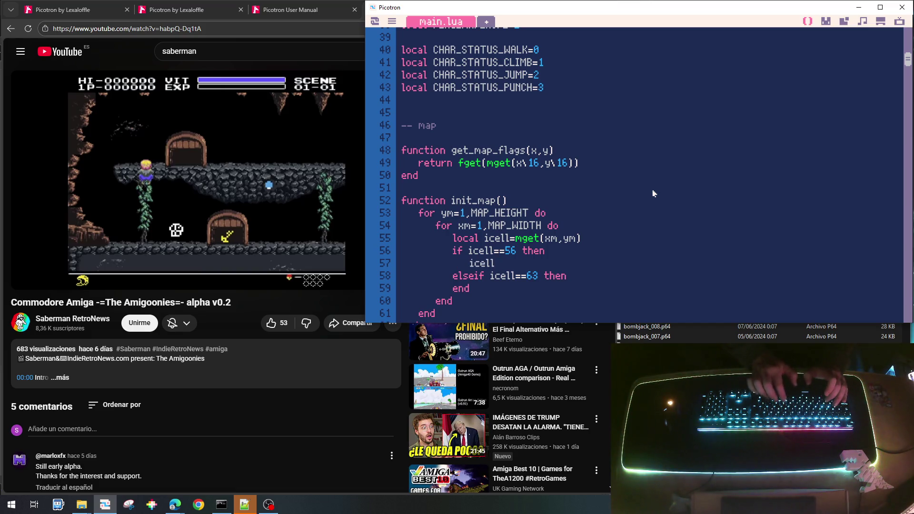
key(Down)
key(End)
key(Return)
text(icell)
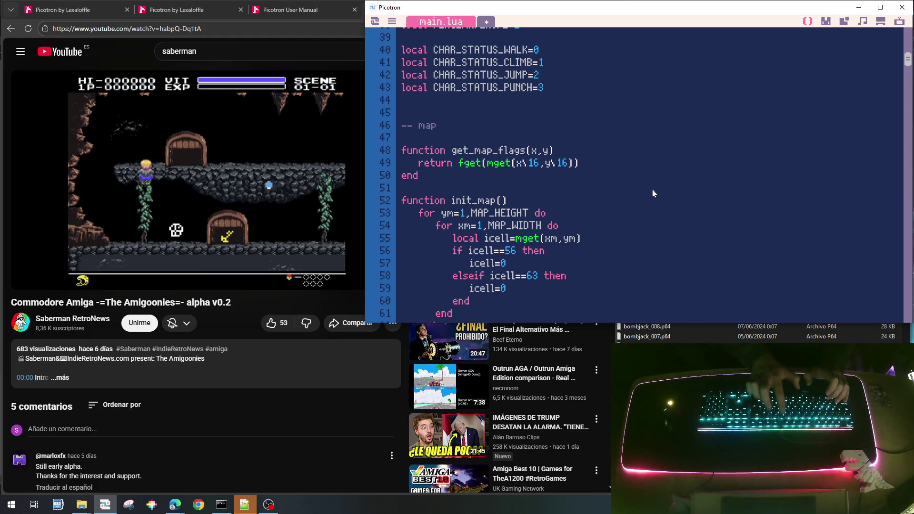
Step: Add a blank line after the if block and begin a local icell line below mget
key(Down)
key(Return)
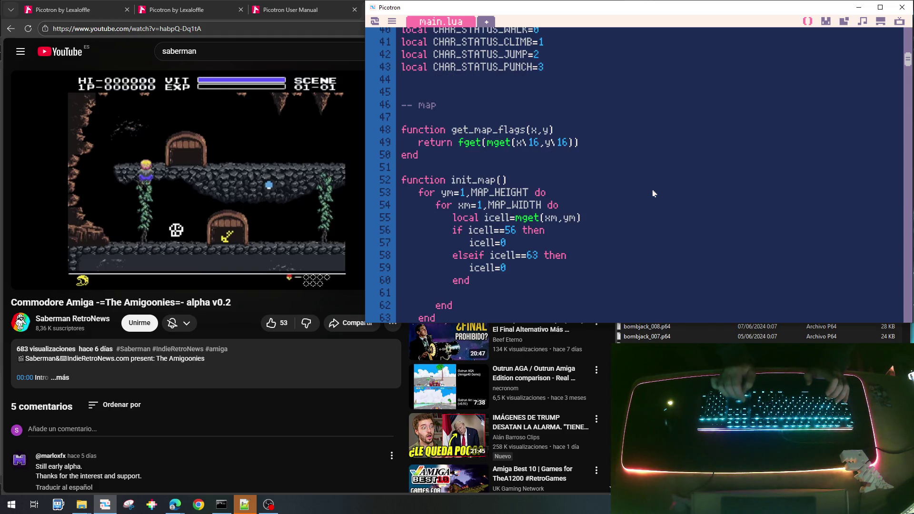
key(Up)
key(Up)
key(Up)
key(End)
key(Return)
text(local icell)
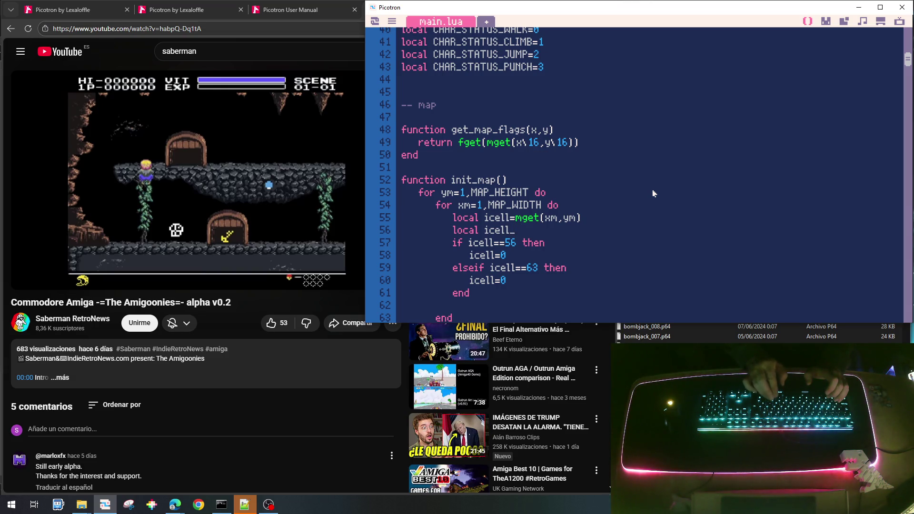
Step: Declare local icell0=icell and add an if icell!=icell0 then … end check
text(0=icell)
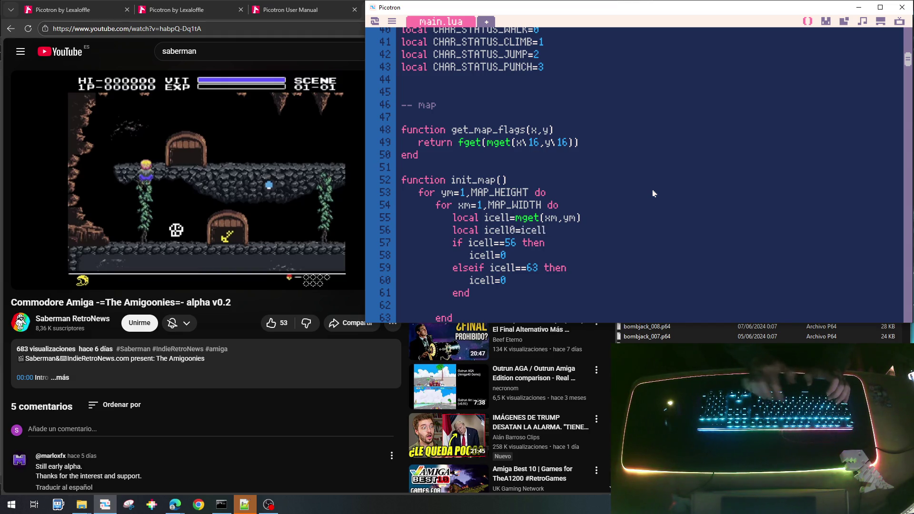
text(if)
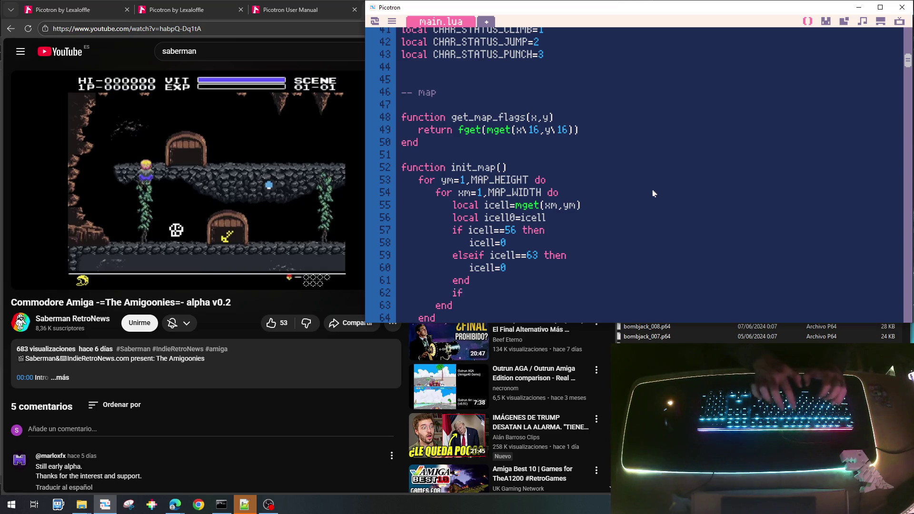
text( icell)
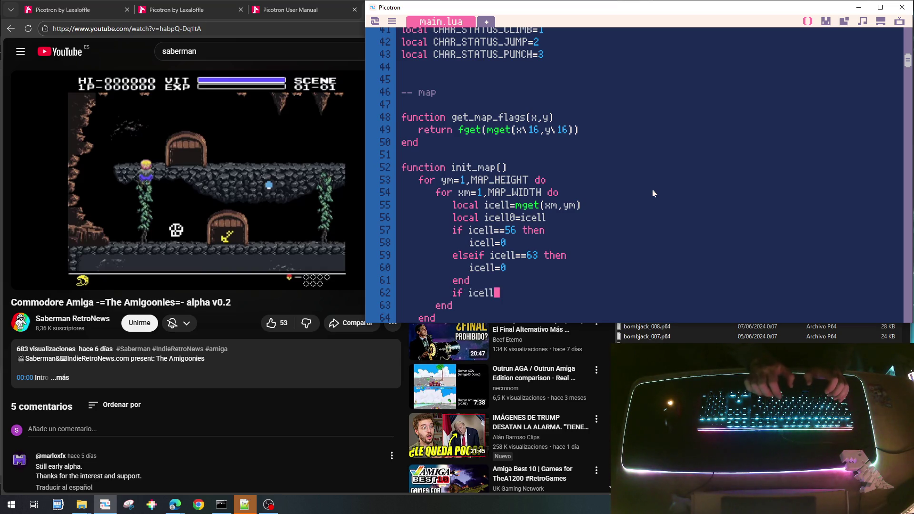
text(!=ice)
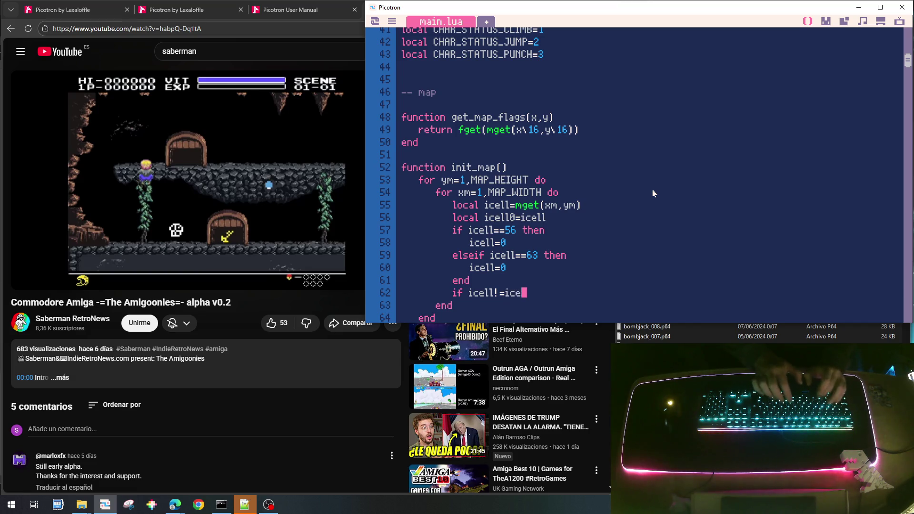
text(0 then)
key(Return)
text(end)
Step: Call mset(xm,ym,icell) inside the changed-tile check
key(End)
key(Return)
key(Tab)
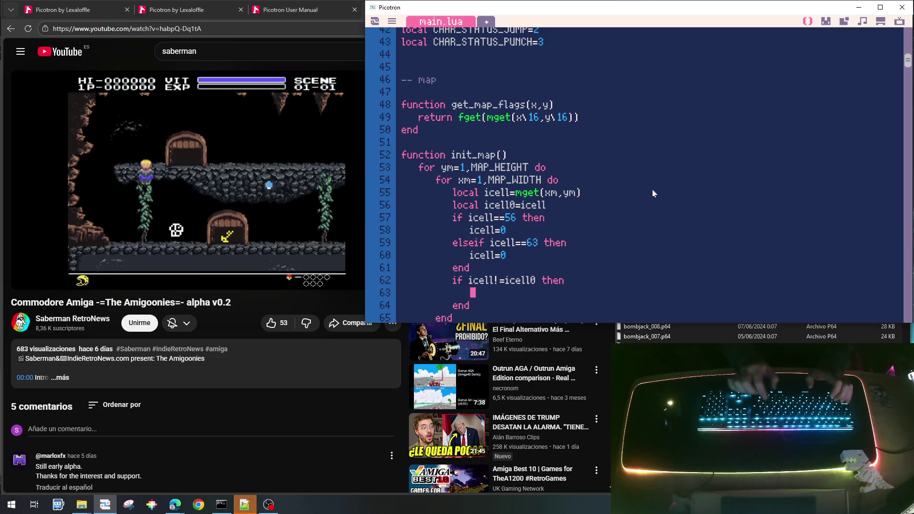
key(BackSpace)
text(msert)
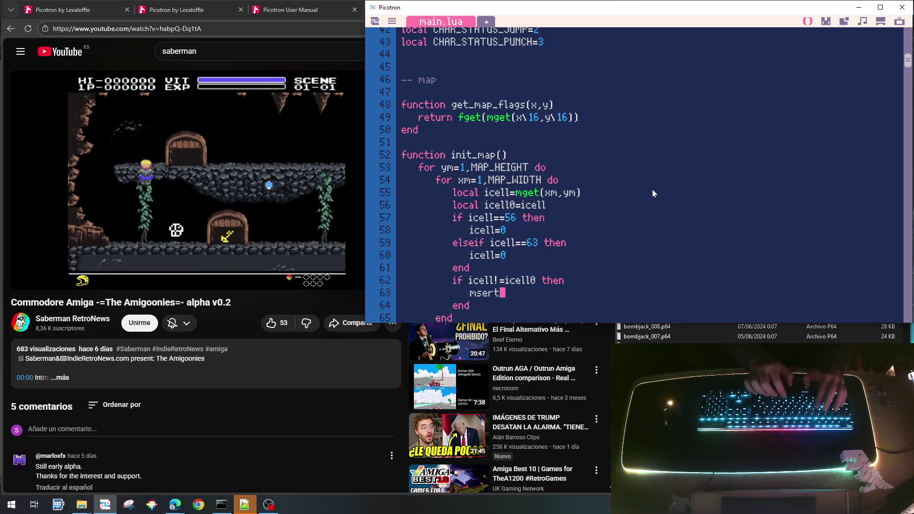
text(t)
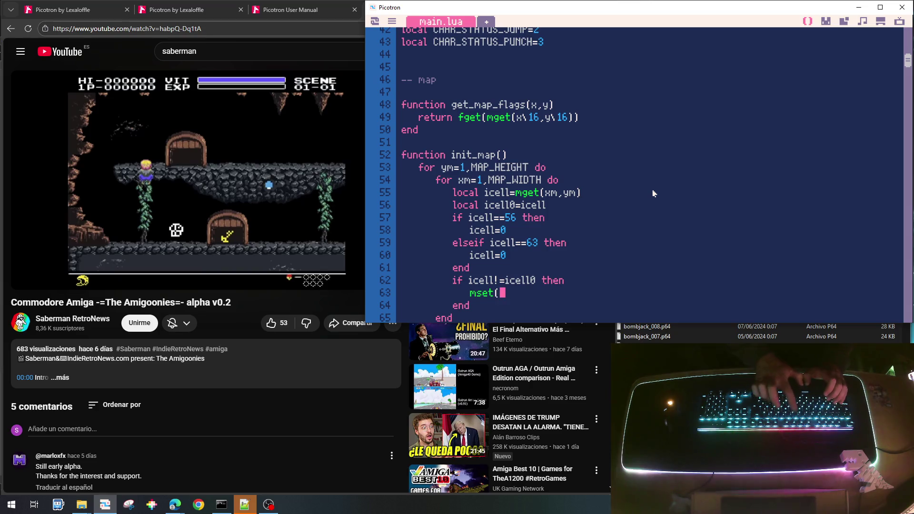
text(xm,ym)
key(BackSpace)
text(icell)
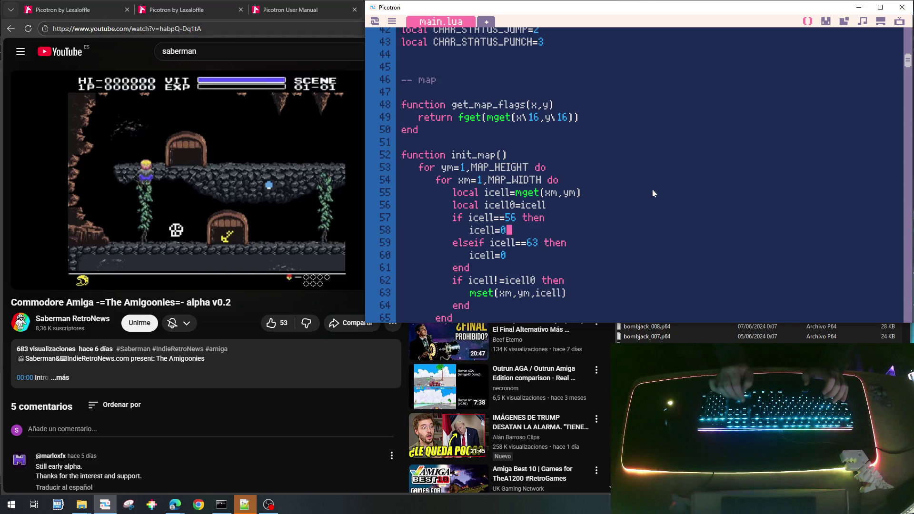
key(Return)
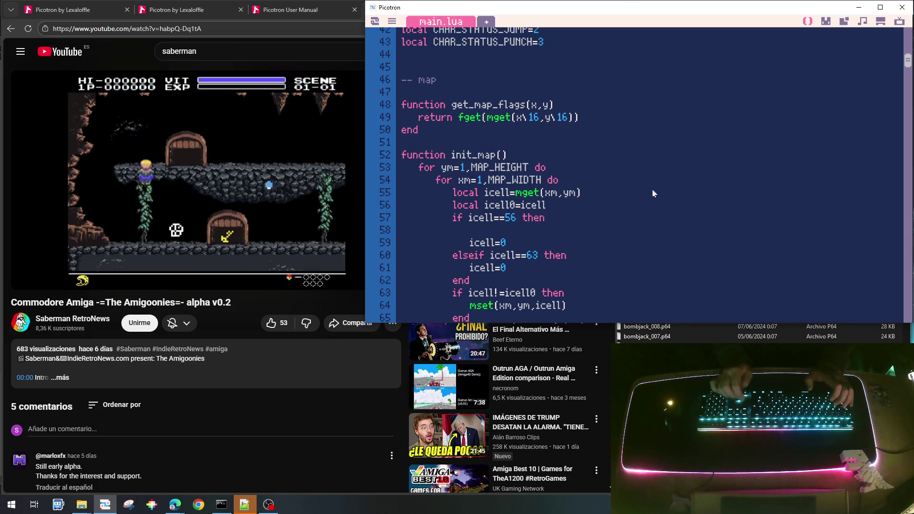
key(Return)
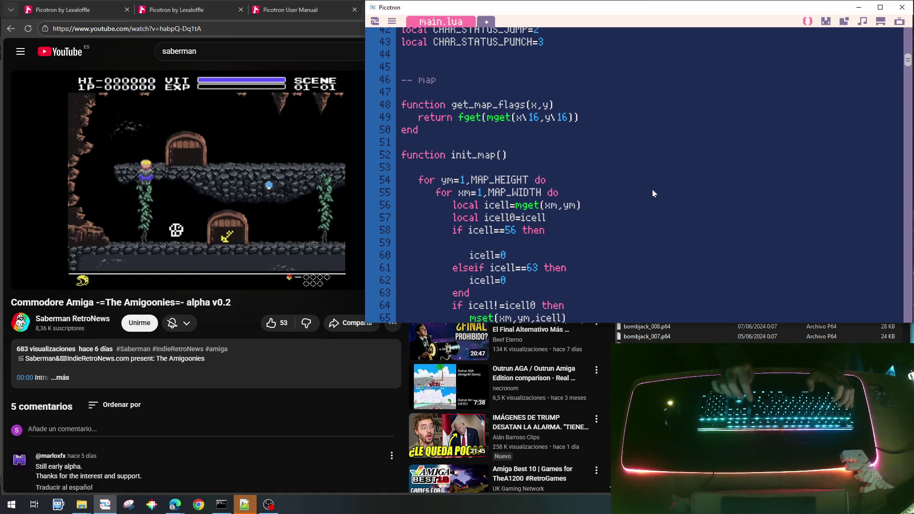
Step: Declare local xm_start and local ym_start at the top of init_map
text(local xm_start)
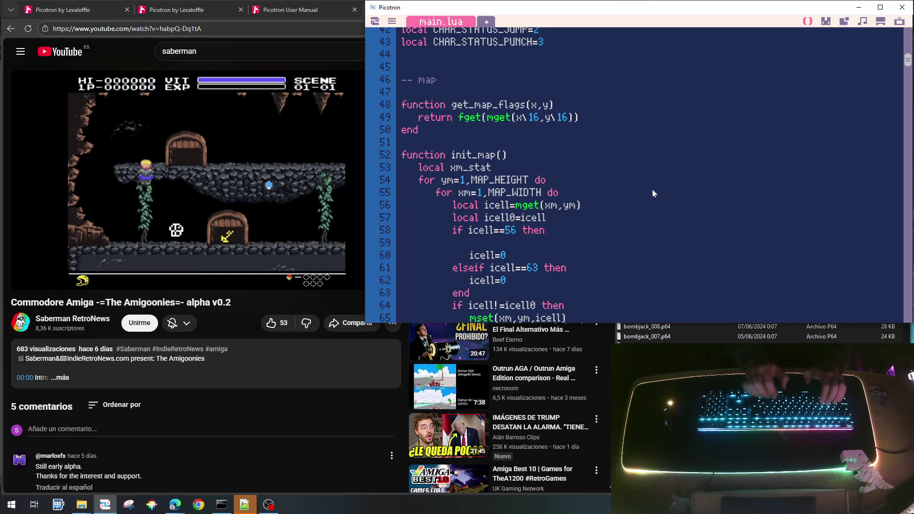
key(Return)
text(local)
key(BackSpace)
key(BackSpace)
key(BackSpace)
text(o)
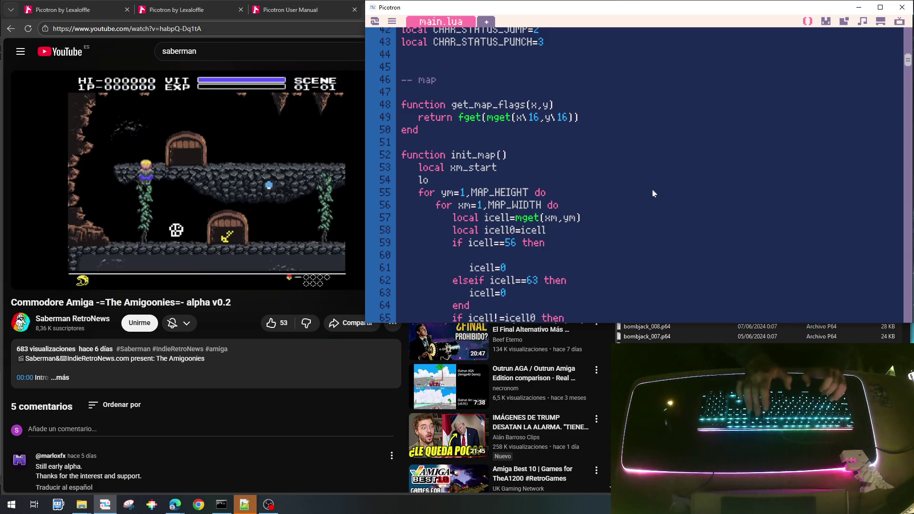
text(cal y)
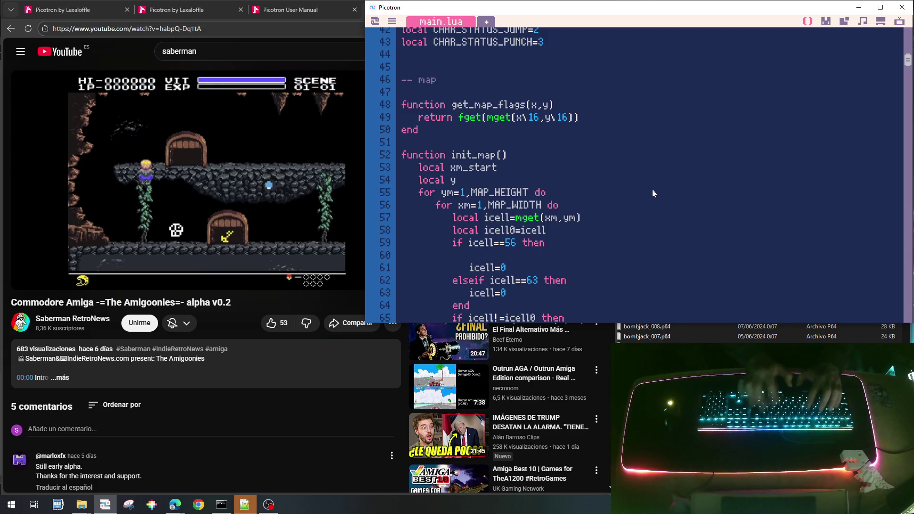
text(m_start)
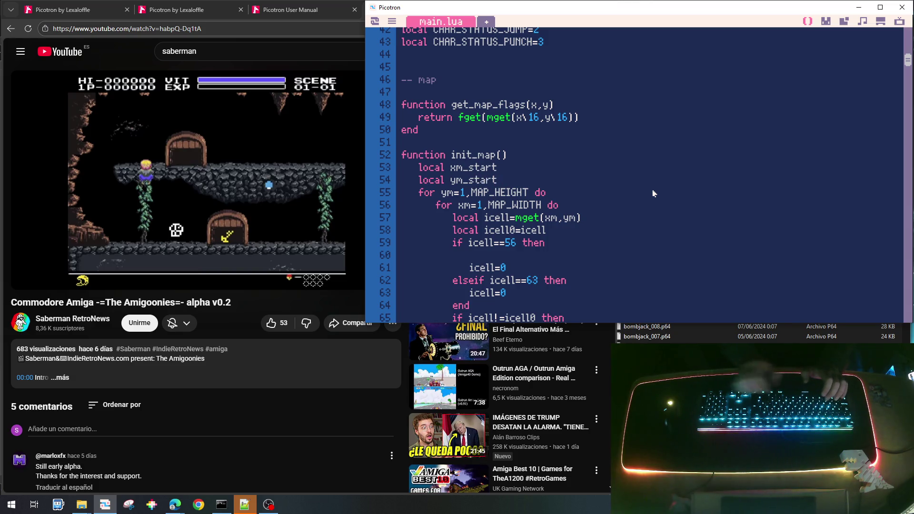
Step: Record xm_start=xm and ym_start=ym in the tile 56 branch, and begin local e={} for tile 63
key(Down)
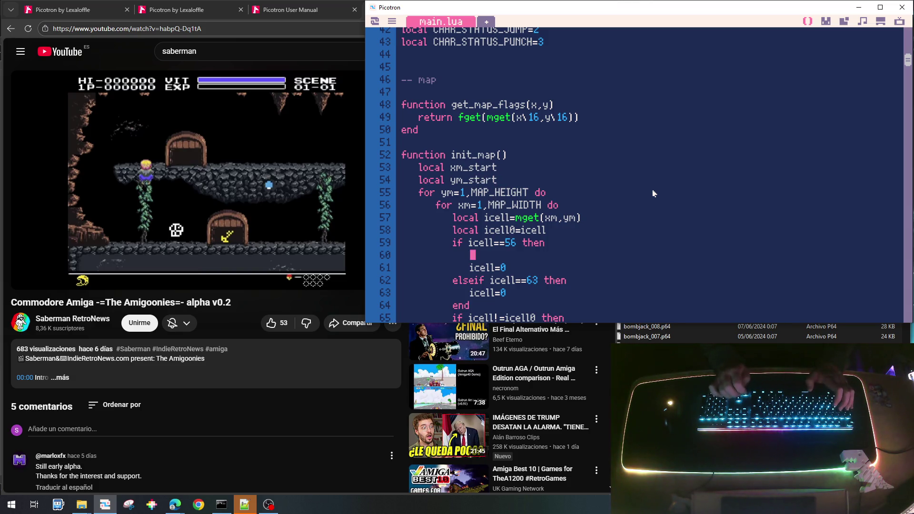
text(xm_start=)
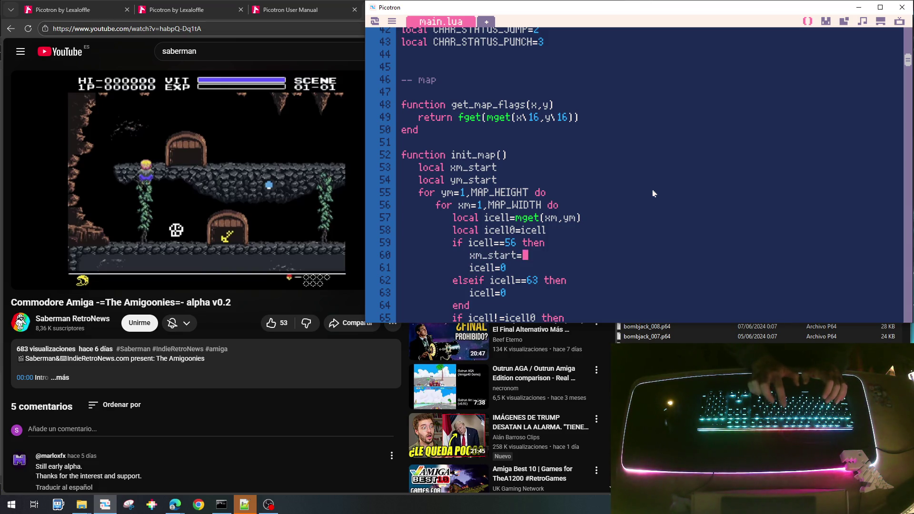
text(xm)
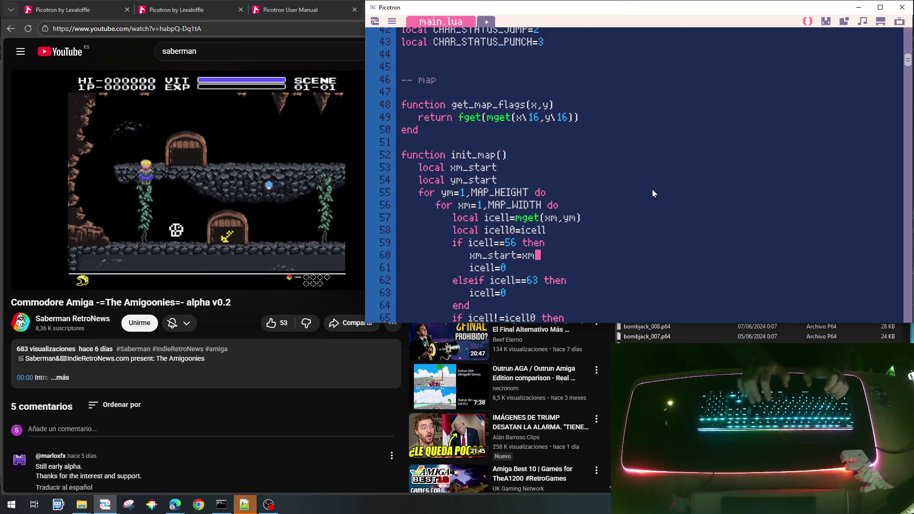
key(Return)
text(ym_start=)
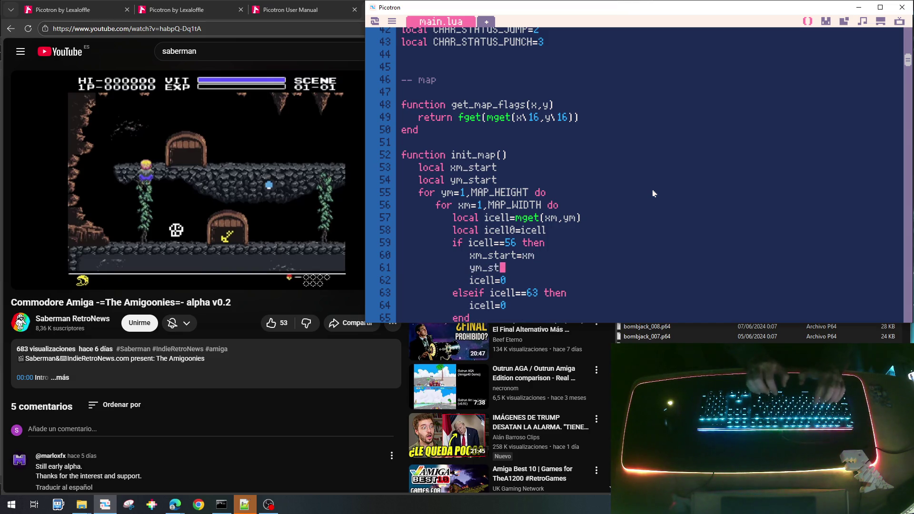
text(ym)
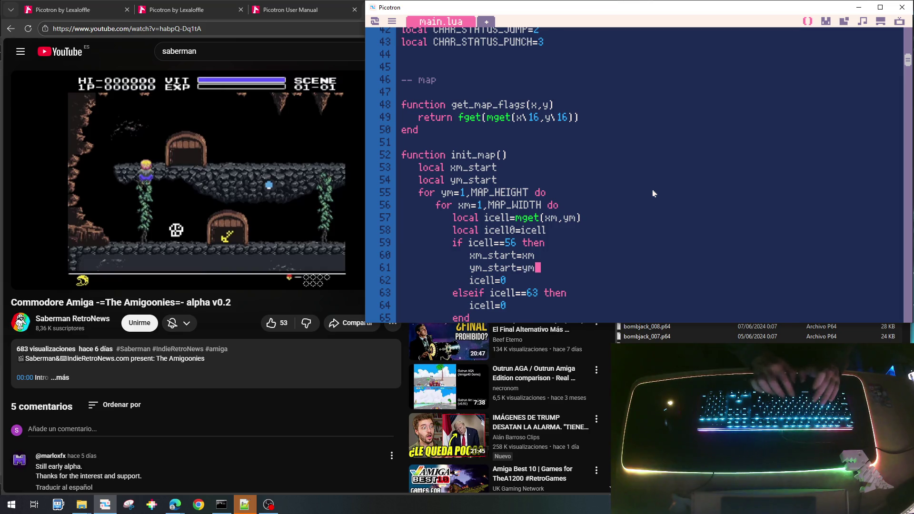
key(Down)
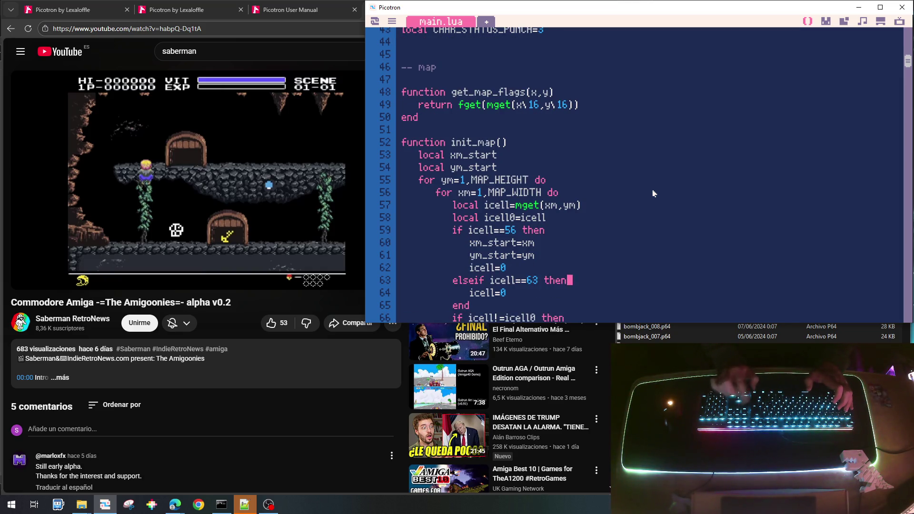
key(Return)
text(local e=)
text({{)
Step: Put the enemy table's closing brace on its own line and append e with add(g_tenemigo,e)
key(Return)
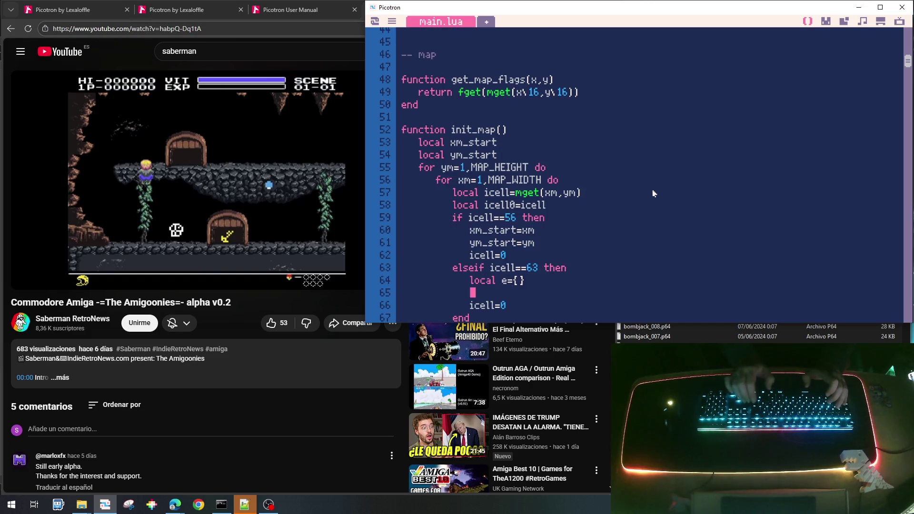
key(Left)
key(Return)
key(Down)
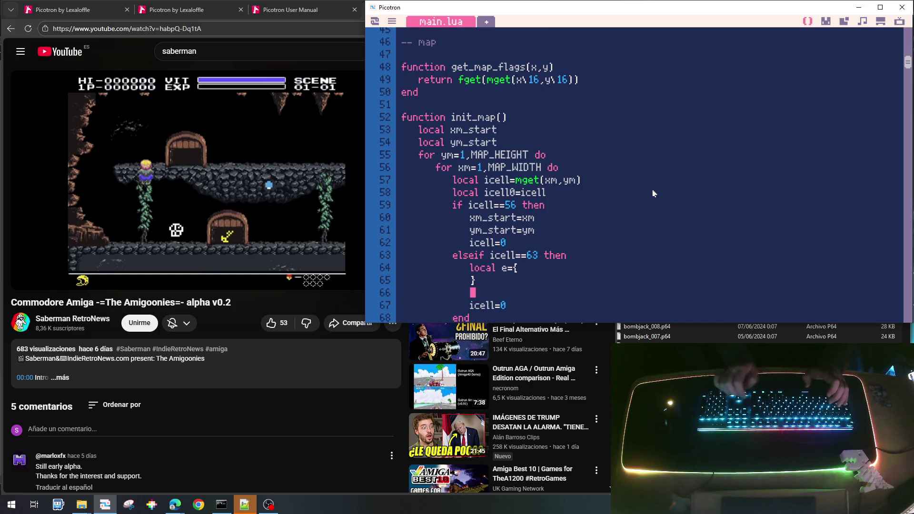
text(add()
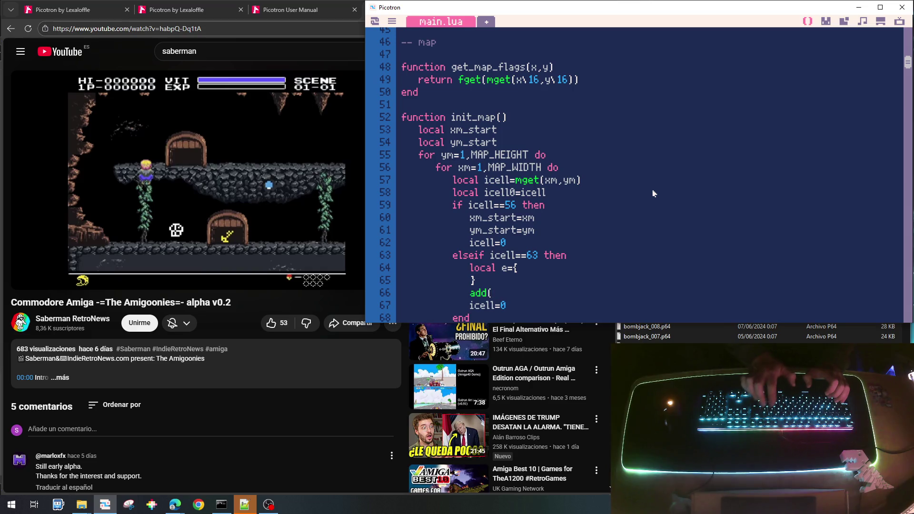
text()g_tenme)
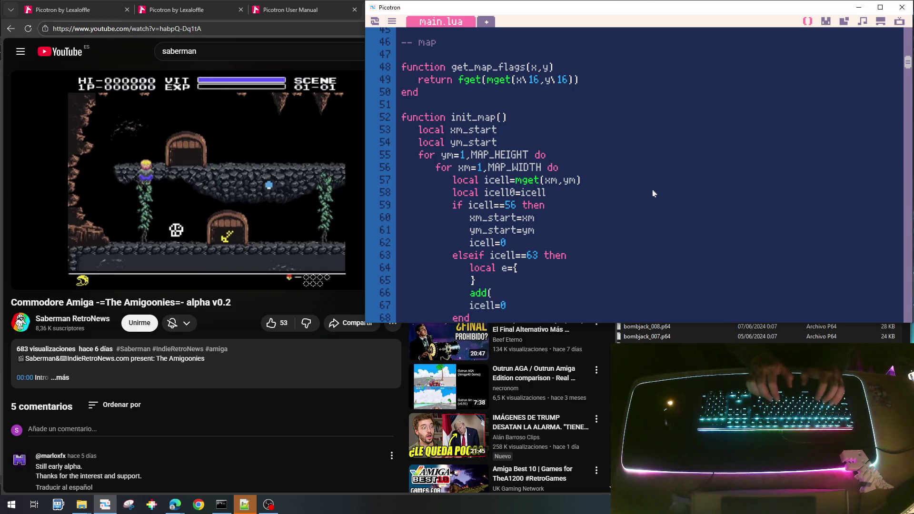
text(ig)
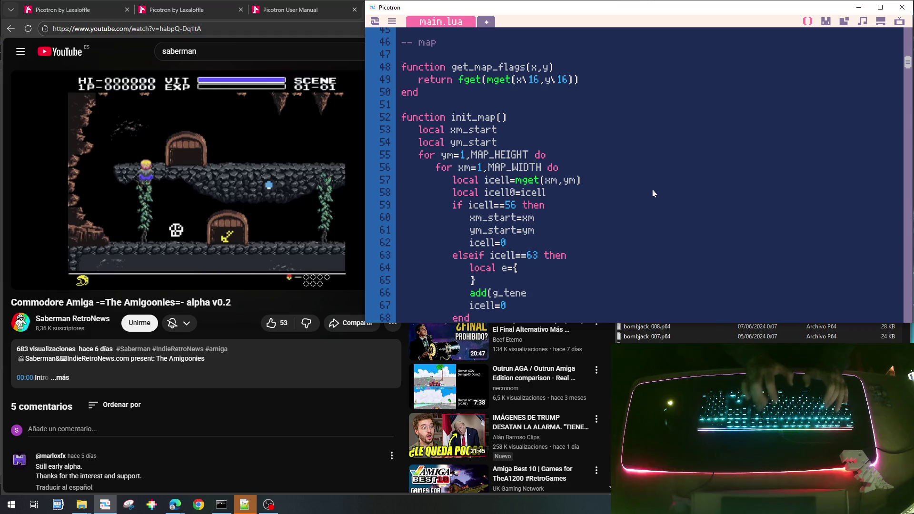
text(o,)
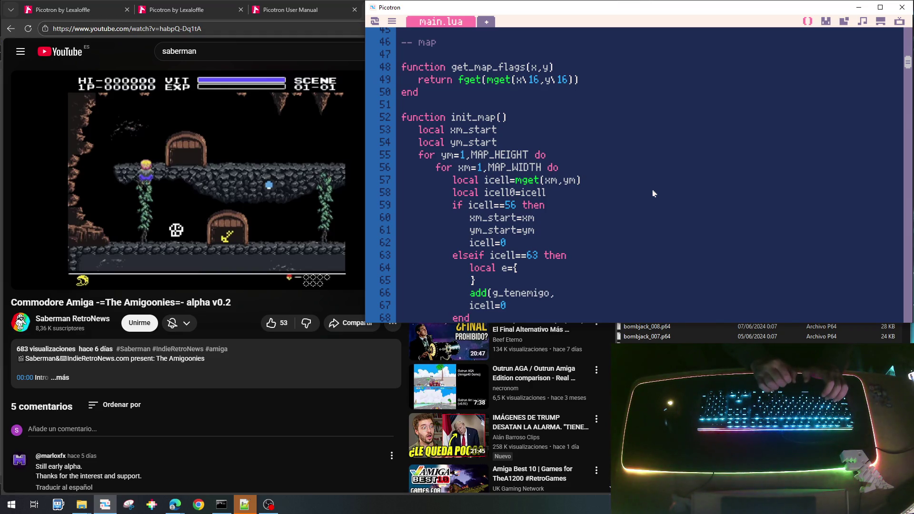
text(e))
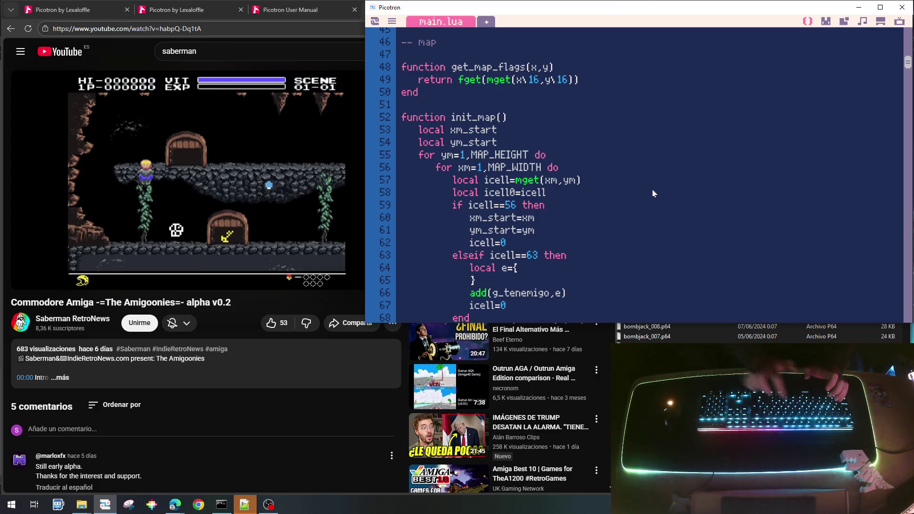
scroll(573, 259, down, 7)
Step: Copy the skull setup lines from init_tenemigo
scroll(573, 259, down, 18)
scroll(573, 258, down, 15)
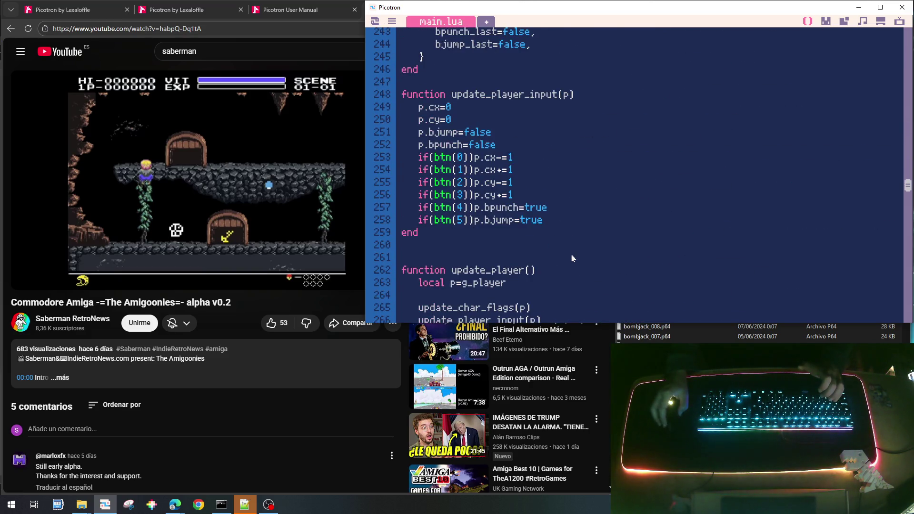
scroll(572, 259, down, 9)
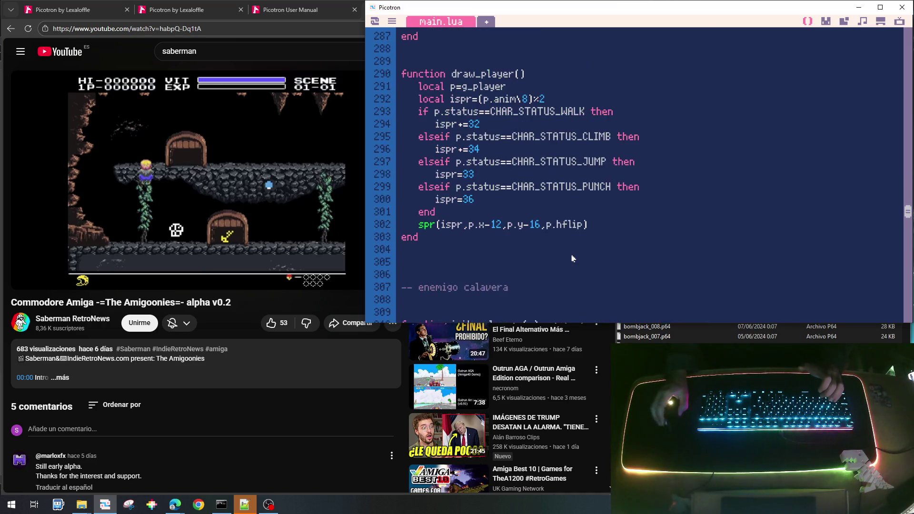
scroll(573, 258, down, 5)
scroll(573, 259, up, 2)
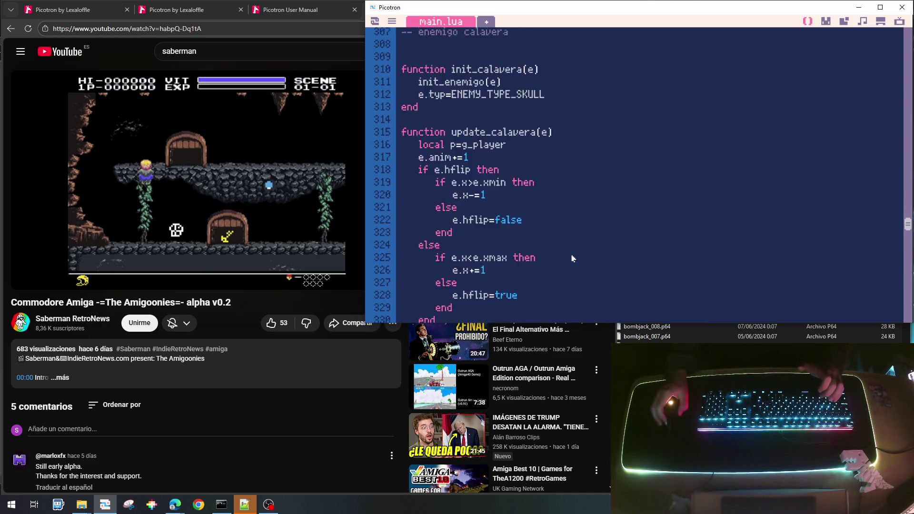
scroll(573, 259, down, 6)
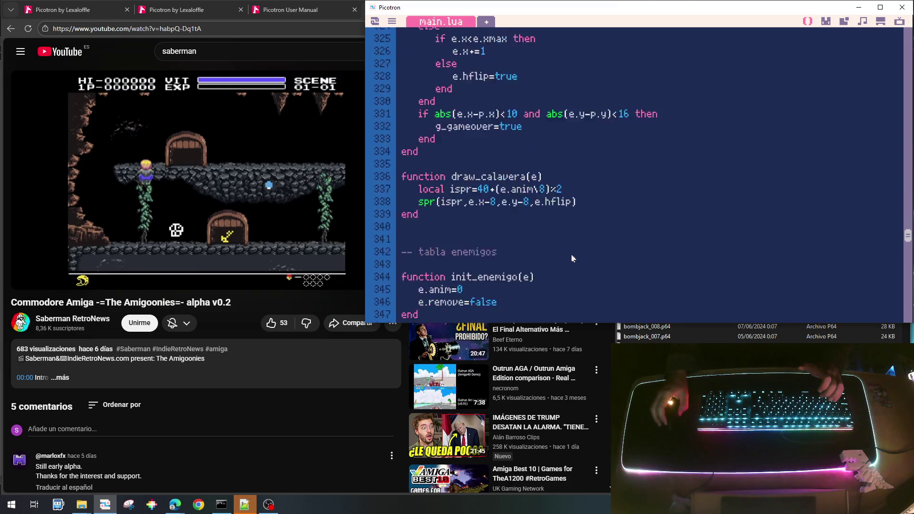
scroll(573, 259, down, 2)
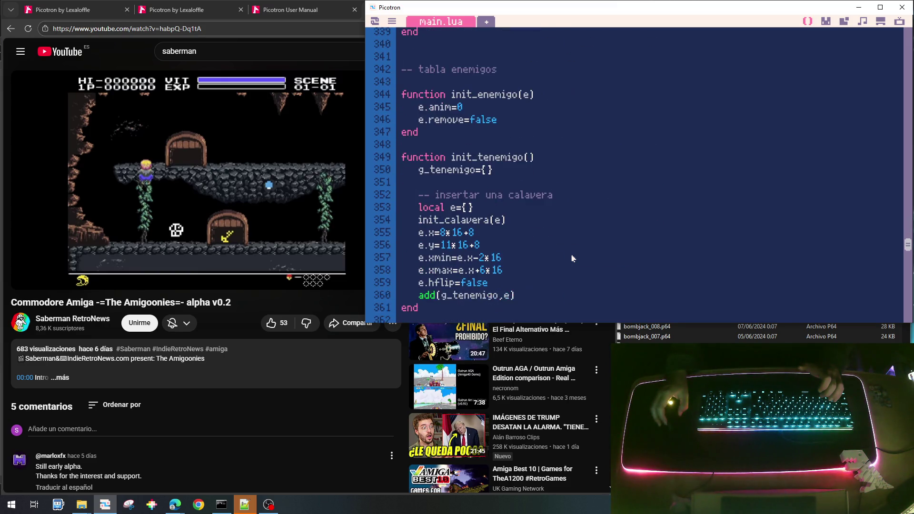
scroll(573, 258, down, 1)
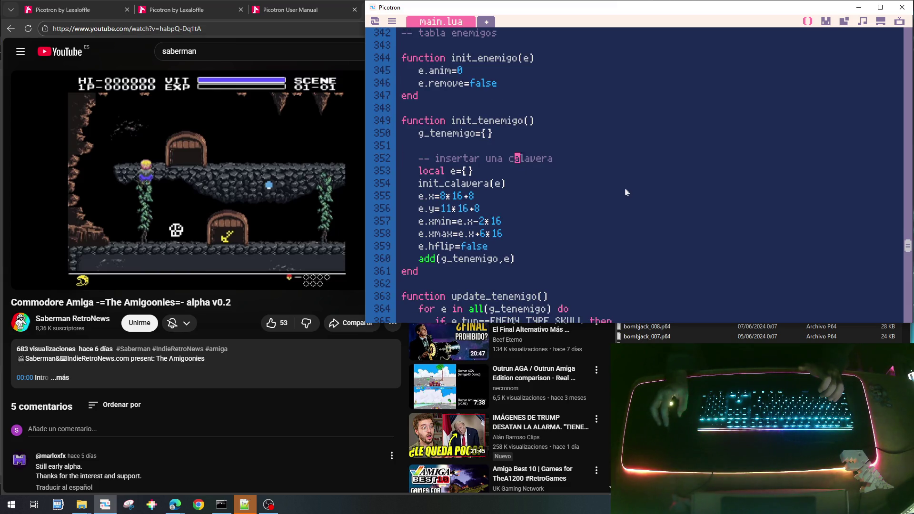
key(shift+Right)
key(shift+Right)
key(shift+Right)
key(shift+Down)
key(shift+Down)
key(shift+Down)
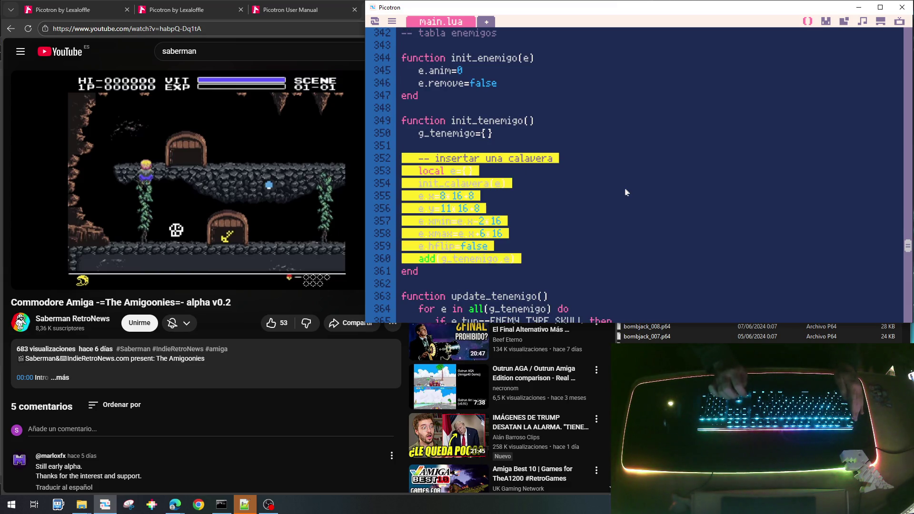
key(Up)
key(Up)
key(Up)
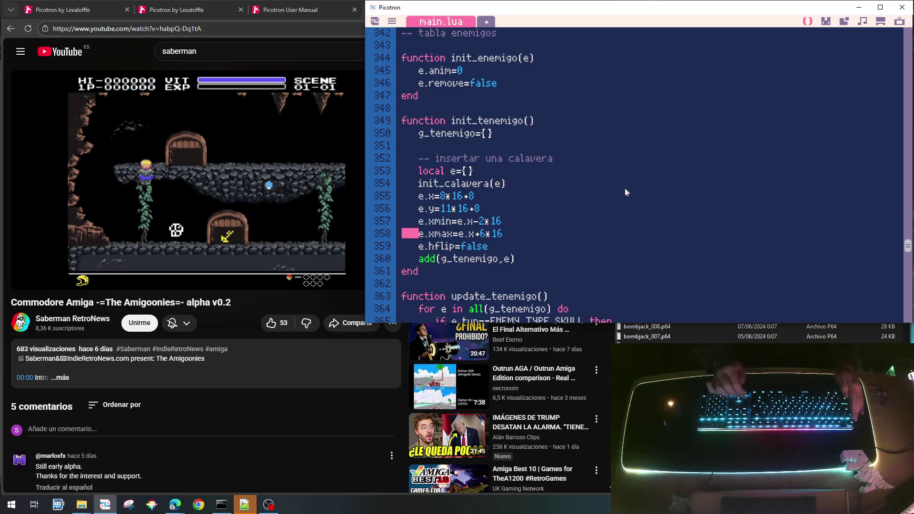
key(shift+Down)
key(shift+Down)
key(shift+Down)
key(shift+Down)
key(shift+Down)
key(ctrl+c)
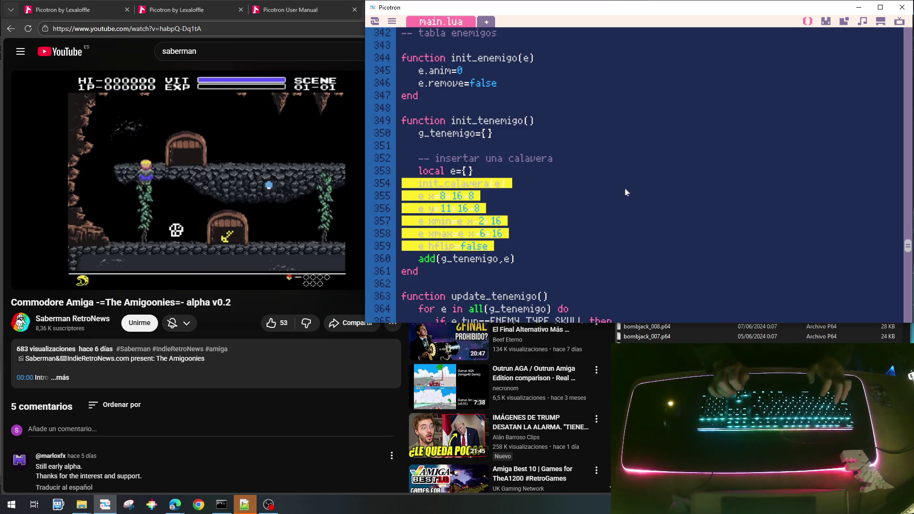
Step: Paste the six skull setup lines after local e={} in the tile 63 branch and indent them
scroll(584, 188, up, 20)
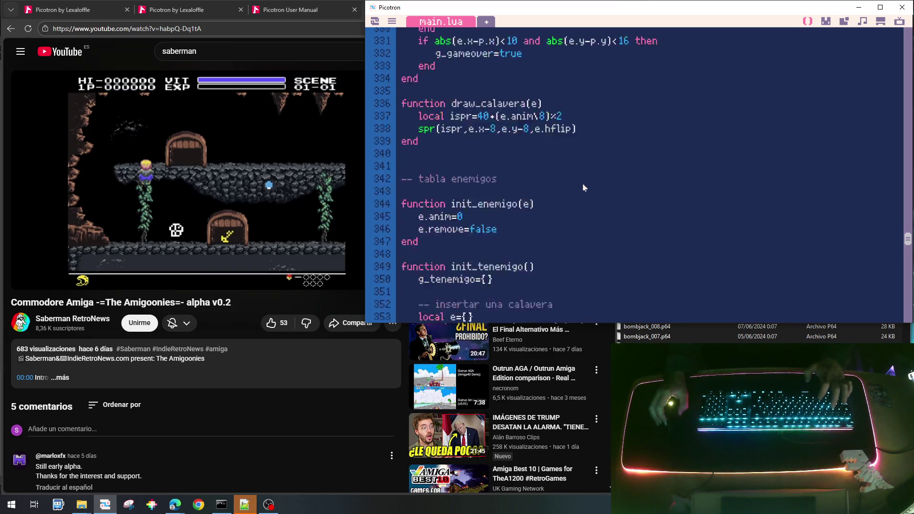
scroll(584, 191, up, 20)
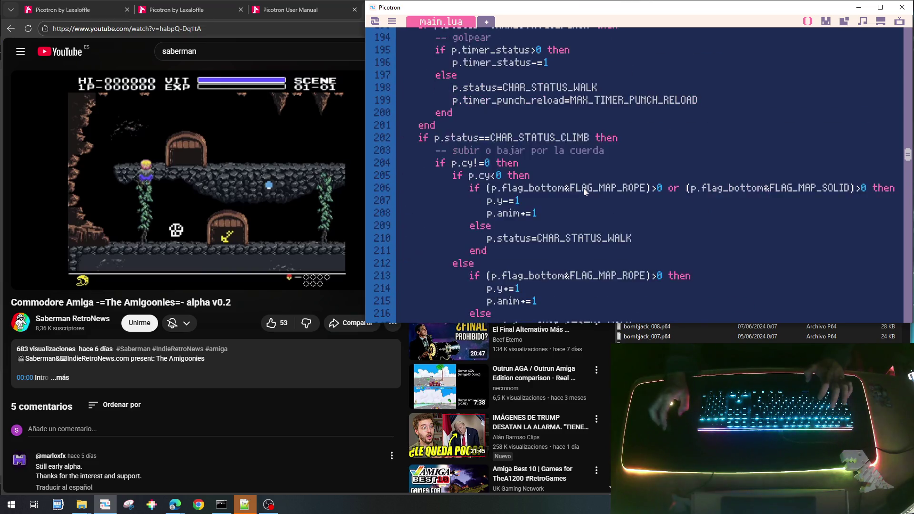
scroll(585, 194, up, 16)
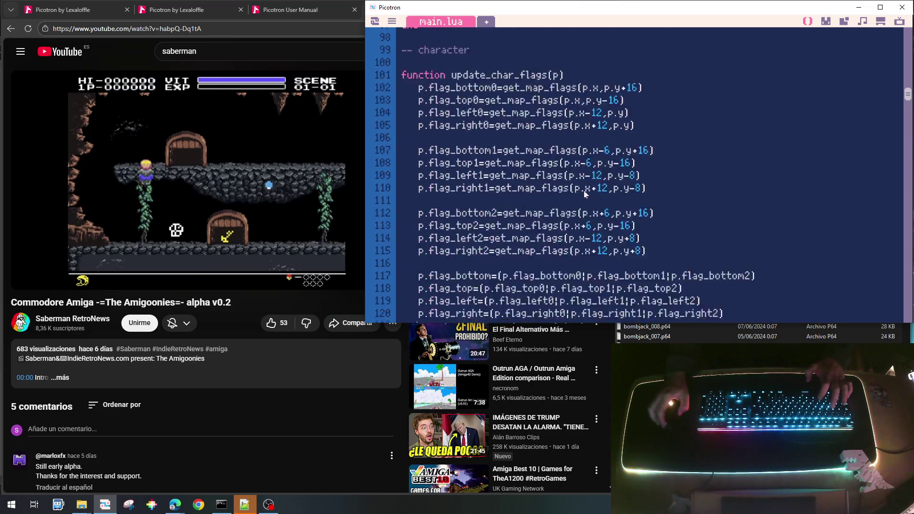
scroll(584, 198, down, 2)
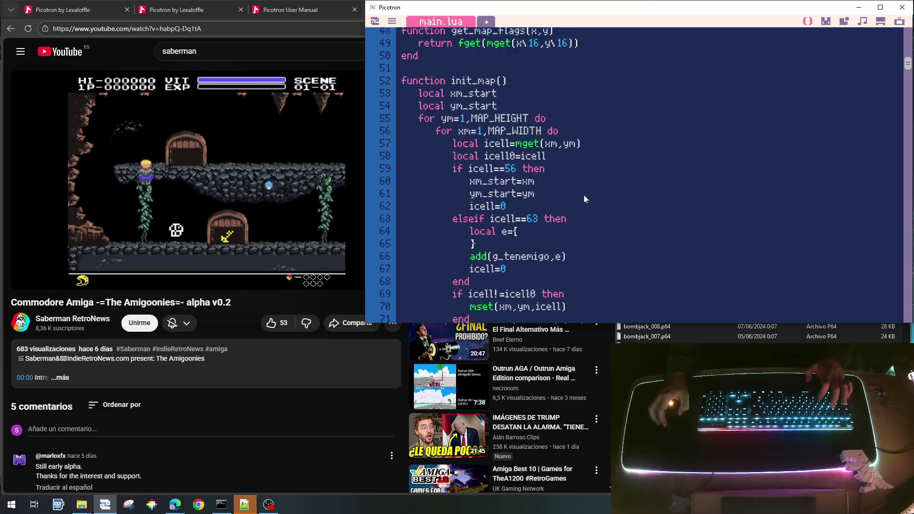
key(BackSpace)
key(BackSpace)
key(BackSpace)
key(Right)
key(Return)
key(Return)
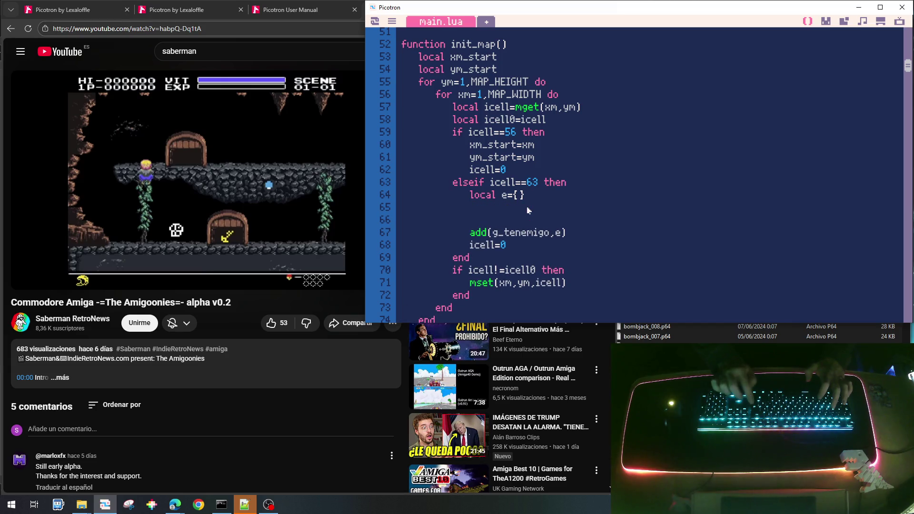
key(ctrl+v)
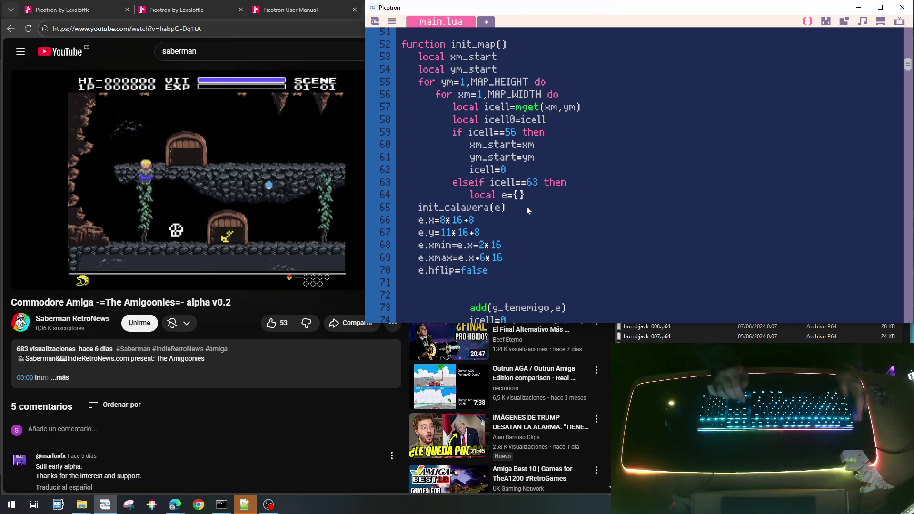
key(shift+Down)
key(shift+Down)
key(shift+Down)
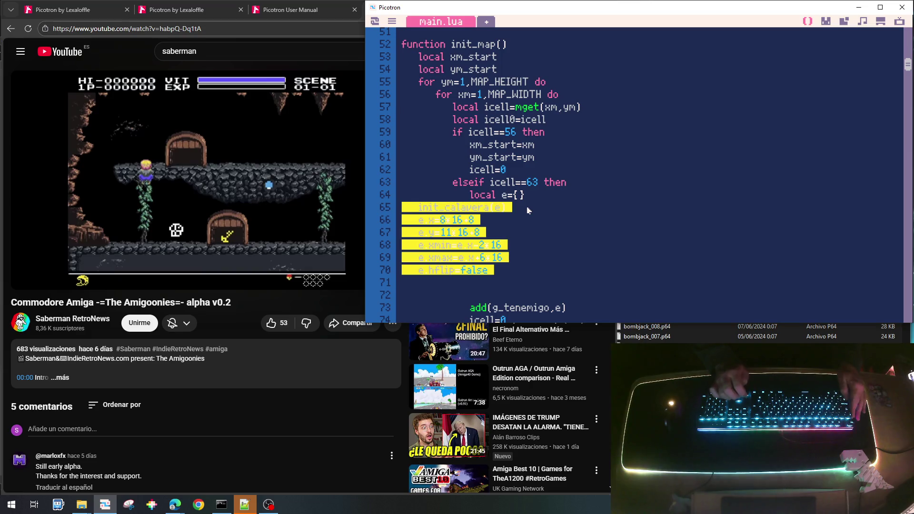
key(Tab)
key(Tab)
key(Tab)
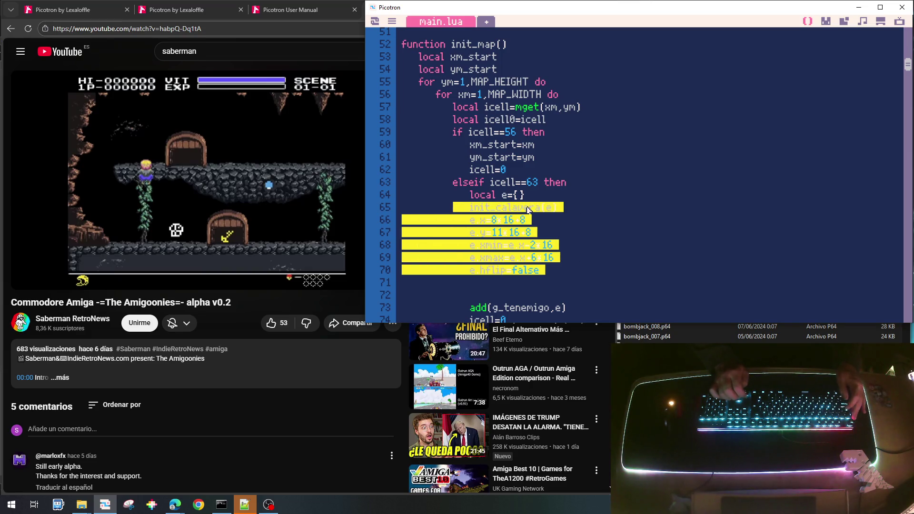
key(Down)
Step: Remove the blank lines before add and delete the fixed 8 from the e.x line
key(BackSpace)
key(BackSpace)
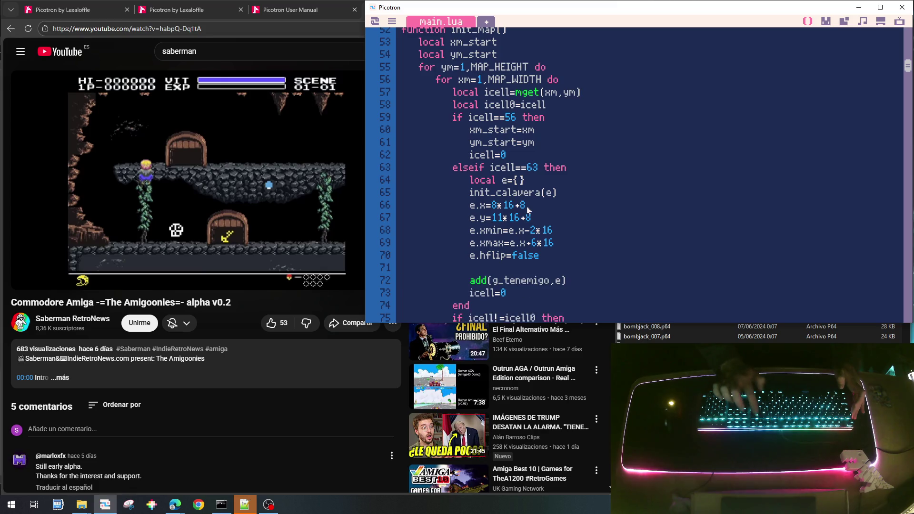
key(BackSpace)
key(Up)
key(Up)
key(Up)
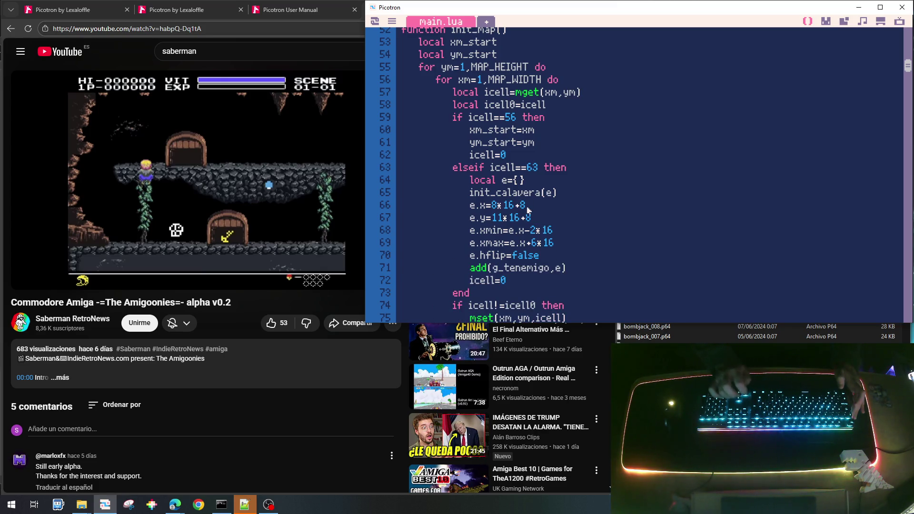
key(BackSpace)
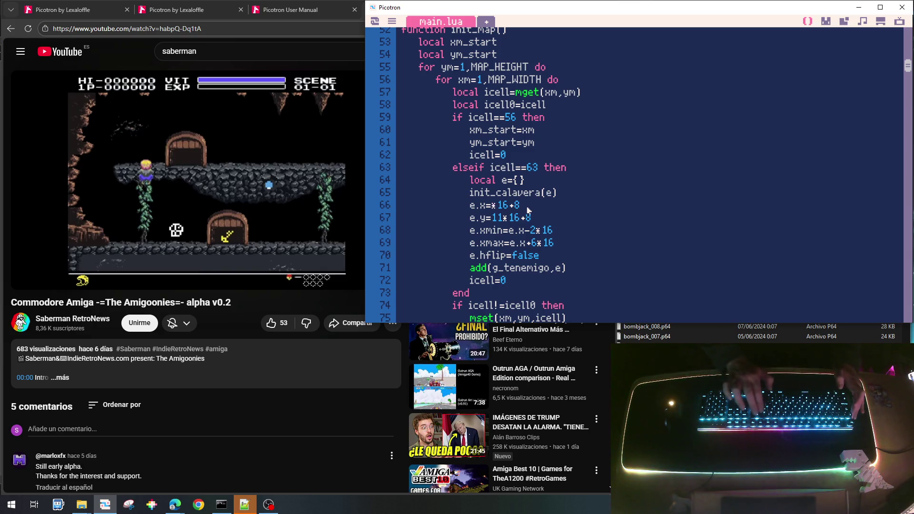
Step: Make the position line read e.xmin=xm_start*16+8
text(xm_start)
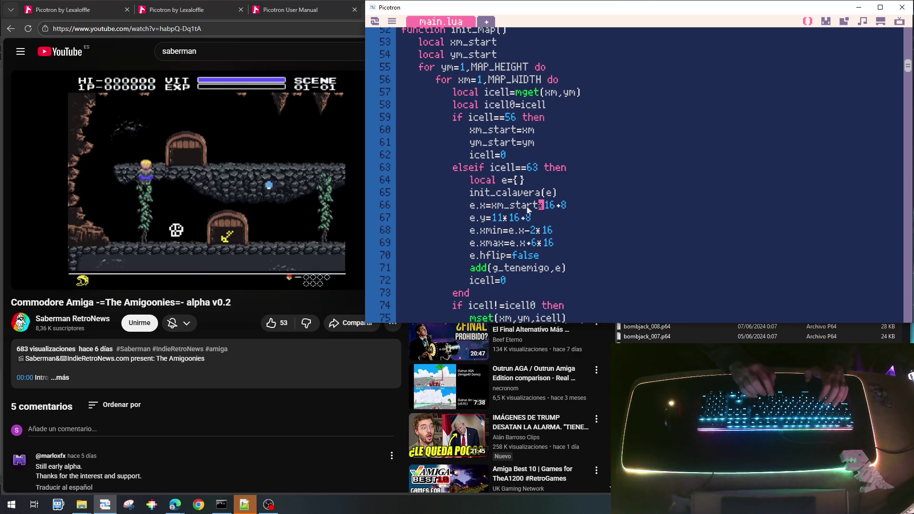
key(shift+Left)
key(shift+Left)
key(shift+Left)
key(shift+Left)
key(shift+Left)
key(shift+Left)
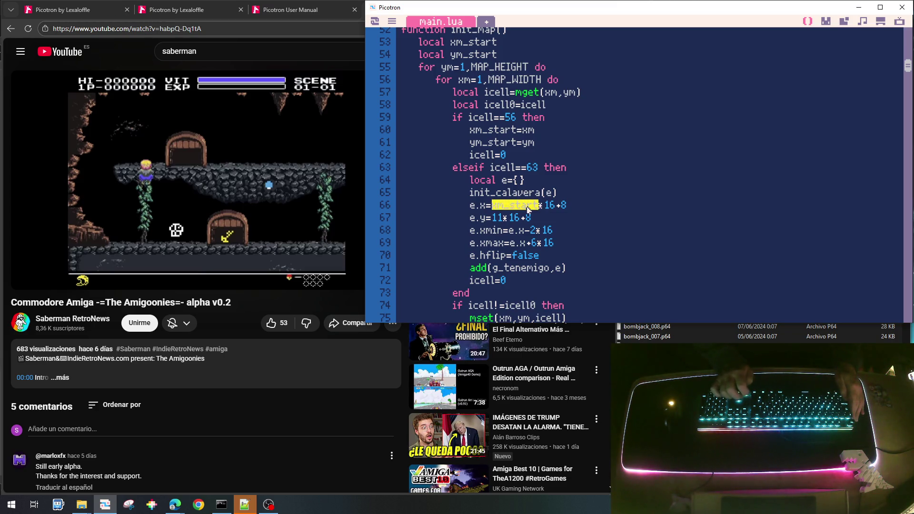
key(Up)
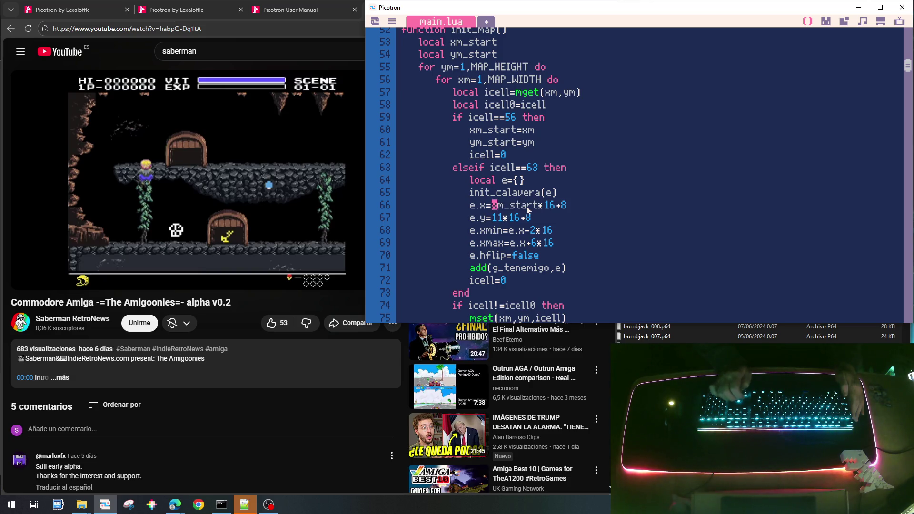
key(ctrl+shift+Right)
key(ctrl+shift+Right)
key(ctrl+shift+Right)
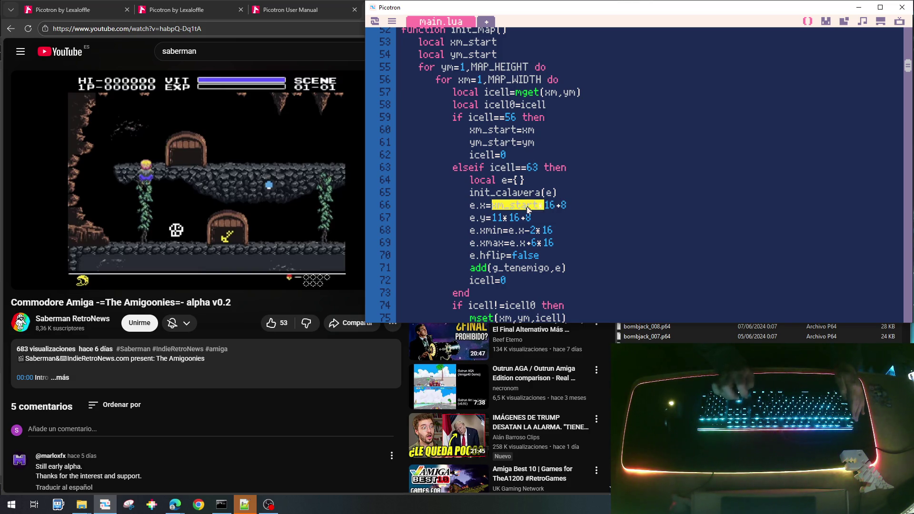
key(Down)
key(Down)
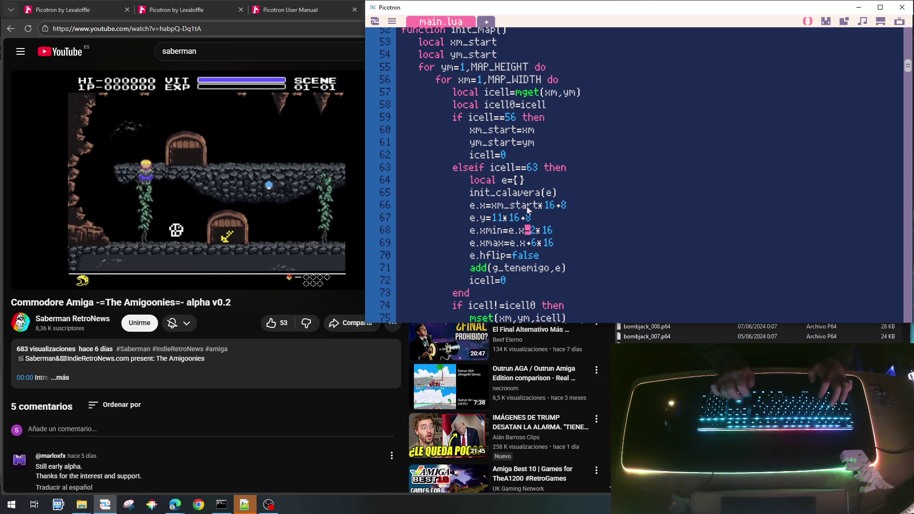
key(Left)
key(Left)
key(Left)
key(Up)
key(Up)
key(Left)
key(Left)
key(Left)
text(min)
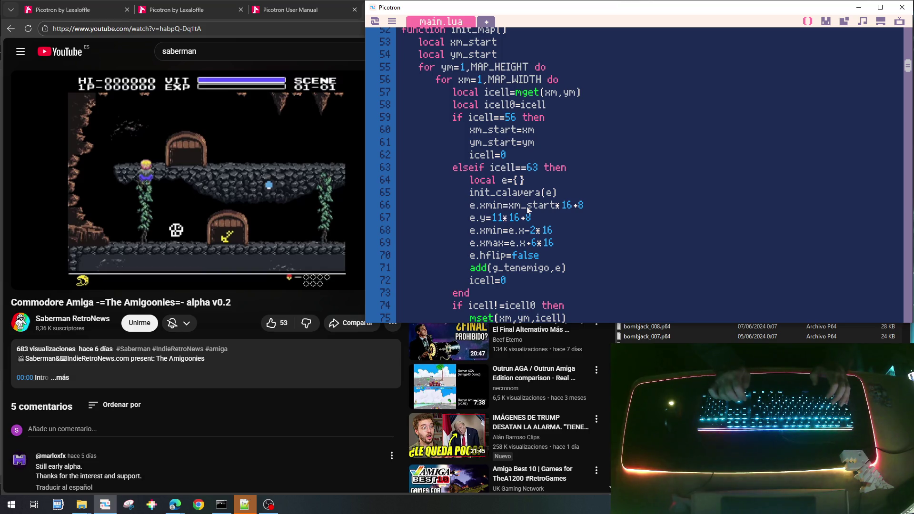
text(min)
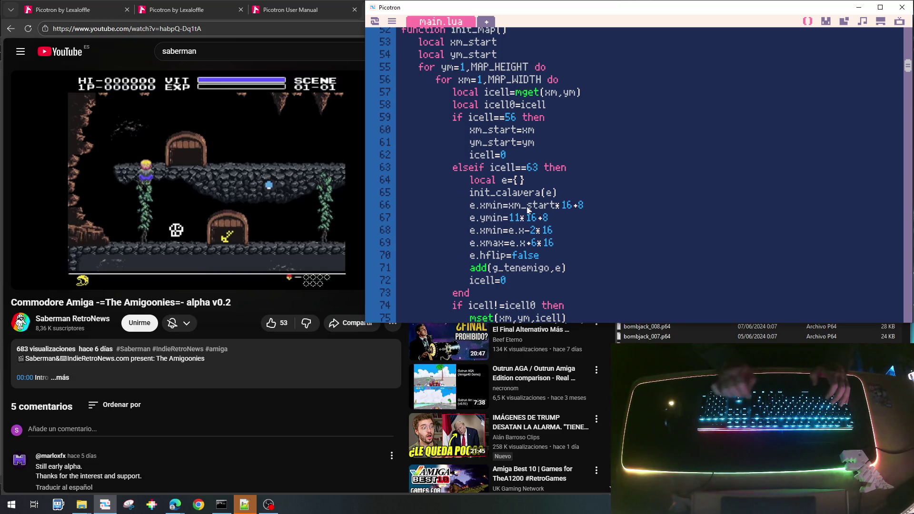
Step: Replace the 11 with ym_start so the next line reads e.ymin=ym_start*16+8
key(Delete)
key(Delete)
text(xm_start)
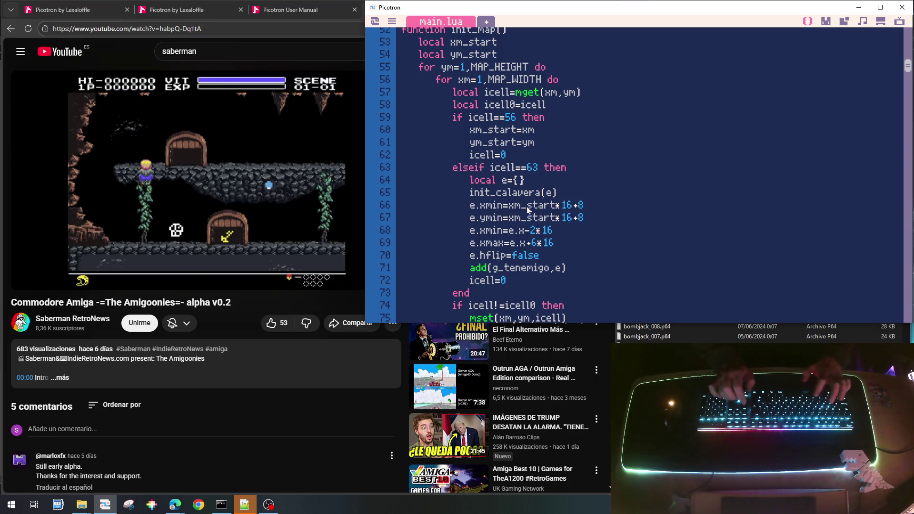
key(BackSpace)
key(BackSpace)
key(BackSpace)
text(ym_start)
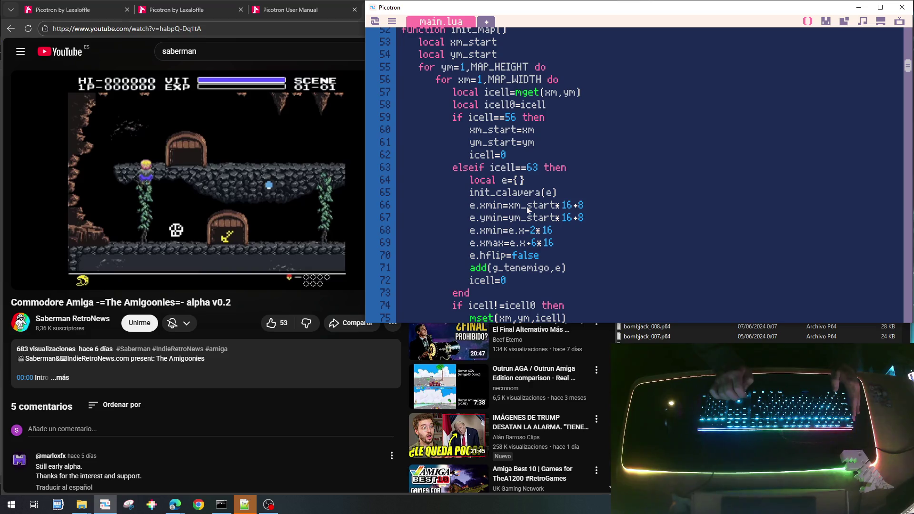
Step: Turn the following bounds line into e.xmax, removing its e.x term and extra plus
key(Down)
key(Left)
key(Left)
key(Left)
key(BackSpace)
key(BackSpace)
text(ax)
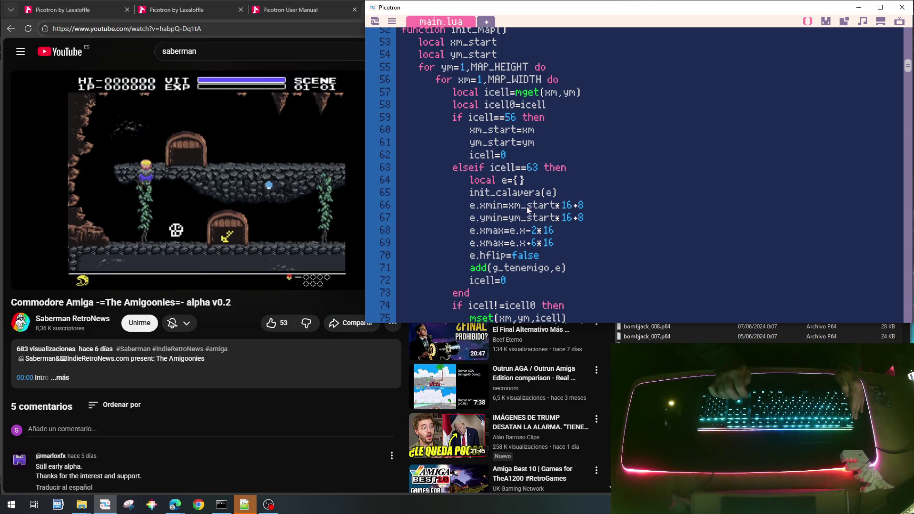
key(BackSpace)
key(BackSpace)
key(BackSpace)
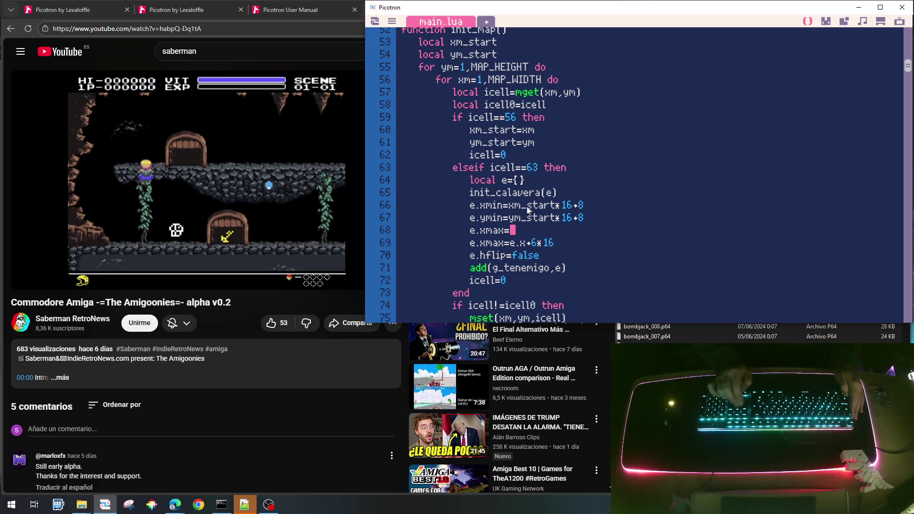
key(Down)
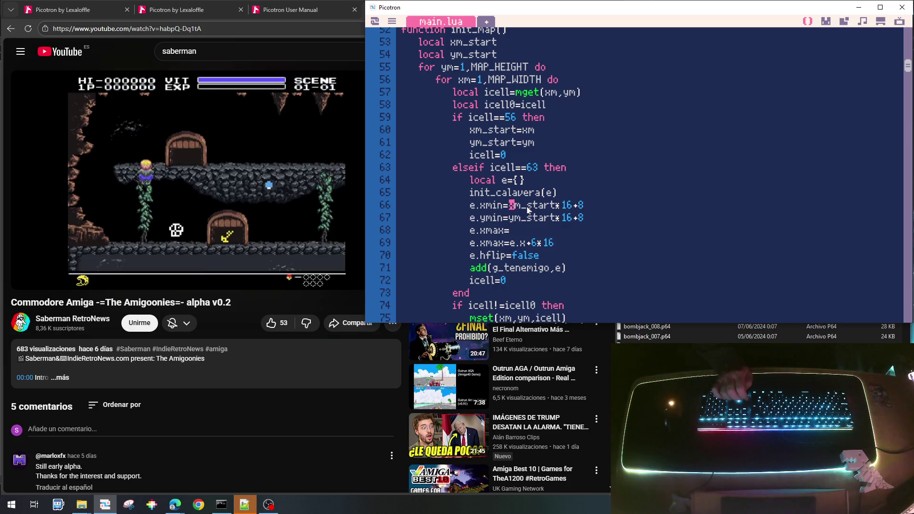
key(End)
key(Left)
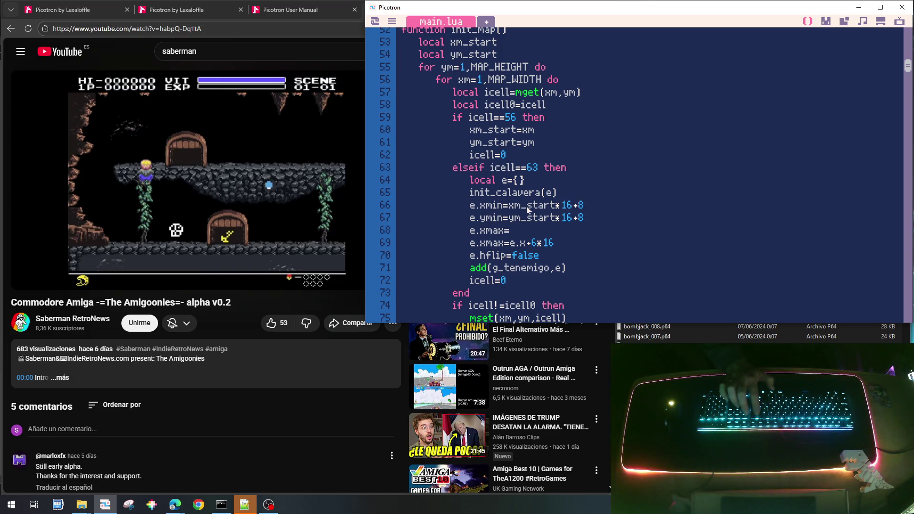
key(BackSpace)
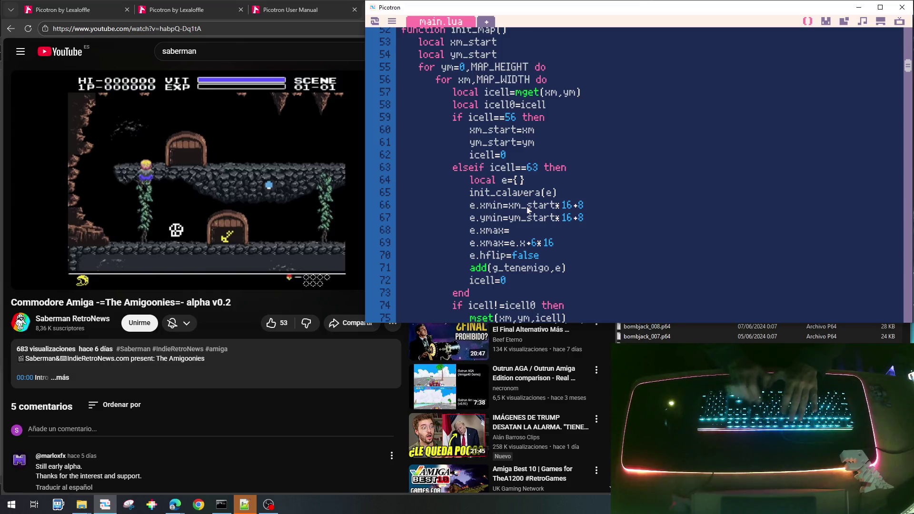
Step: Run the loops from 0 to MAP_HEIGHT-1 and MAP_WIDTH-1, and set e.xmax=xm*16+8
text(0)
key(Delete)
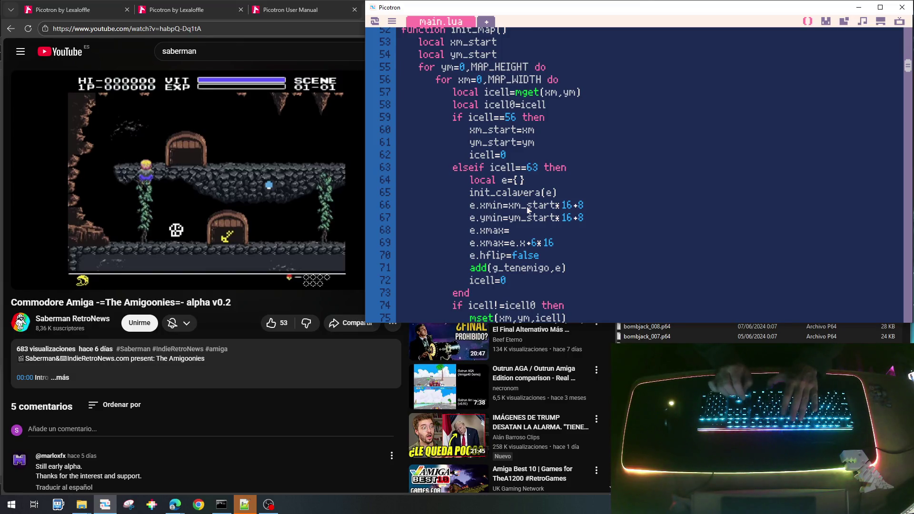
key(Right)
key(Right)
key(Right)
text(-1)
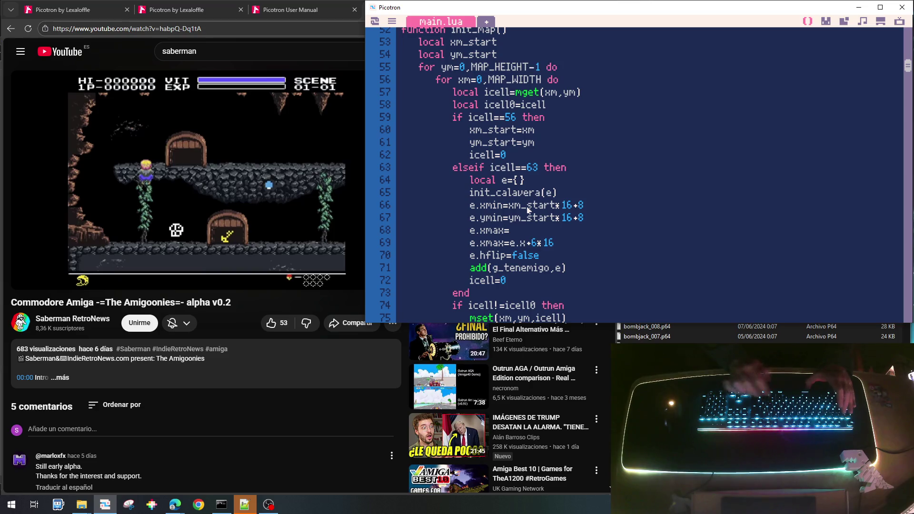
key(Down)
text(-1)
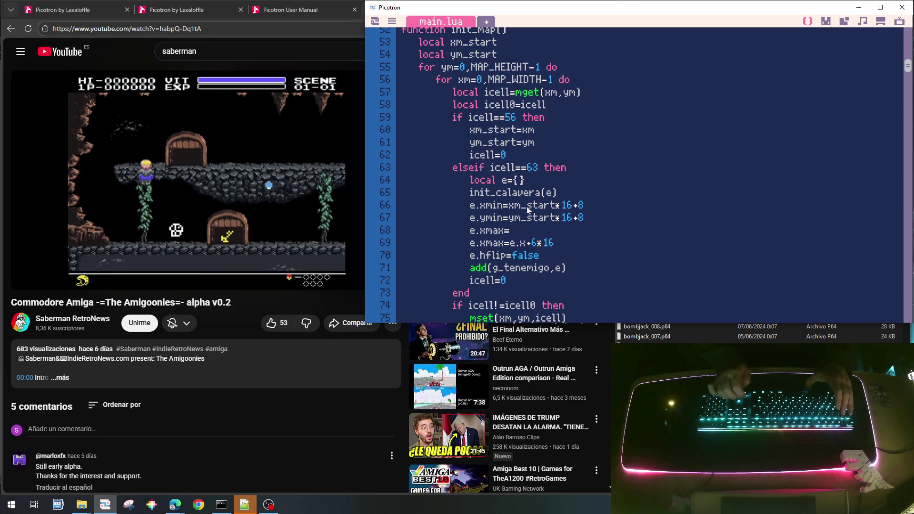
text(m*1)
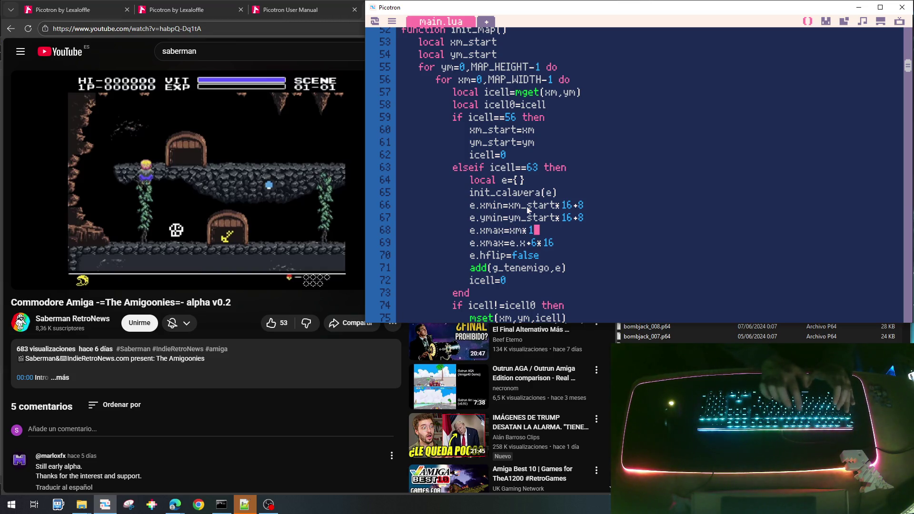
text(6+8)
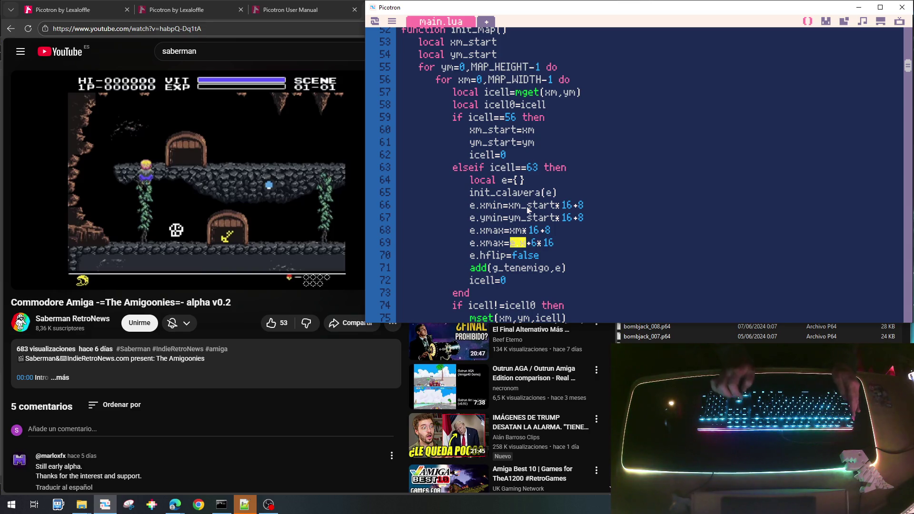
text(ym)
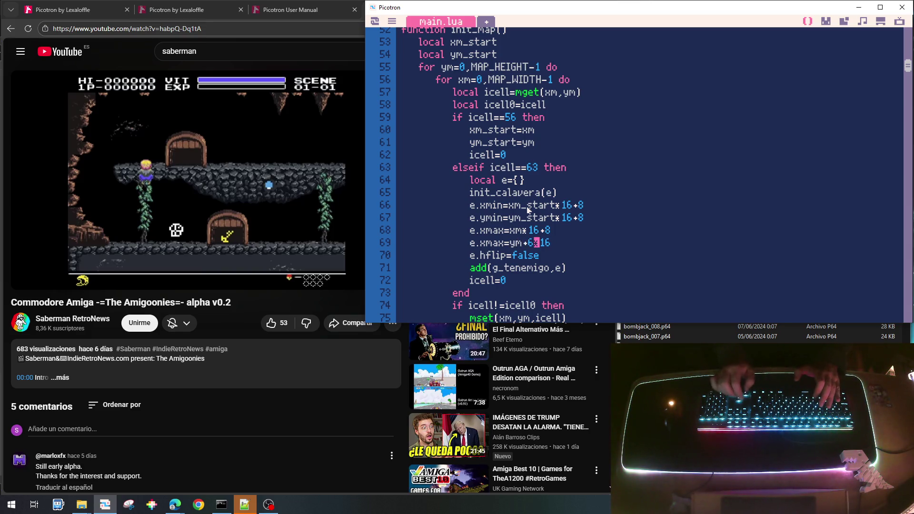
text(*16)
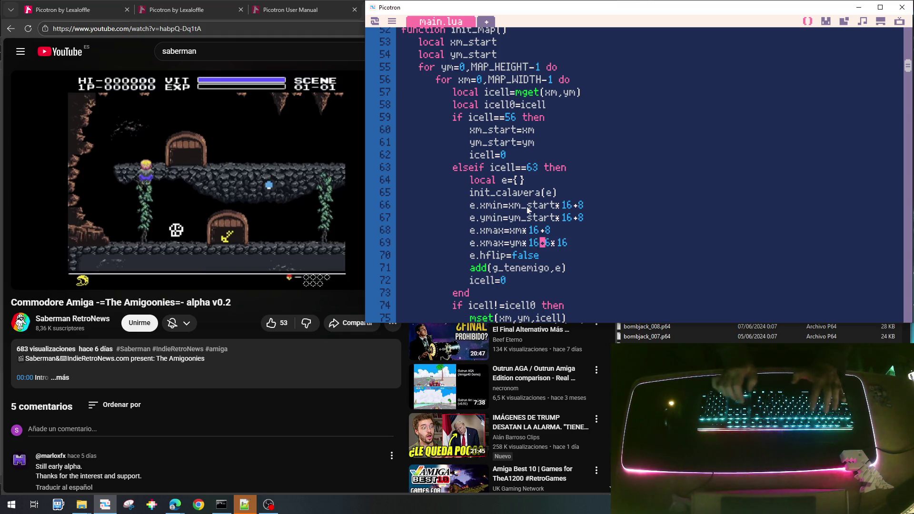
key(Delete)
key(Delete)
key(Delete)
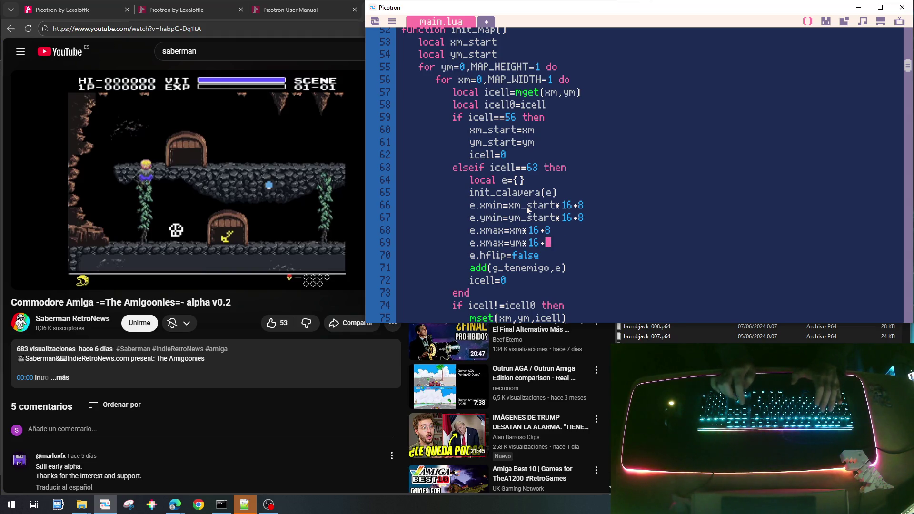
text(8)
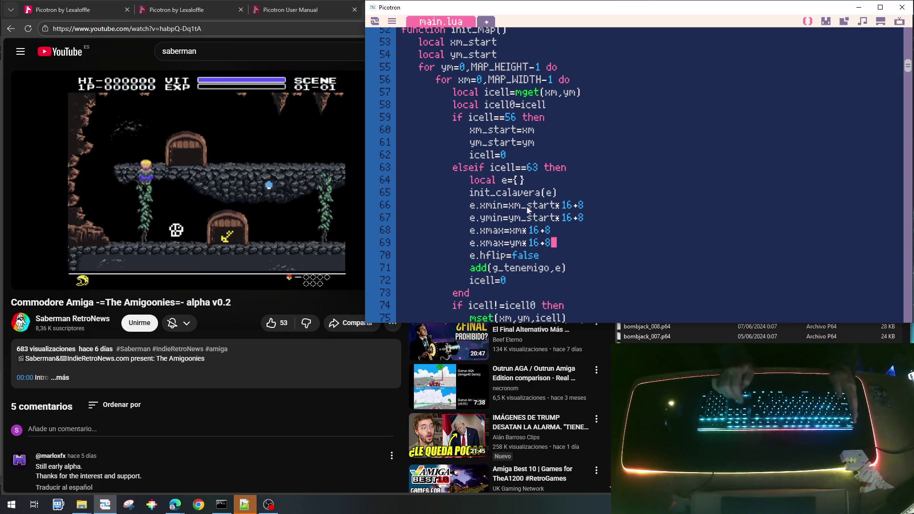
key(Return)
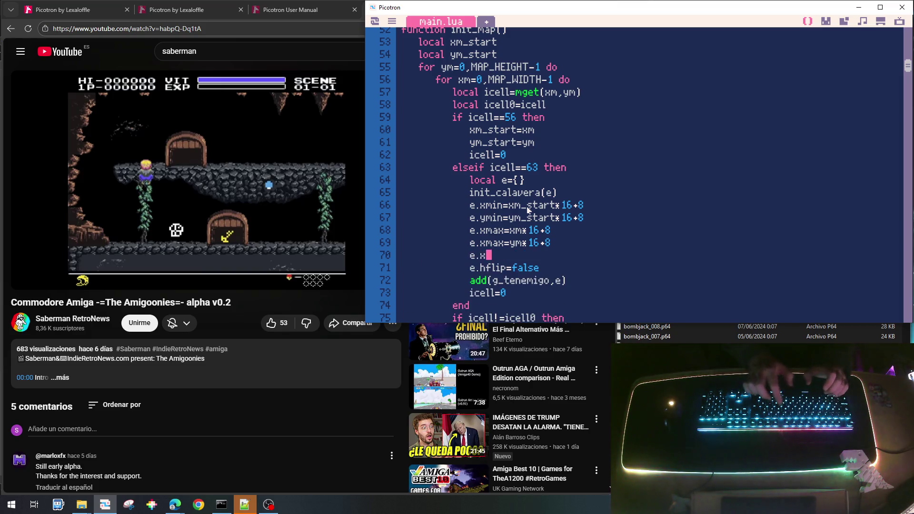
text(e.x=)
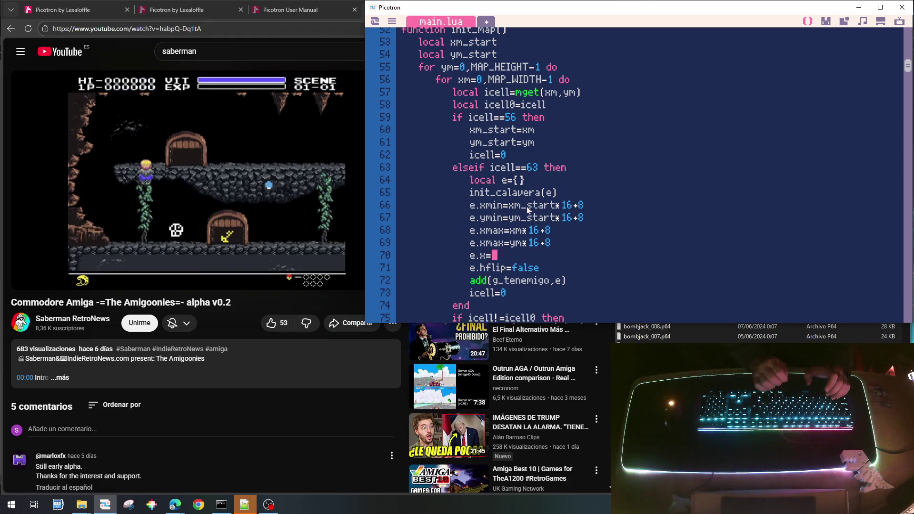
Step: Add an e.x=e.xmin line and rename e.ymin to e.y=ym_start*16+8
text(e.xmin)
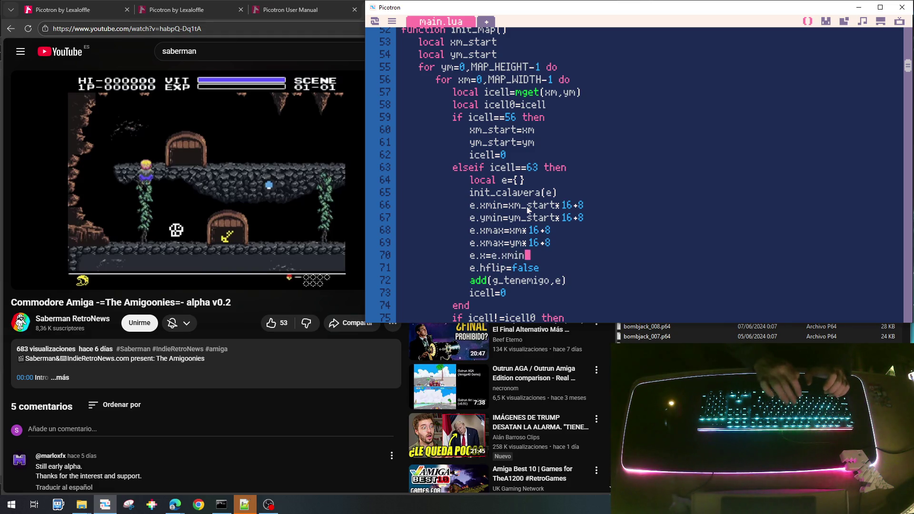
key(Return)
text(e)
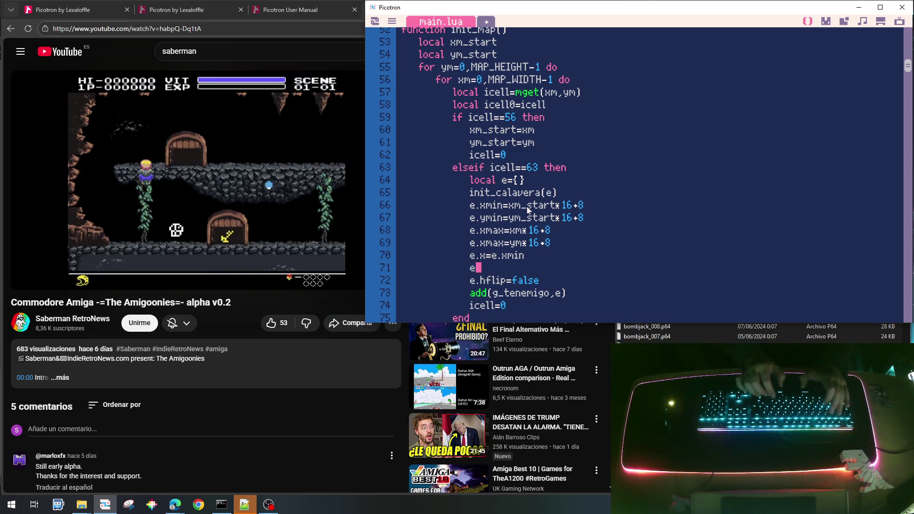
text(.y)
text(=)
text(e.)
text(y)
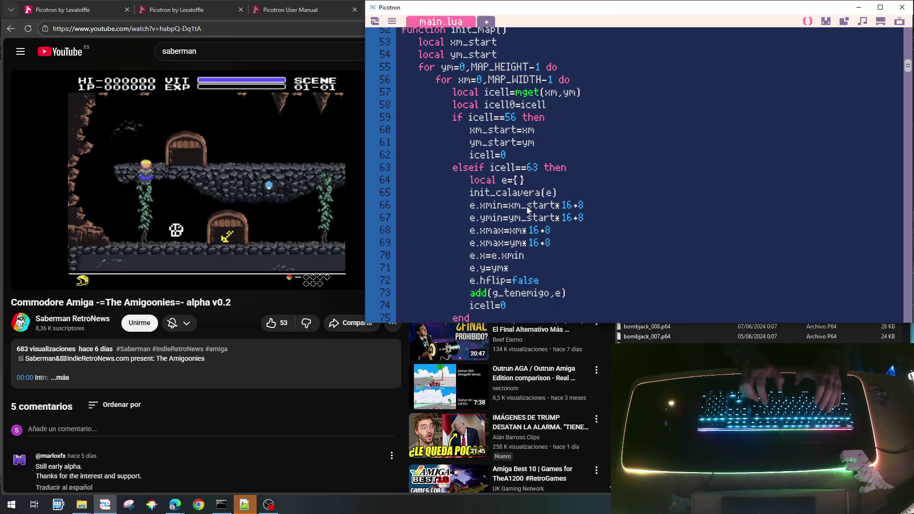
text(8+8)
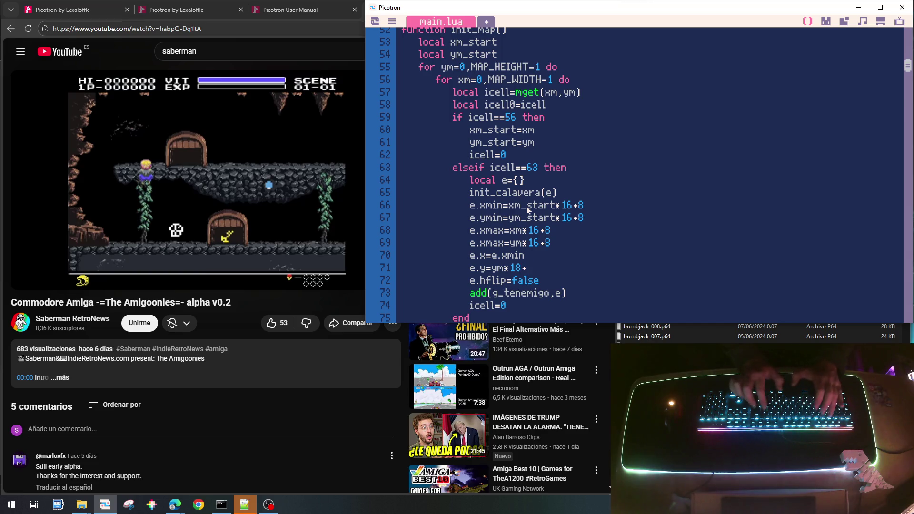
key(Up)
key(Up)
key(Up)
key(Down)
key(Down)
key(Down)
key(Left)
key(Left)
key(Left)
key(Right)
key(shift+End)
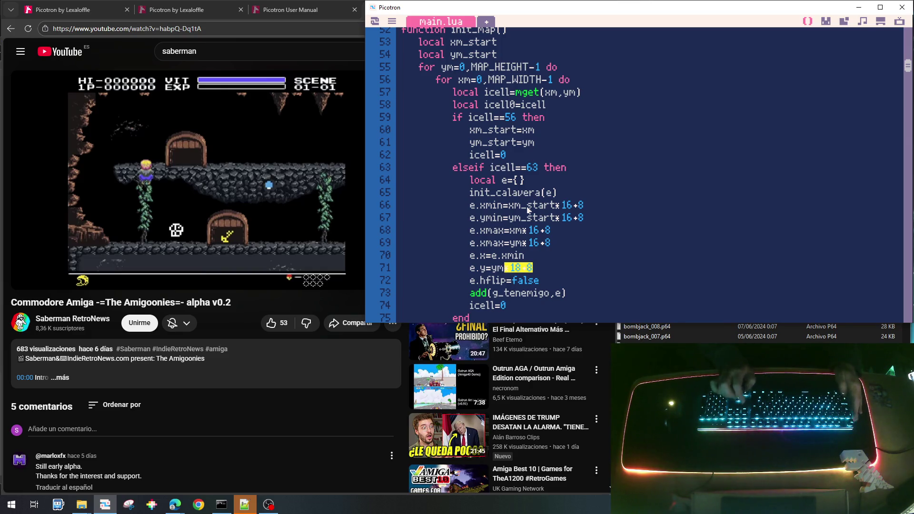
key(BackSpace)
key(BackSpace)
key(BackSpace)
text(e.y=e.y)
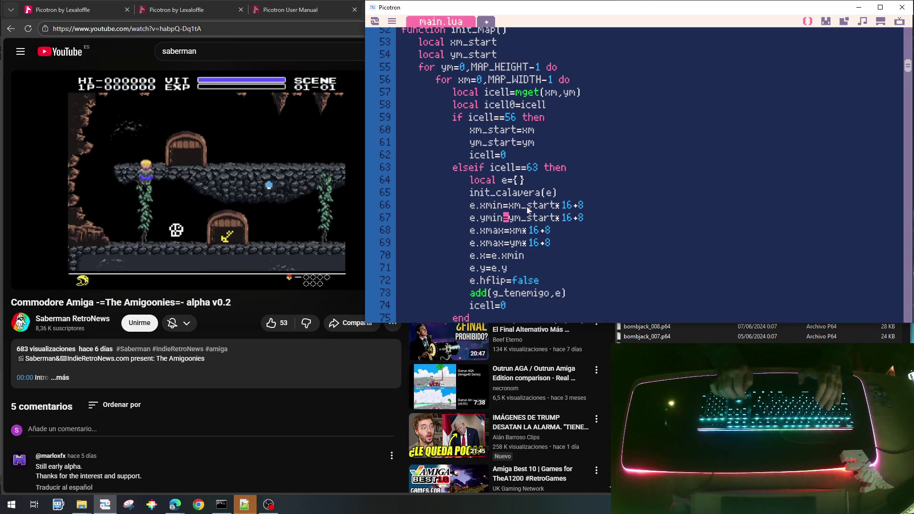
key(BackSpace)
key(BackSpace)
key(BackSpace)
Step: Delete the e.y=e.y and ym-based xmax lines, and reorder xmax directly after xmin
key(Home)
key(shift+Down)
key(Delete)
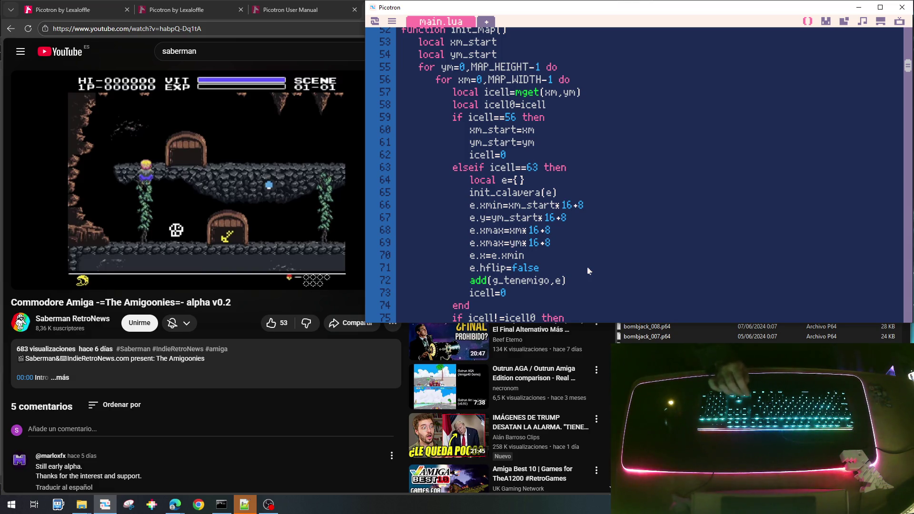
key(shift+Down)
key(ctrl+c)
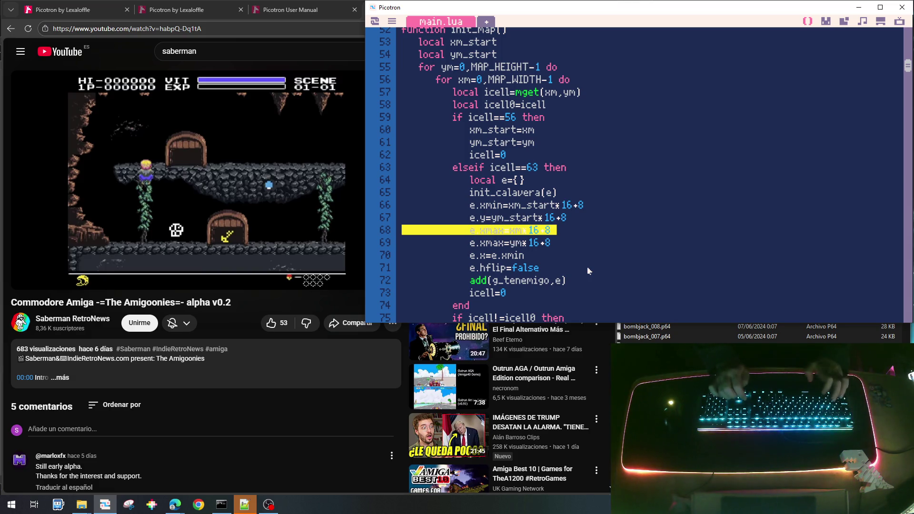
key(Delete)
key(ctrl+v)
key(Down)
key(shift+Down)
key(Delete)
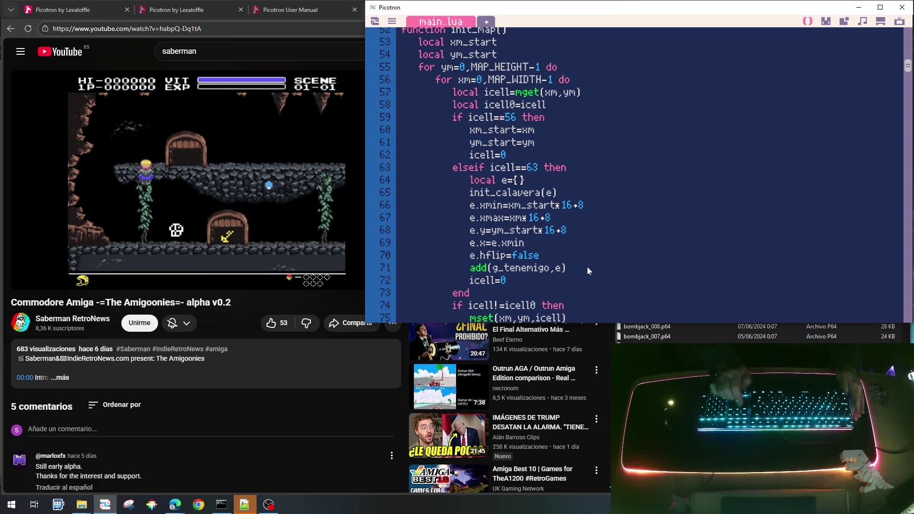
key(shift+Down)
key(ctrl+c)
key(Delete)
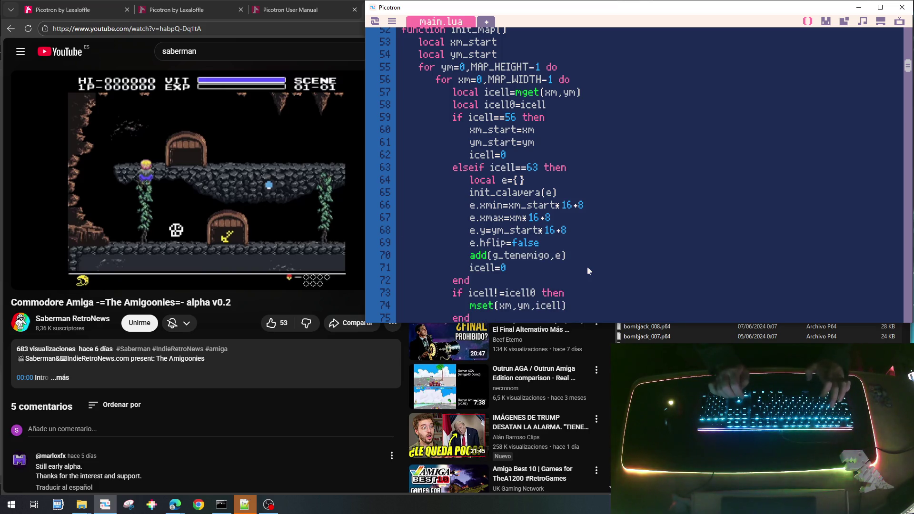
key(ctrl+v)
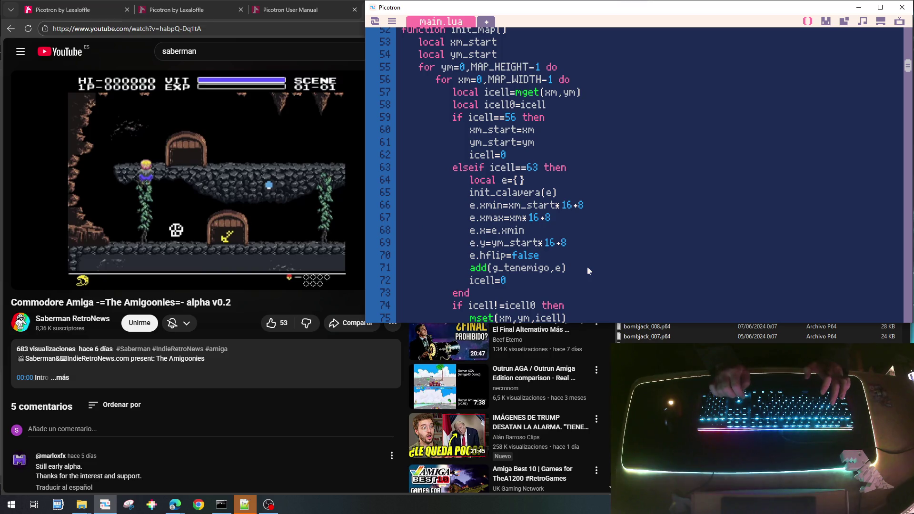
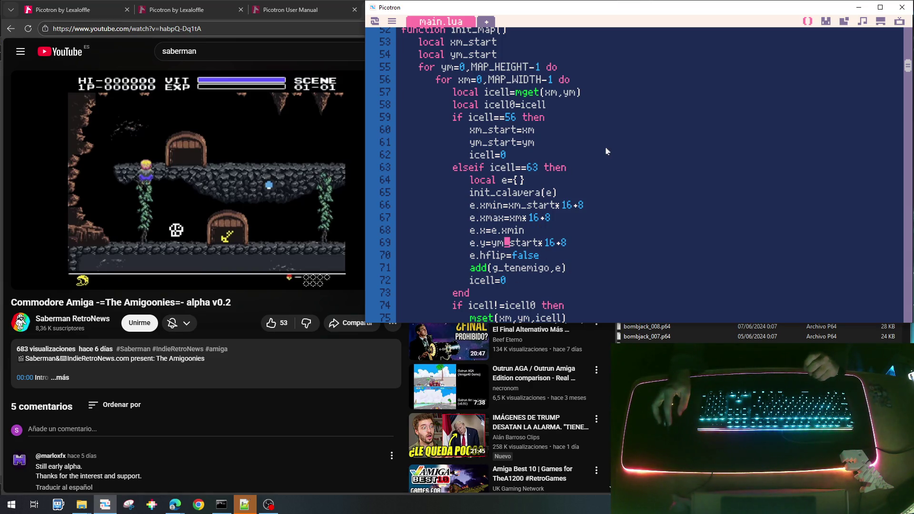
Step: Wrap the calavera skull spawn in init_tenemigo inside an 'if false then … end' block
scroll(607, 152, down, 10)
scroll(616, 168, up, 3)
scroll(618, 170, up, 7)
scroll(617, 171, down, 20)
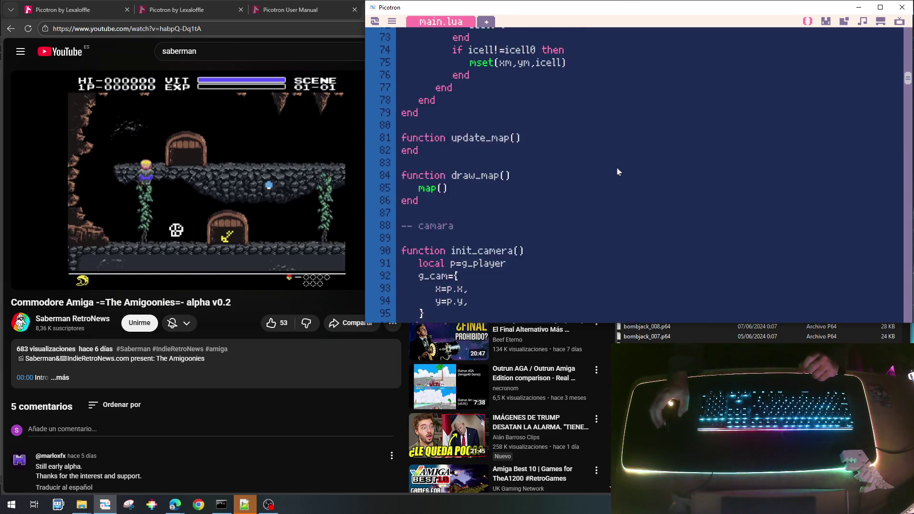
scroll(614, 176, down, 14)
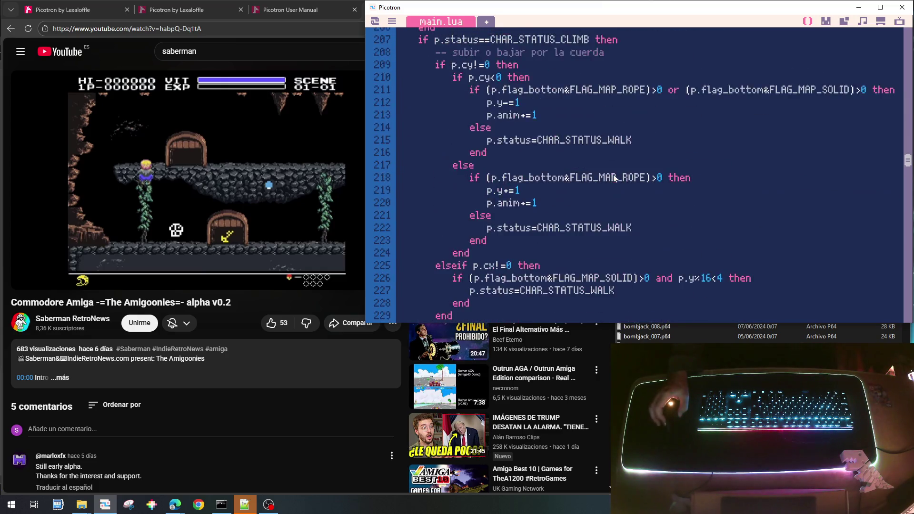
scroll(613, 179, down, 12)
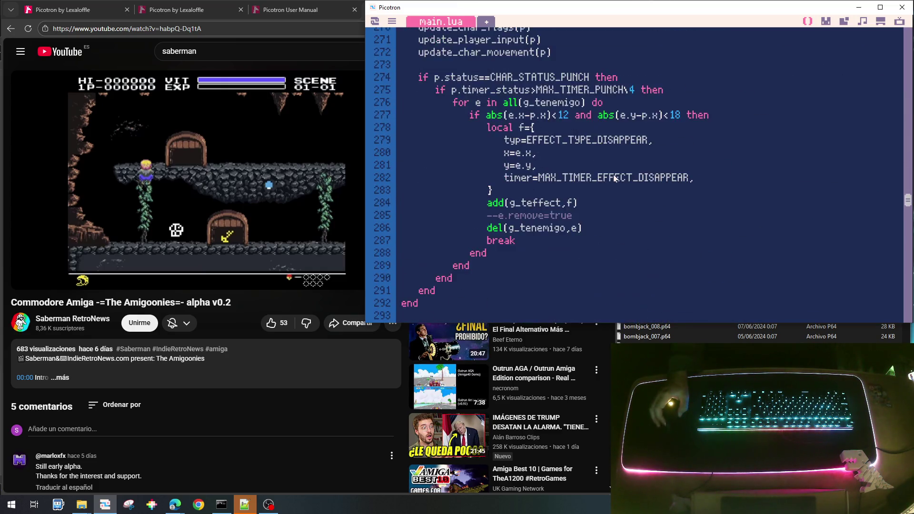
scroll(614, 178, up, 1)
scroll(614, 179, down, 4)
scroll(614, 178, up, 2)
scroll(614, 179, down, 5)
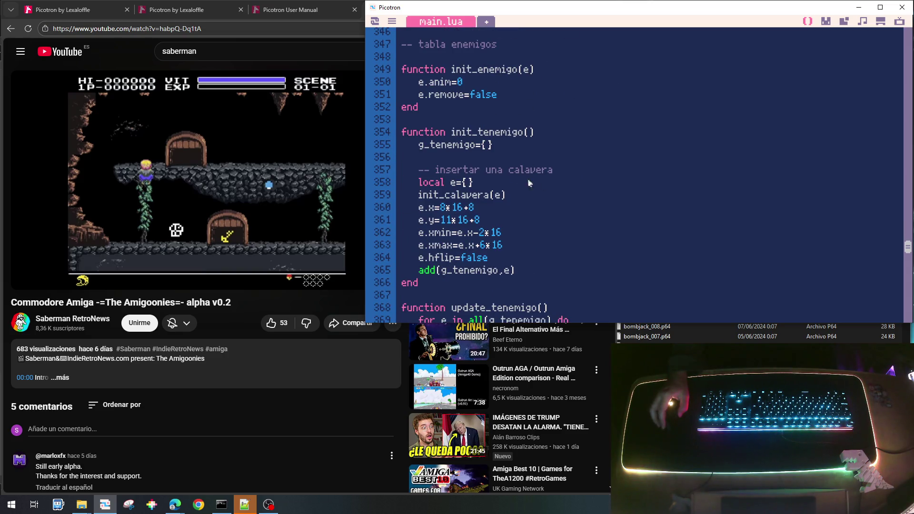
key(Return)
text(i)
key(BackSpace)
key(Tab)
text(if)
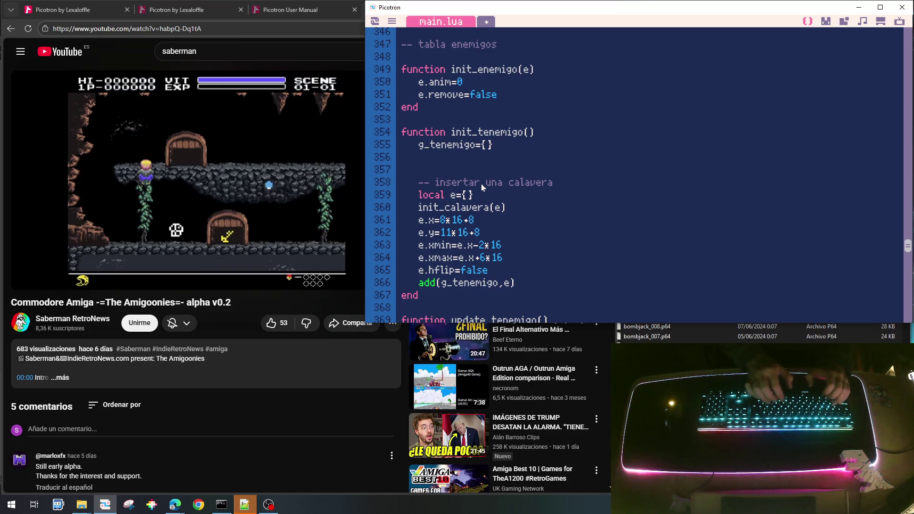
text( false then)
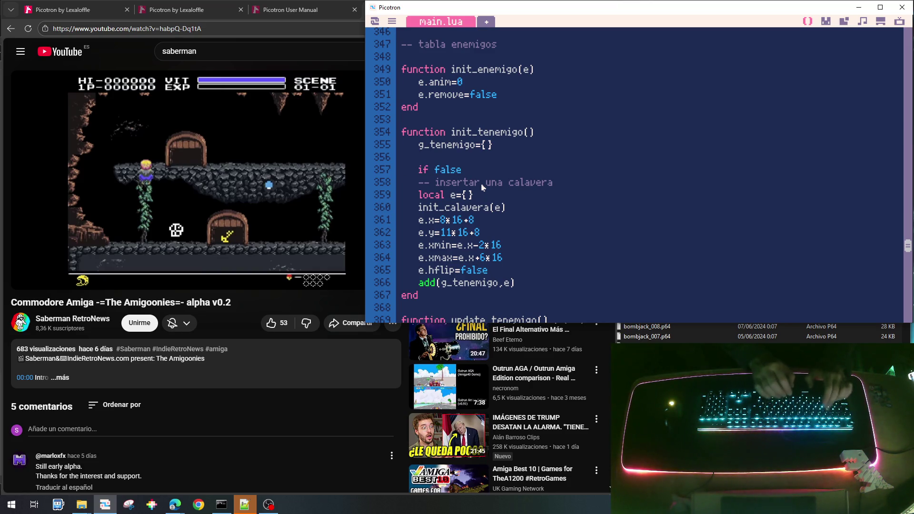
key(shift+Down)
key(shift+Down)
key(shift+Down)
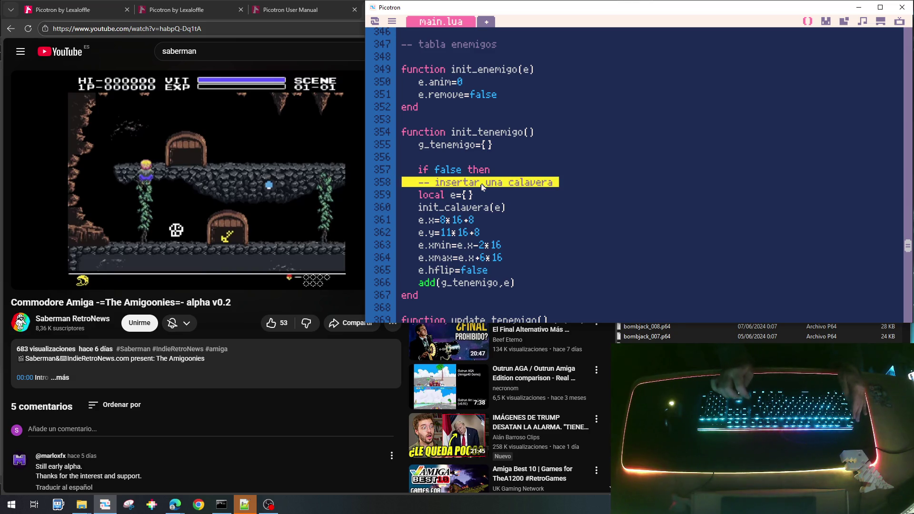
key(Tab)
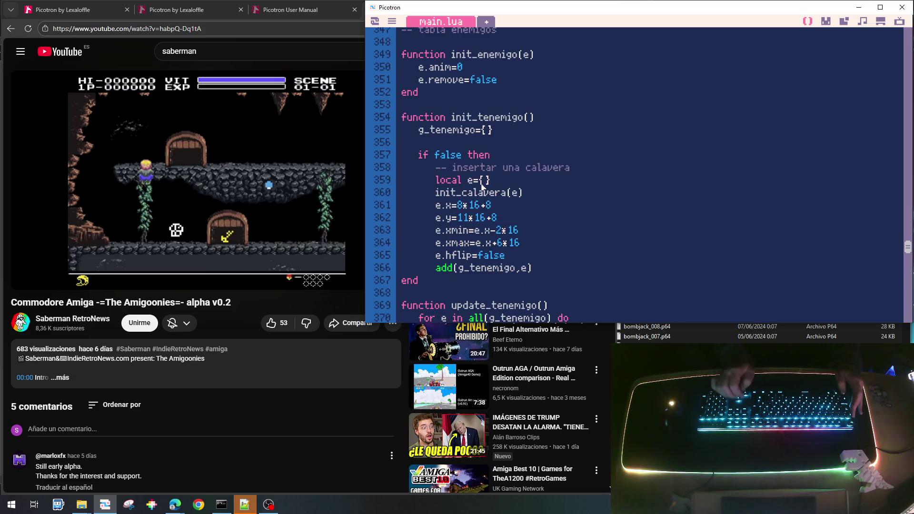
key(Return)
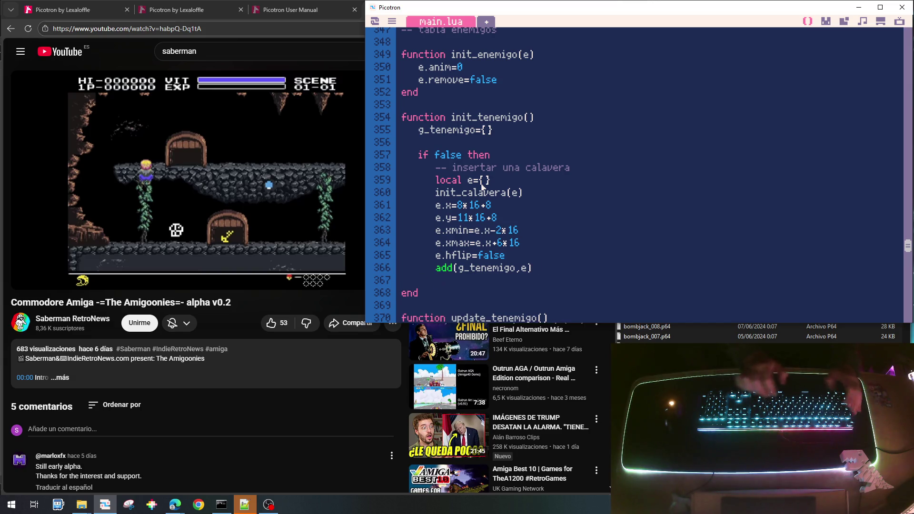
text(en)
key(BackSpace)
text(end)
Step: Move the init_tenemigo() call above init_map(), then save and run the cart
scroll(524, 239, down, 1)
scroll(524, 238, down, 20)
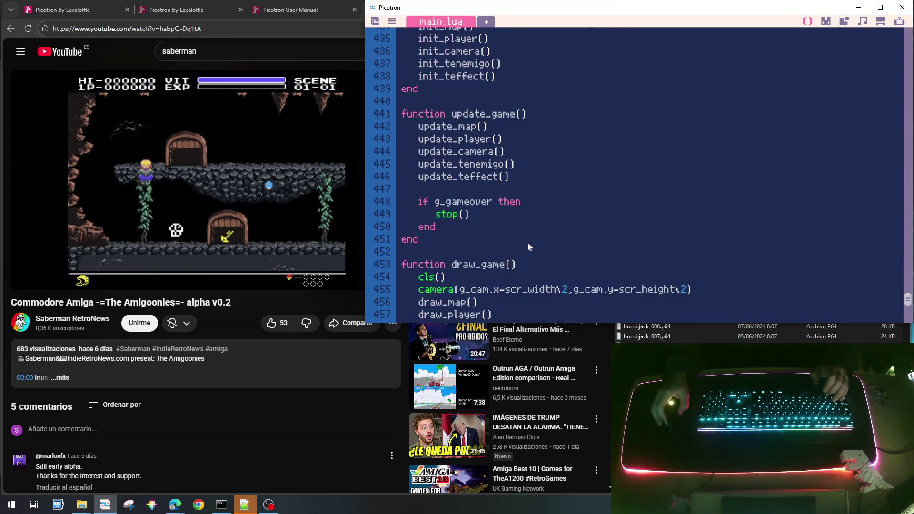
scroll(529, 242, up, 2)
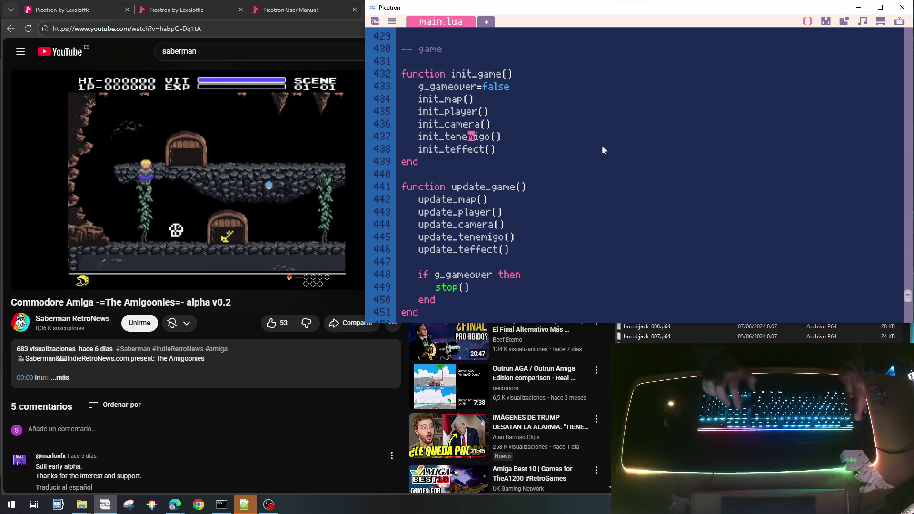
key(shift+Down)
key(ctrl+c)
key(Delete)
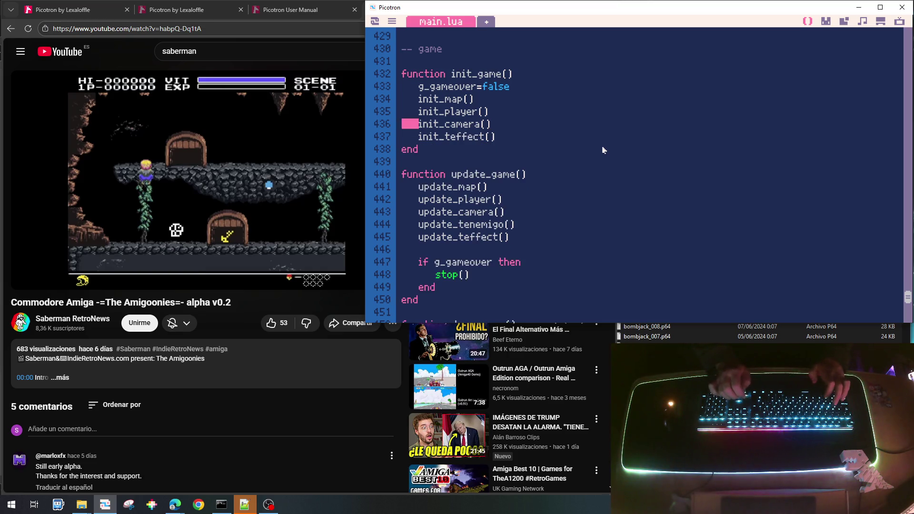
key(ctrl+v)
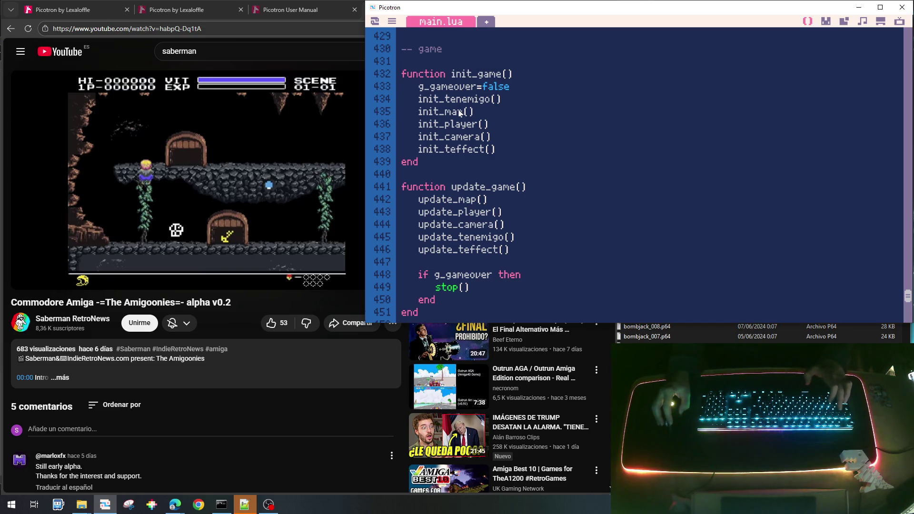
key(ctrl+s)
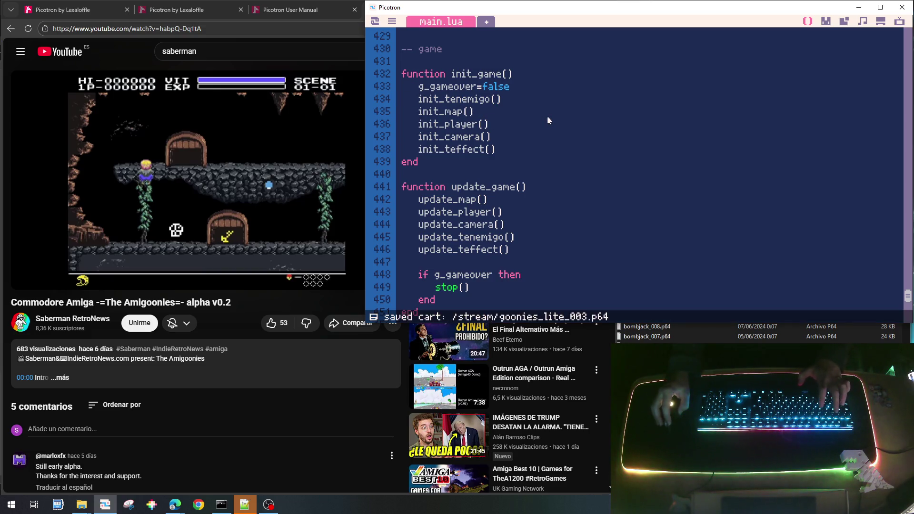
key(ctrl+r)
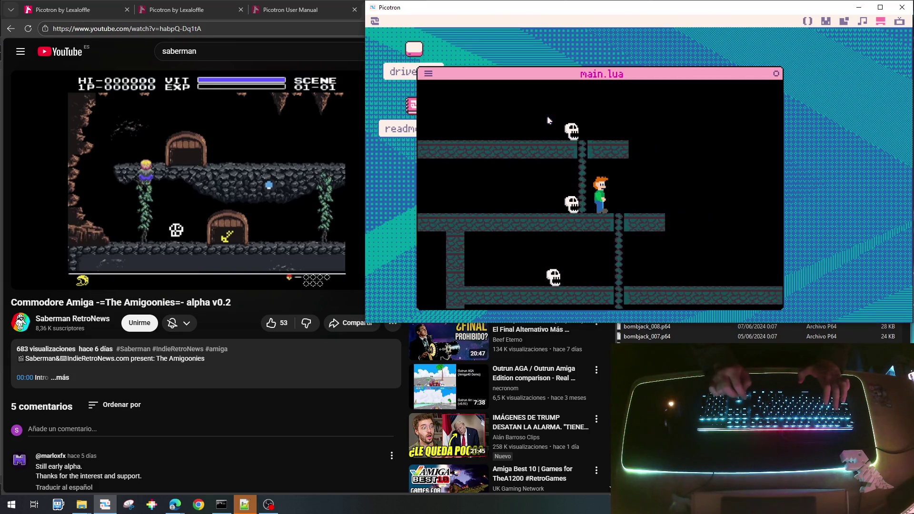
Step: Move the hero left and right, then climb the ladder onto the upper platform
key(Escape)
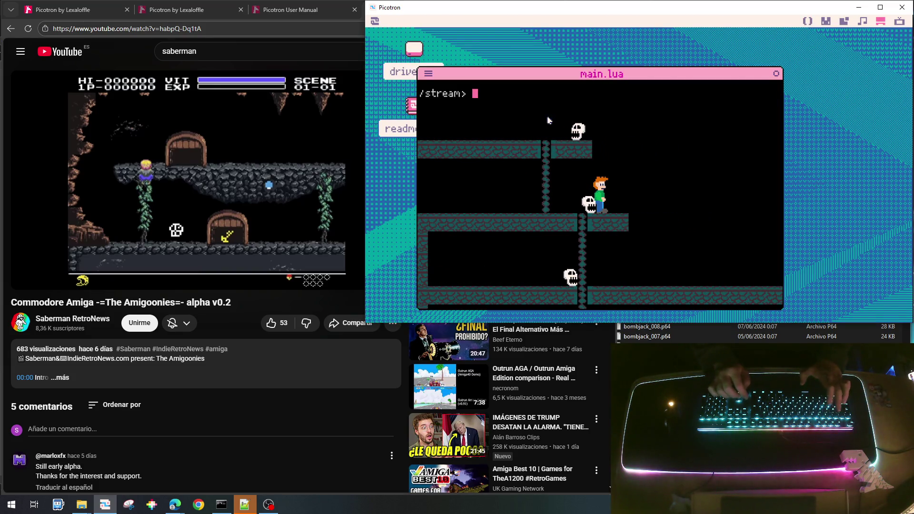
key(Left)
key(Right)
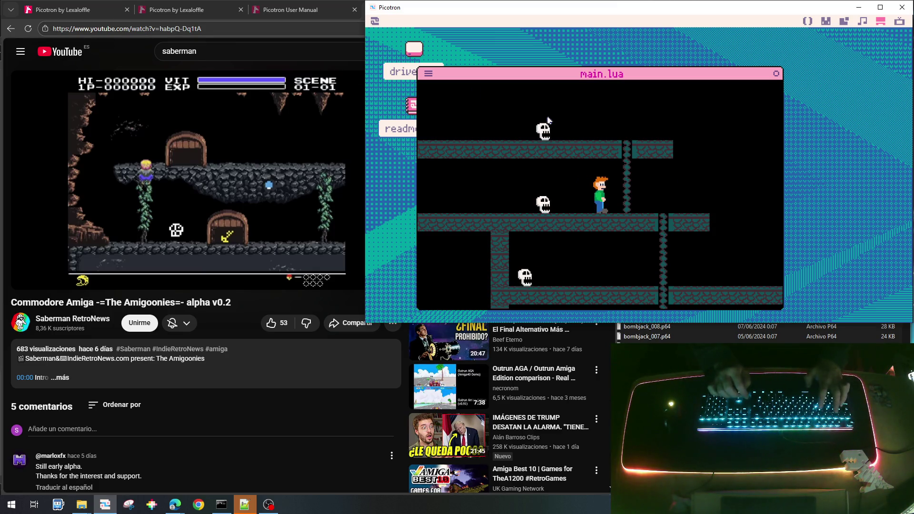
key(Right)
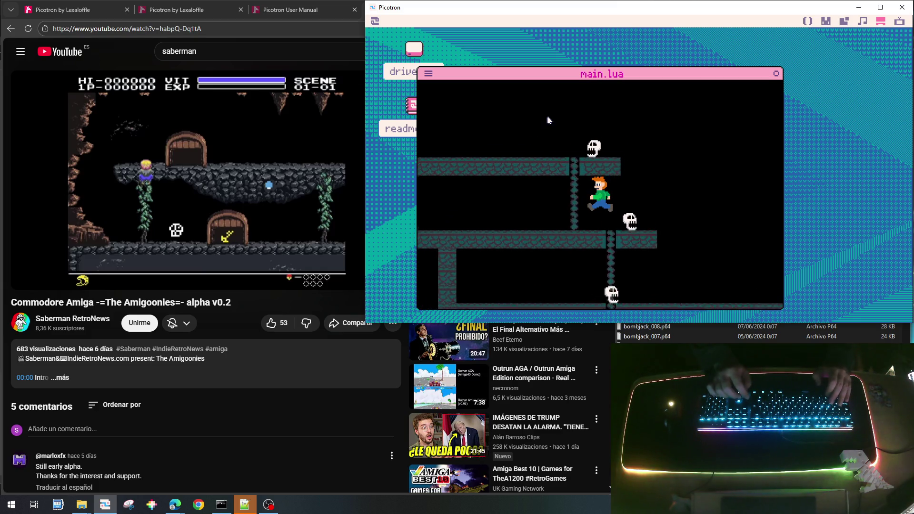
key(Left)
key(Left)
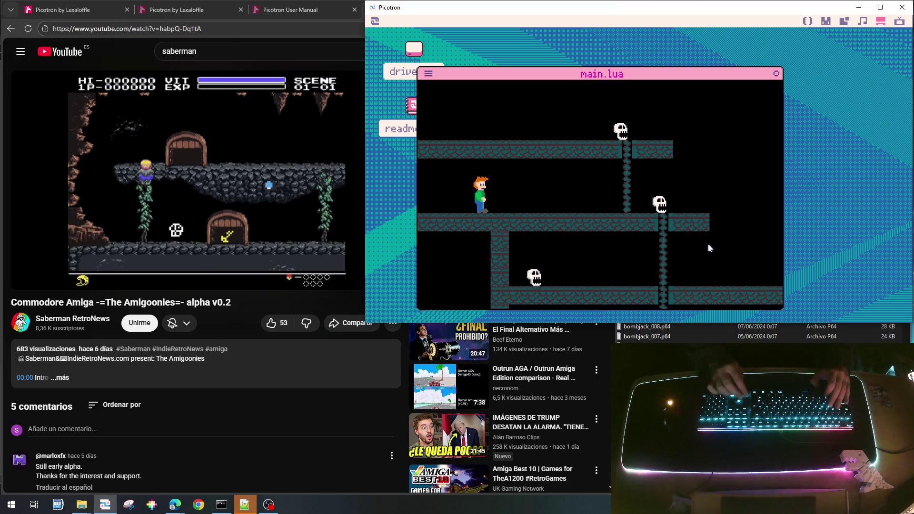
key(Right)
key(Right)
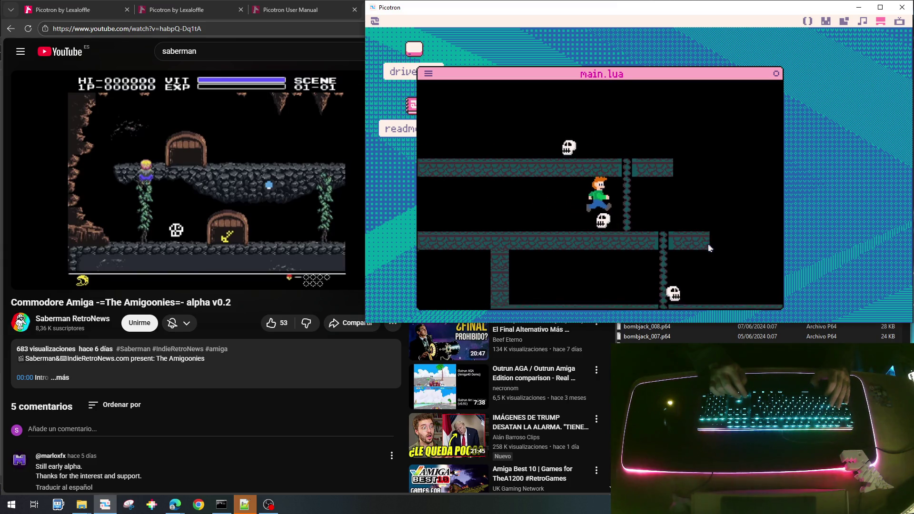
key(Right)
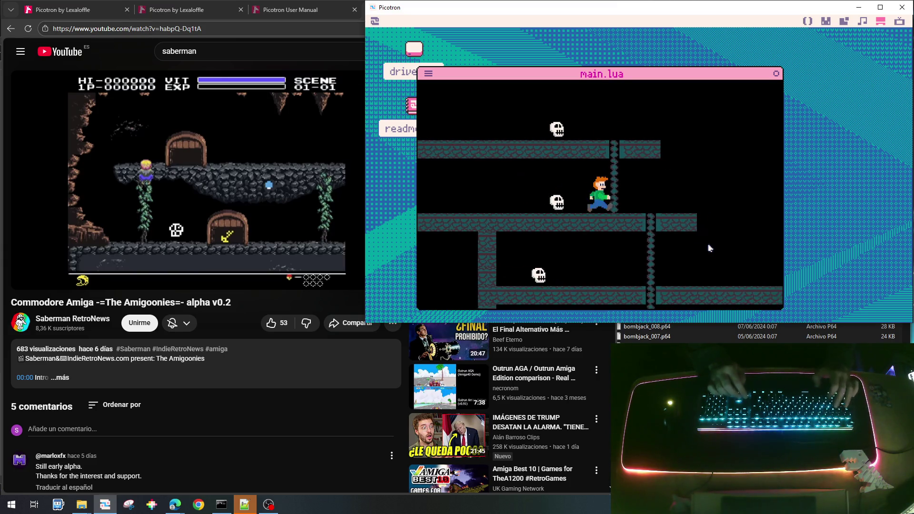
key(Left)
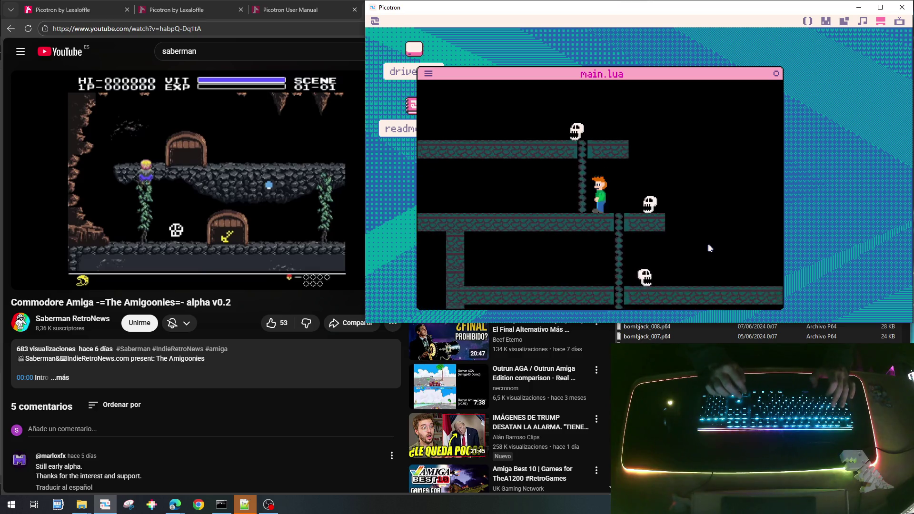
key(Up)
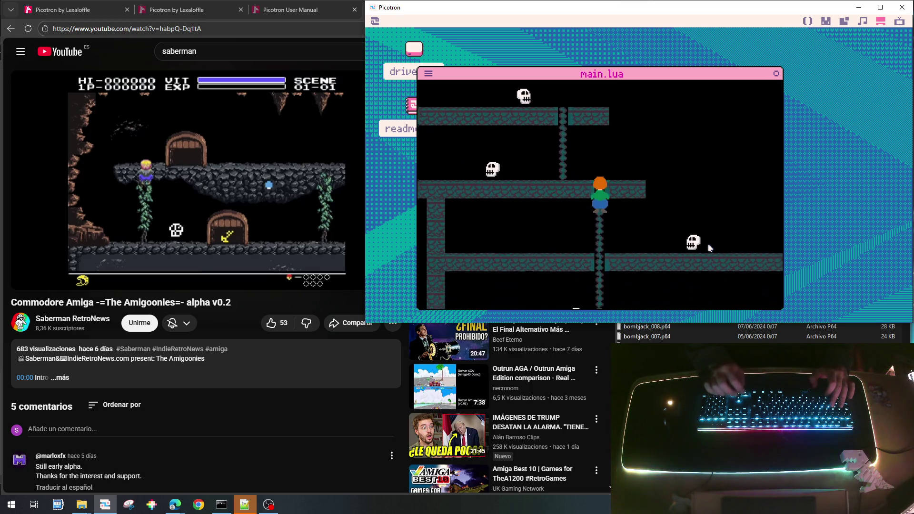
key(Up)
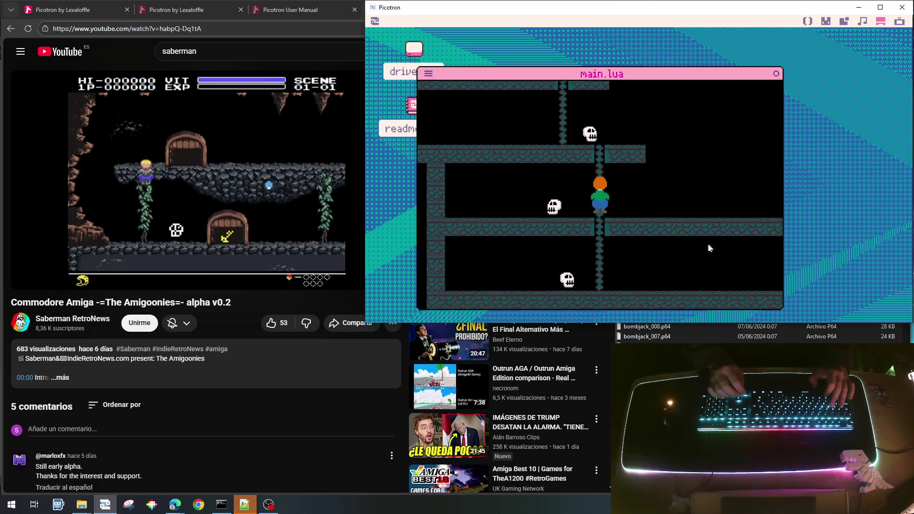
Step: Walk the upper platform, climb back down, roam the lower floor, and pause the game
key(Right)
key(Right)
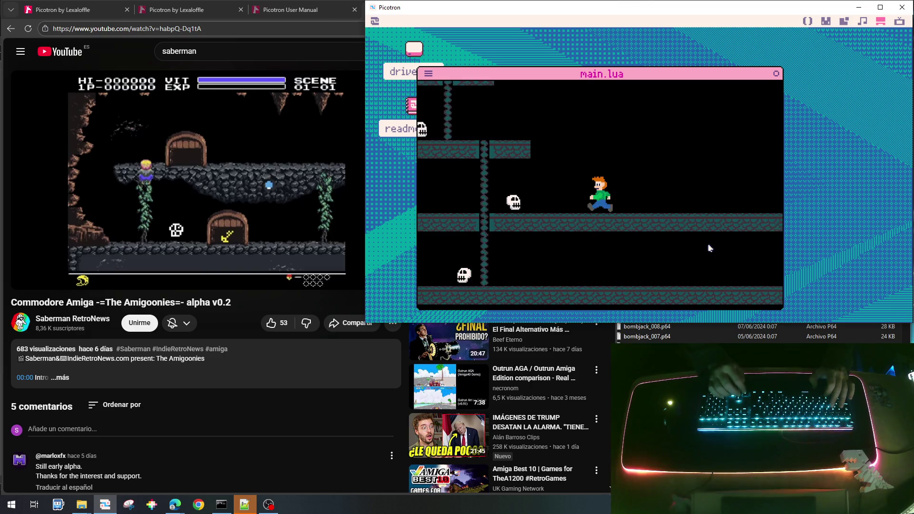
key(Right)
key(Left)
key(Left)
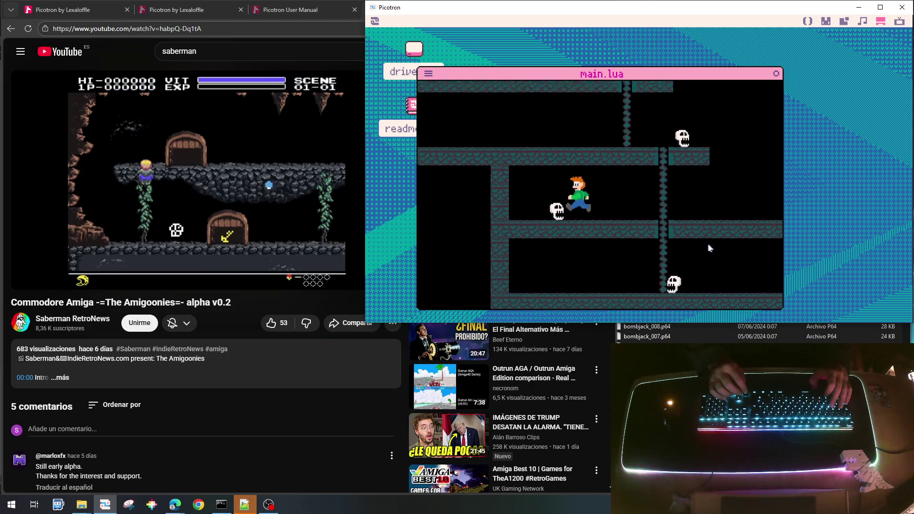
key(Right)
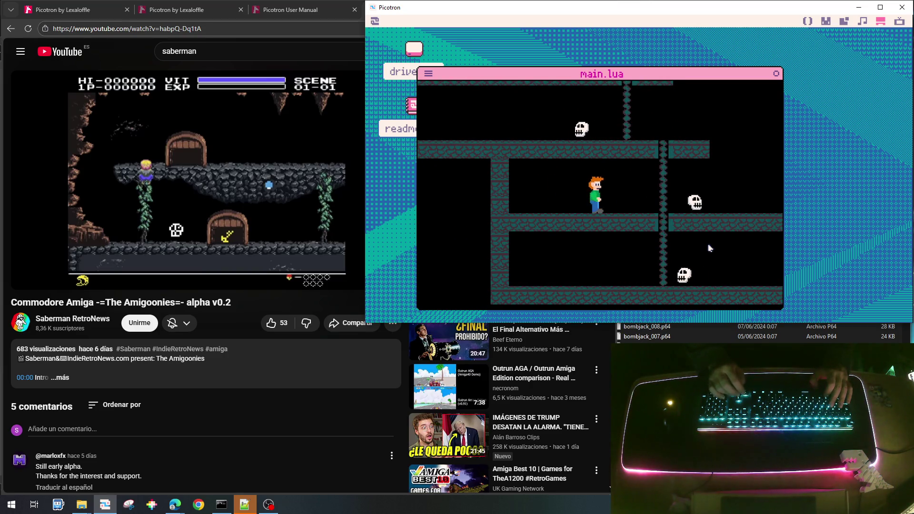
key(Right)
key(Down)
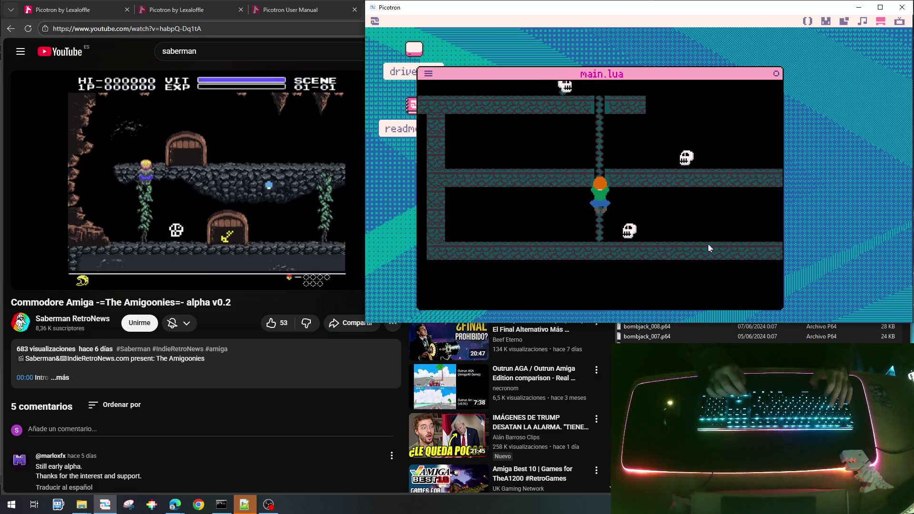
key(Right)
key(Right)
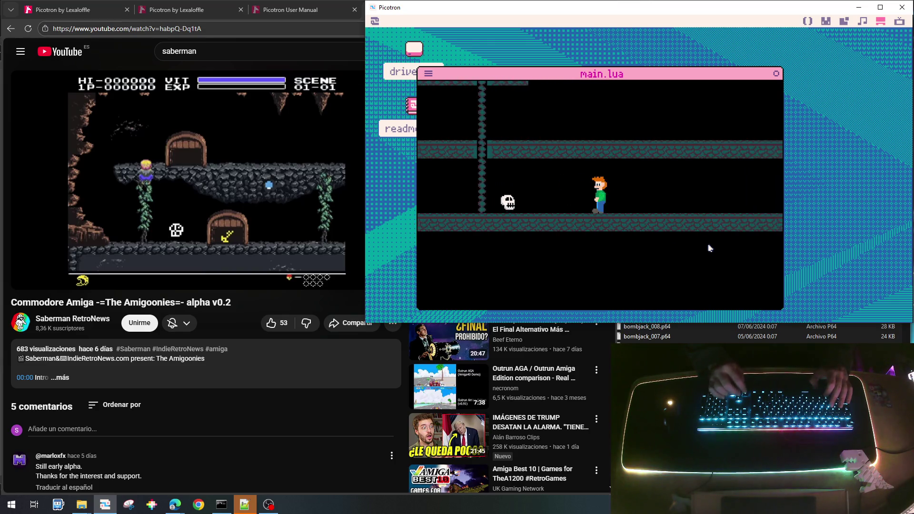
key(Left)
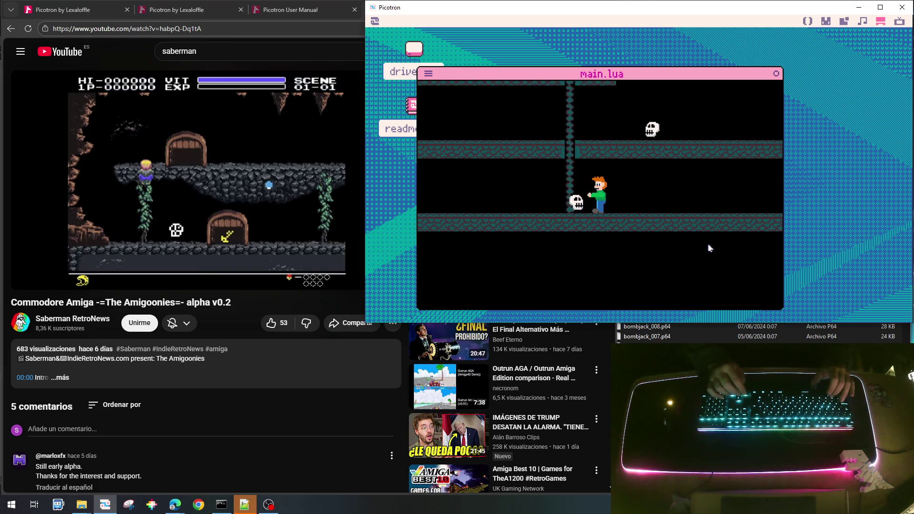
key(Escape)
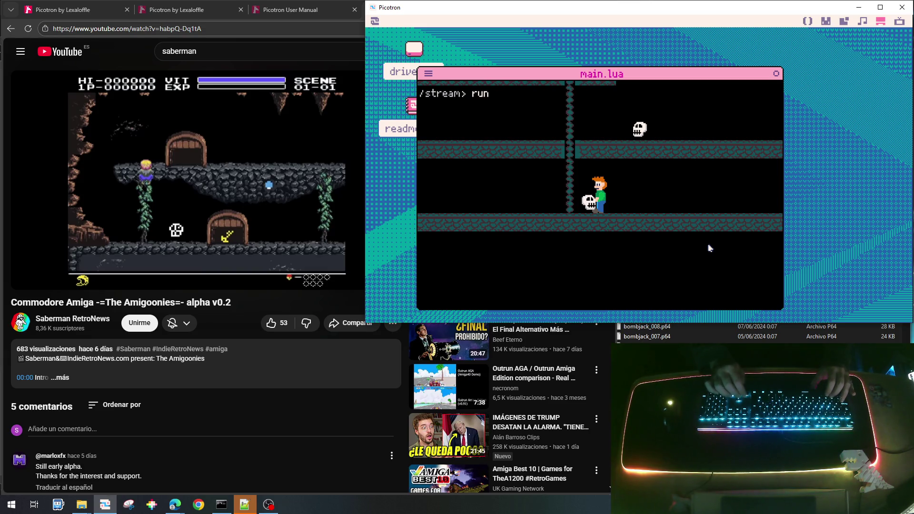
Step: Restart the game, take the hero up the ladder onto the upper platform, then return to the code
key(Return)
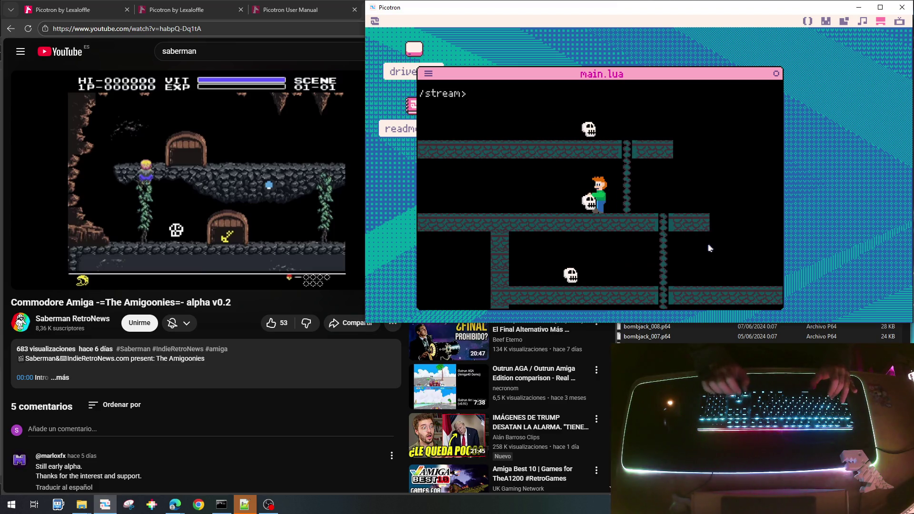
key(Left)
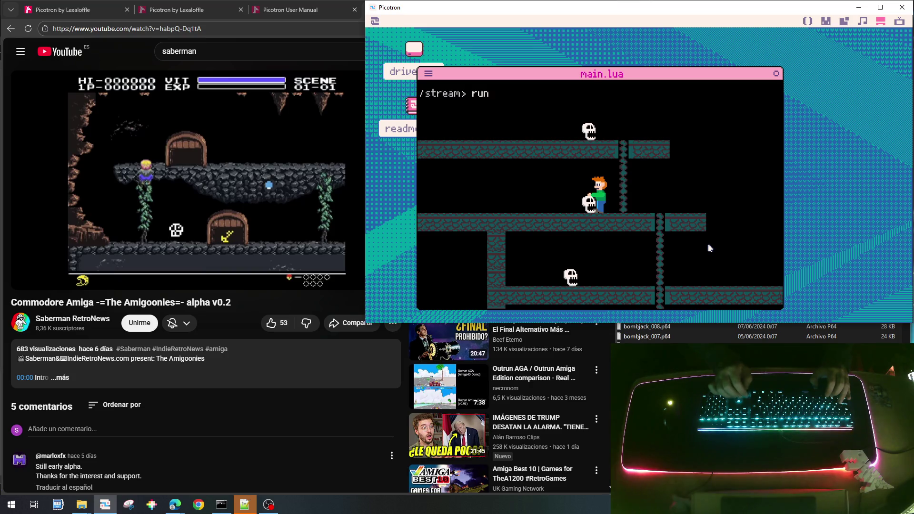
key(Right)
key(Up)
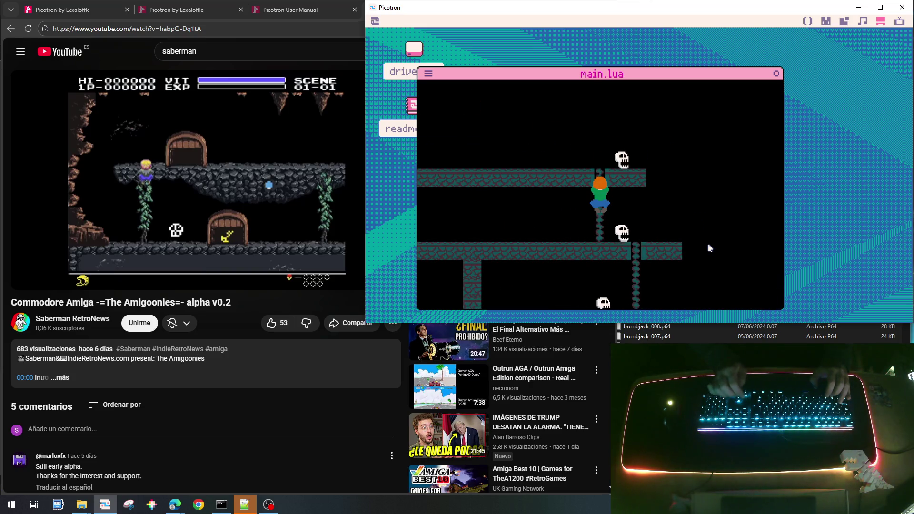
key(Up)
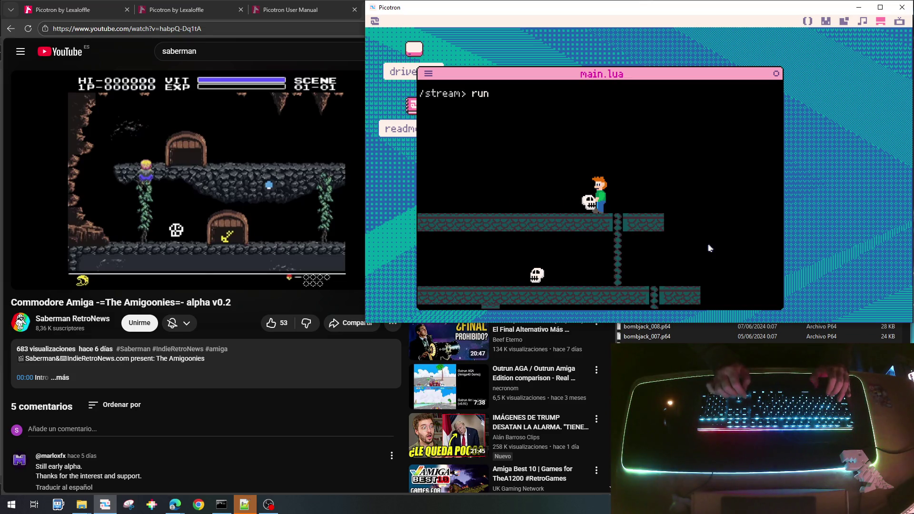
key(Right)
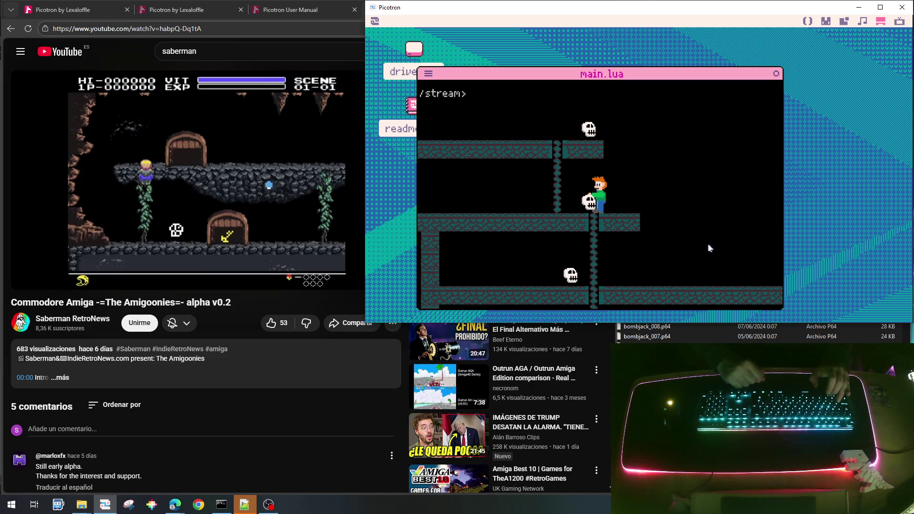
key(Escape)
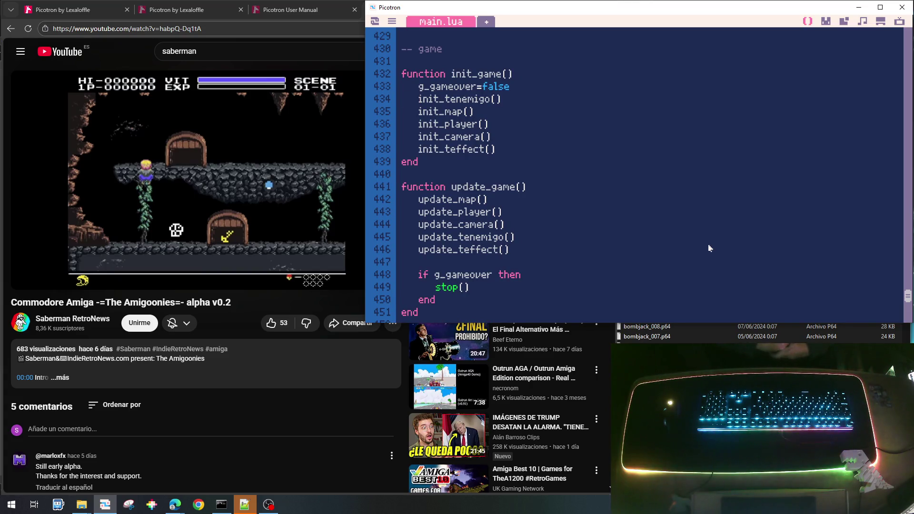
Step: Add a stop() line after del(g_tenemigo,e) in update_player, then save and run the cart
scroll(639, 153, down, 10)
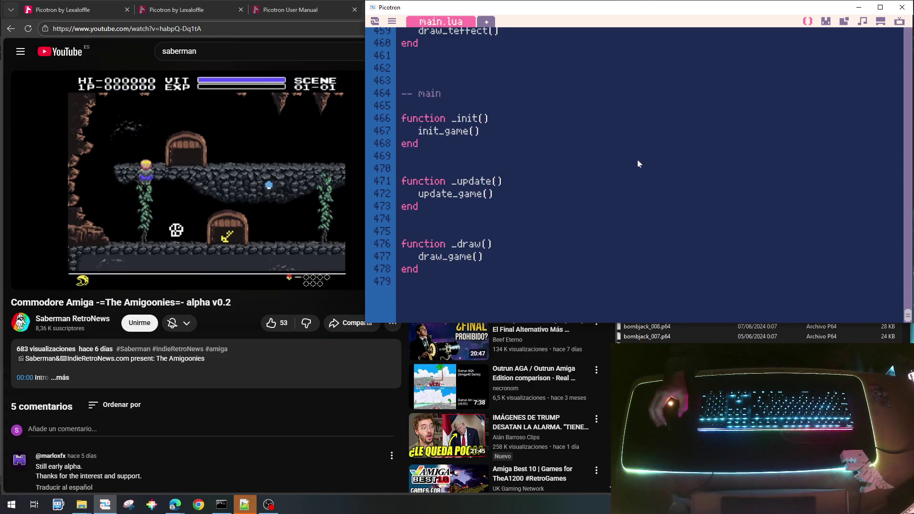
scroll(640, 165, up, 20)
scroll(626, 180, up, 20)
scroll(629, 190, up, 20)
scroll(629, 190, up, 4)
scroll(624, 208, down, 20)
scroll(624, 208, down, 18)
scroll(623, 208, down, 20)
scroll(624, 208, down, 2)
scroll(624, 208, up, 2)
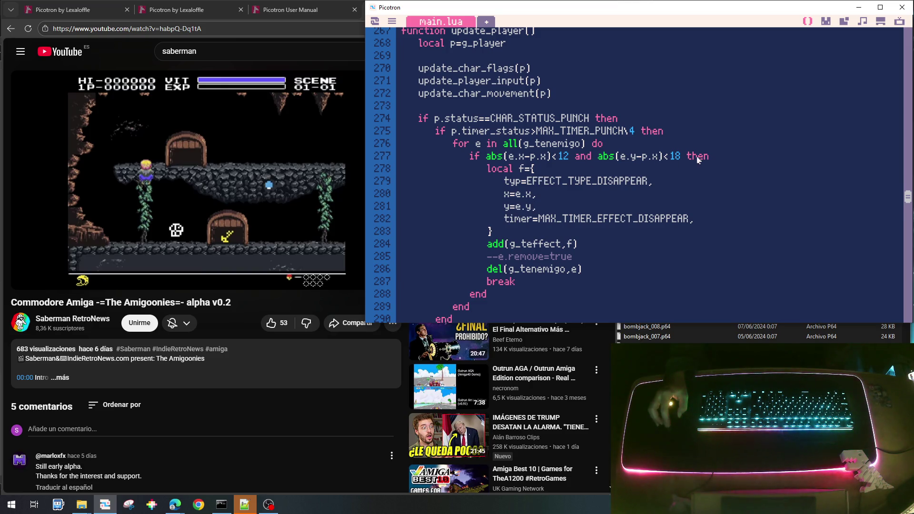
scroll(698, 160, down, 5)
scroll(693, 161, up, 6)
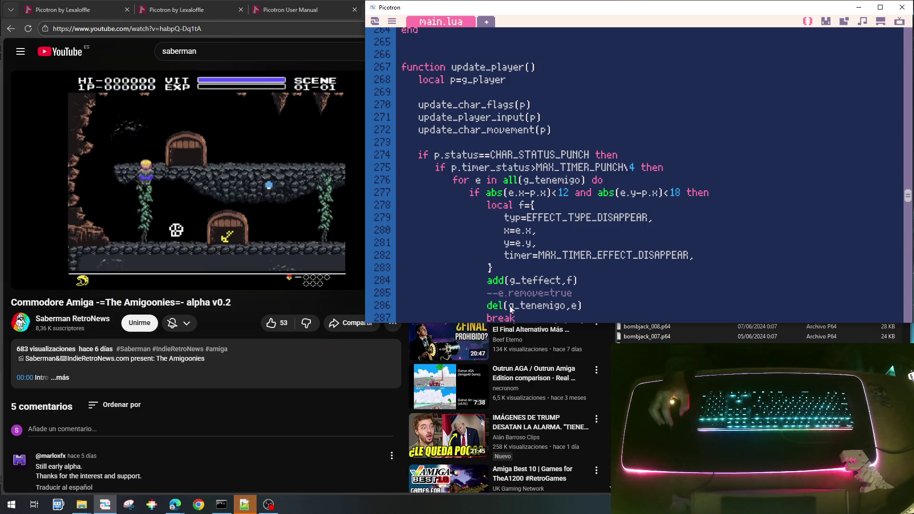
scroll(674, 264, down, 1)
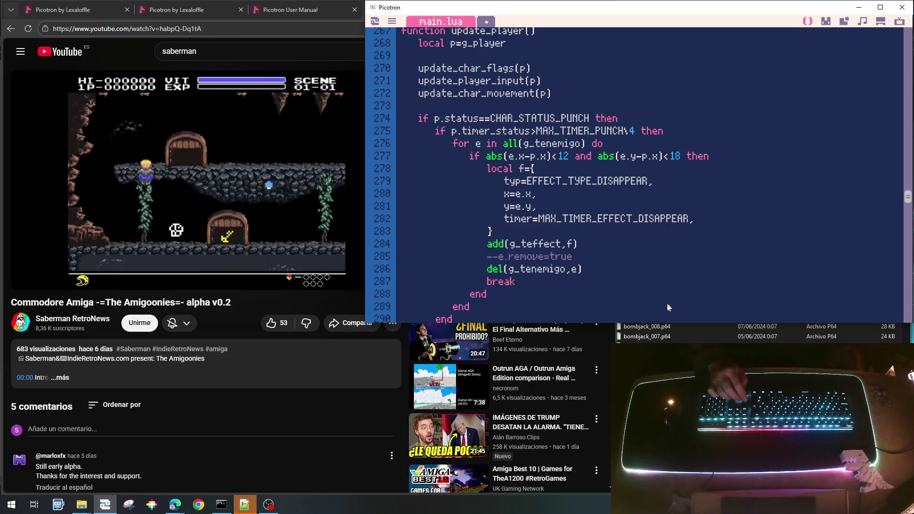
key(Return)
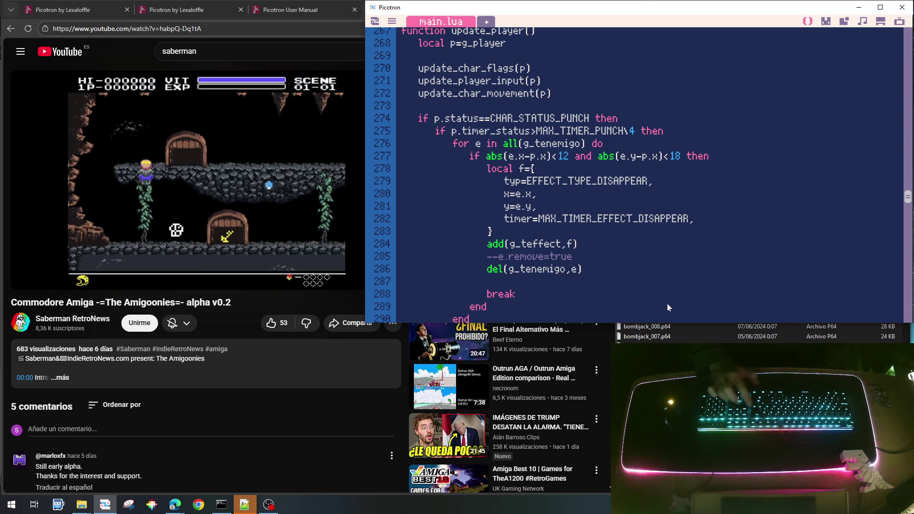
text(stop())
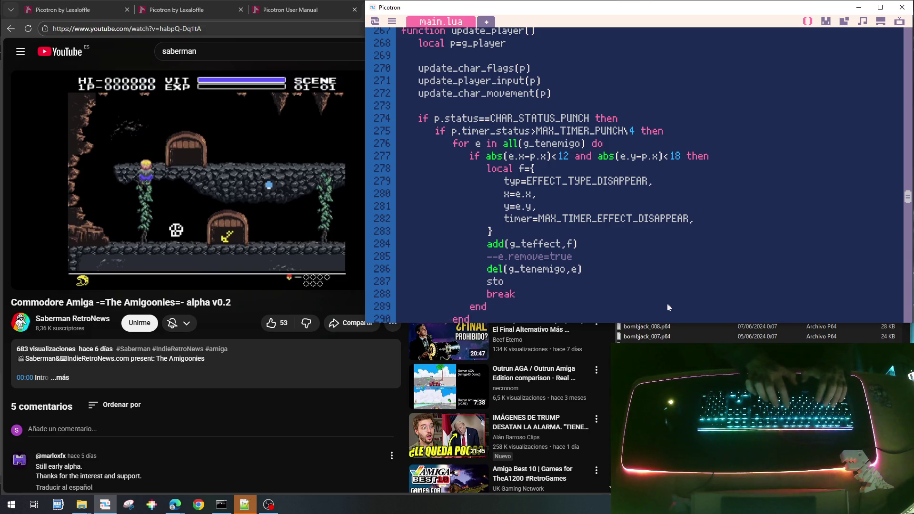
key(ctrl+s)
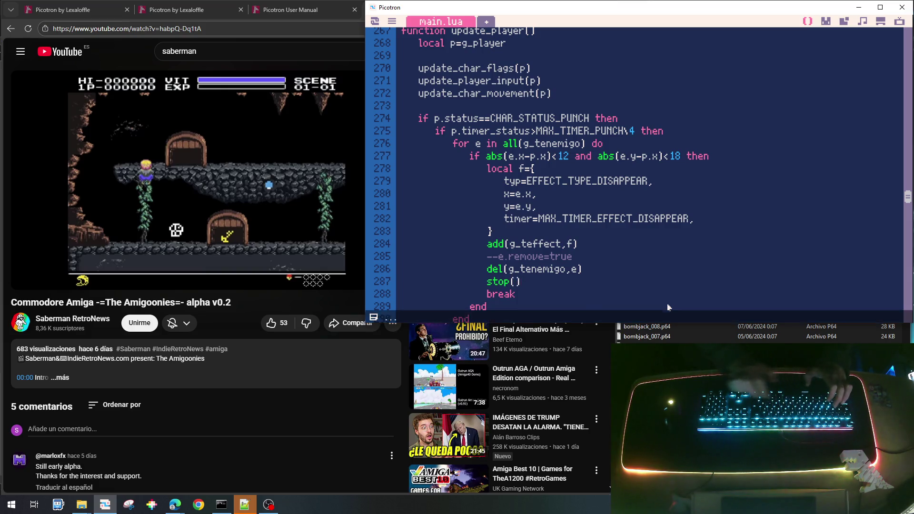
key(ctrl+r)
Step: Resume and rerun the game repeatedly from the /stream> prompt, then return to main.lua
key(Return)
text(resume)
key(Return)
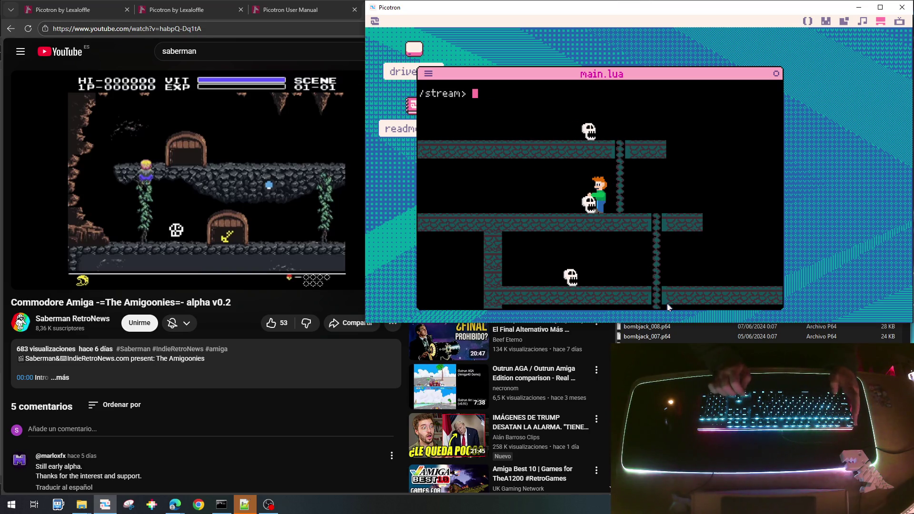
text(run)
key(Return)
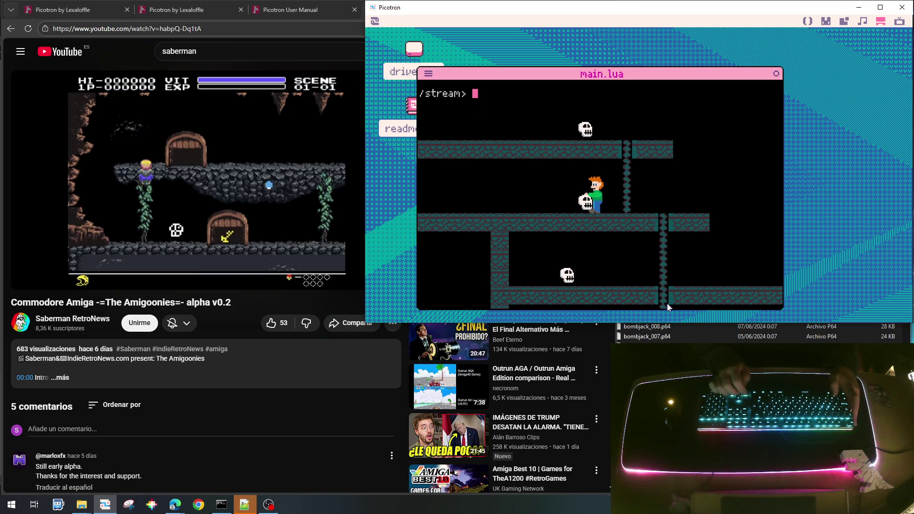
text(run)
key(Return)
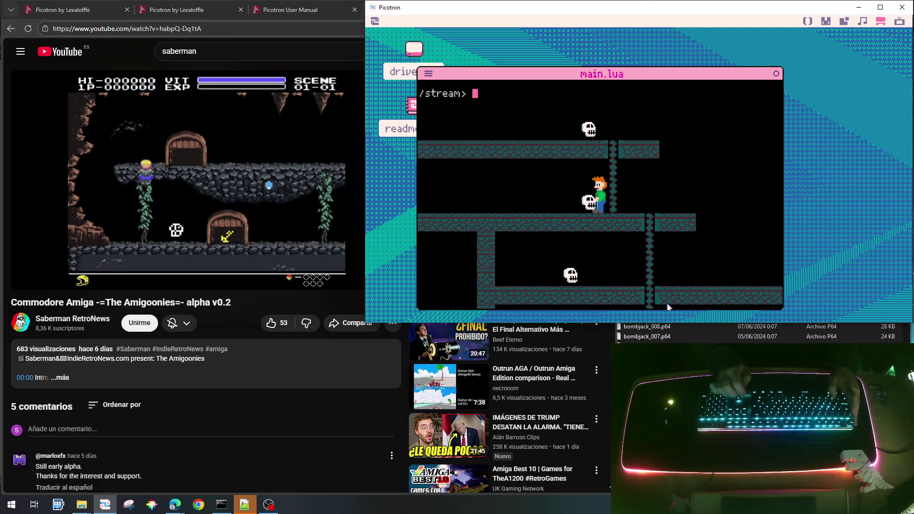
key(Return)
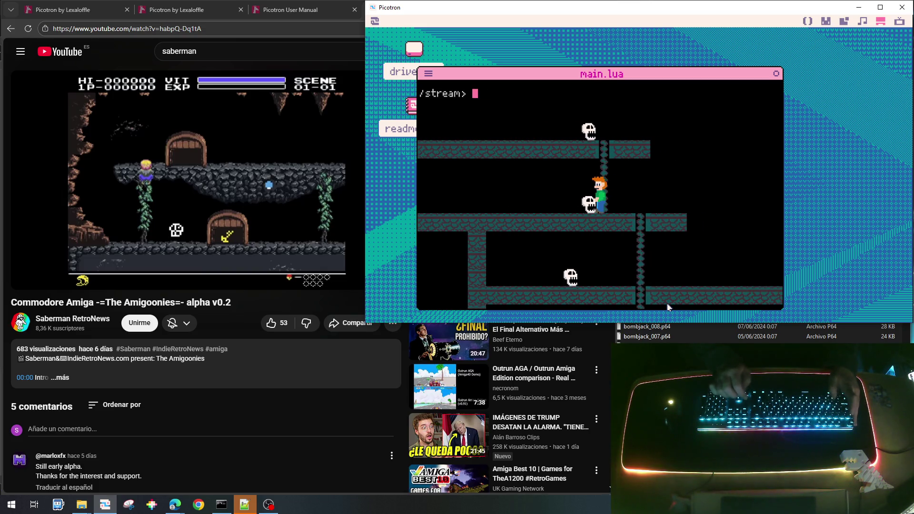
text(run)
key(Return)
text(run)
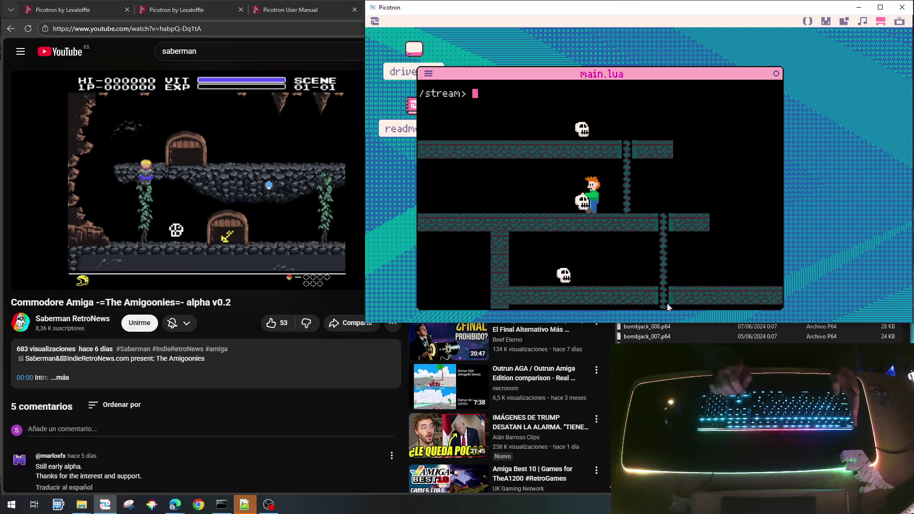
key(Return)
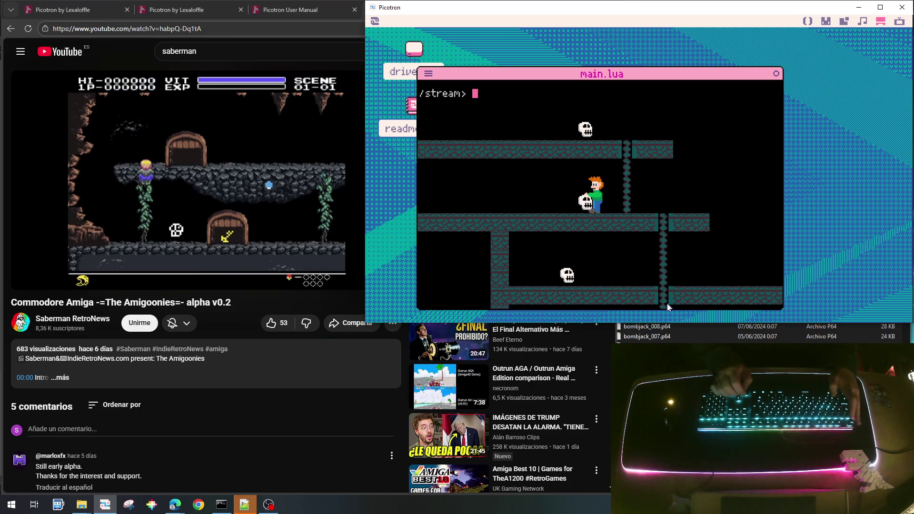
key(Escape)
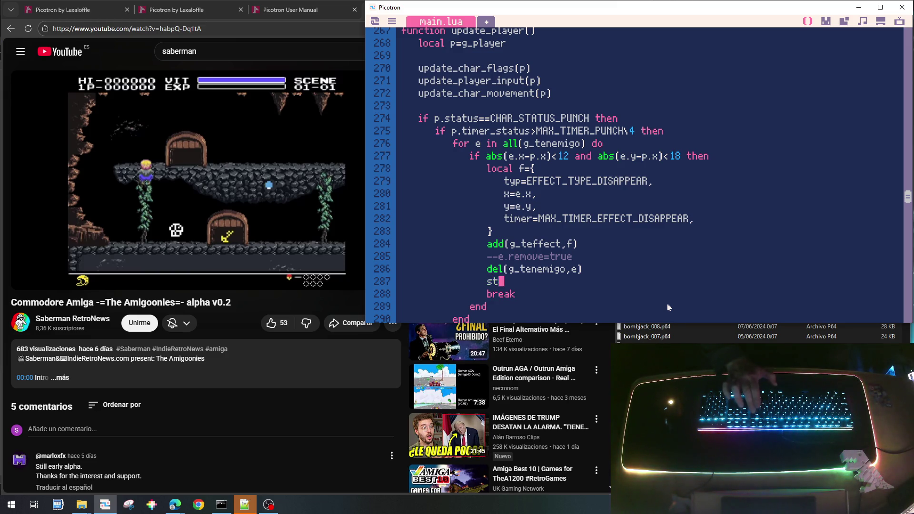
Step: Remove the stop() line, save the cart, and relaunch the game briefly
key(BackSpace)
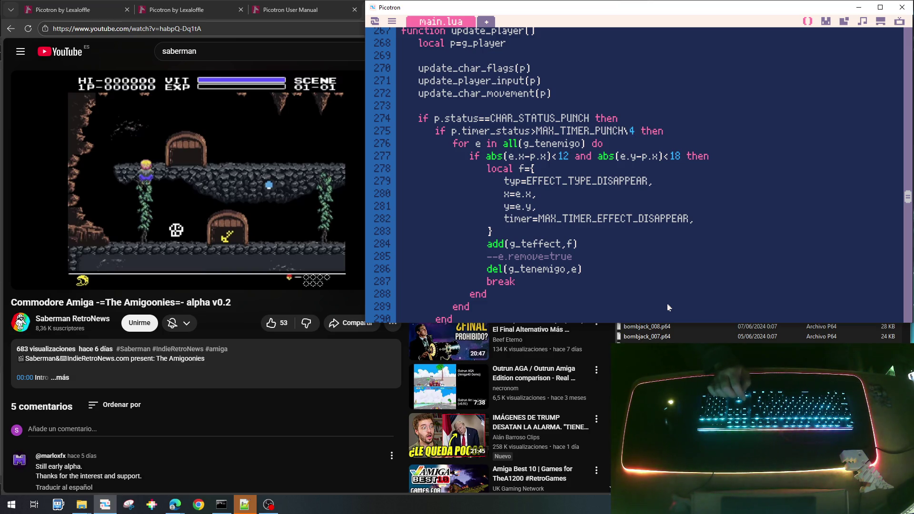
text(8)
key(ctrl+s)
key(ctrl+r)
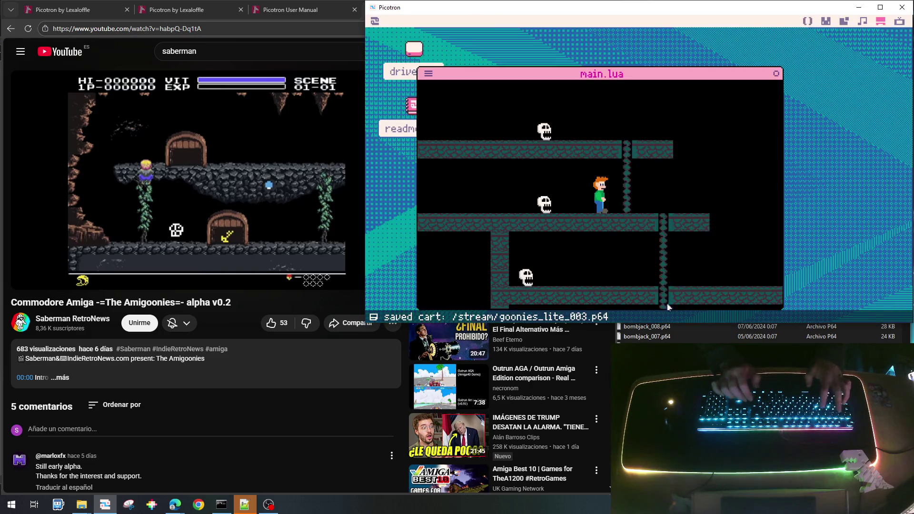
key(Escape)
key(Return)
key(Escape)
key(Escape)
key(Escape)
key(Escape)
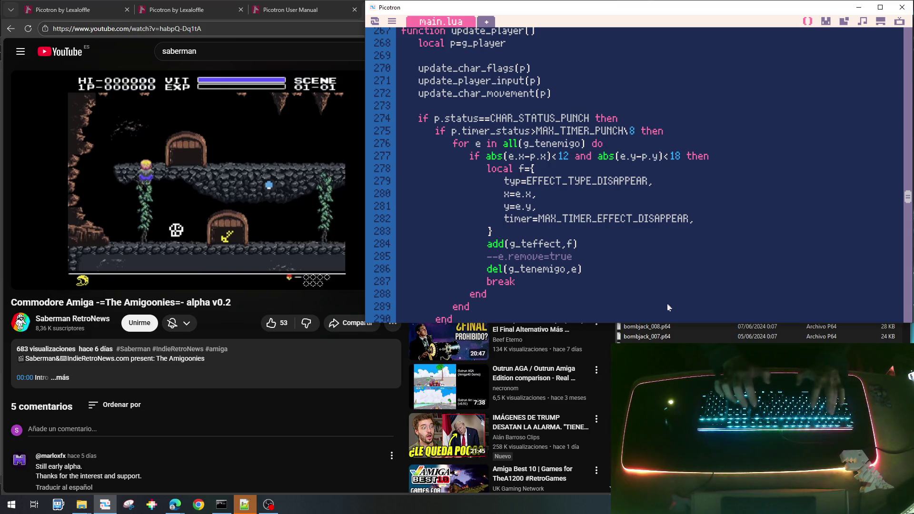
Step: Save the revised punch check using abs(e.y-p.y) and test it by walking the hero right
key(ctrl+s)
key(ctrl+r)
key(Right)
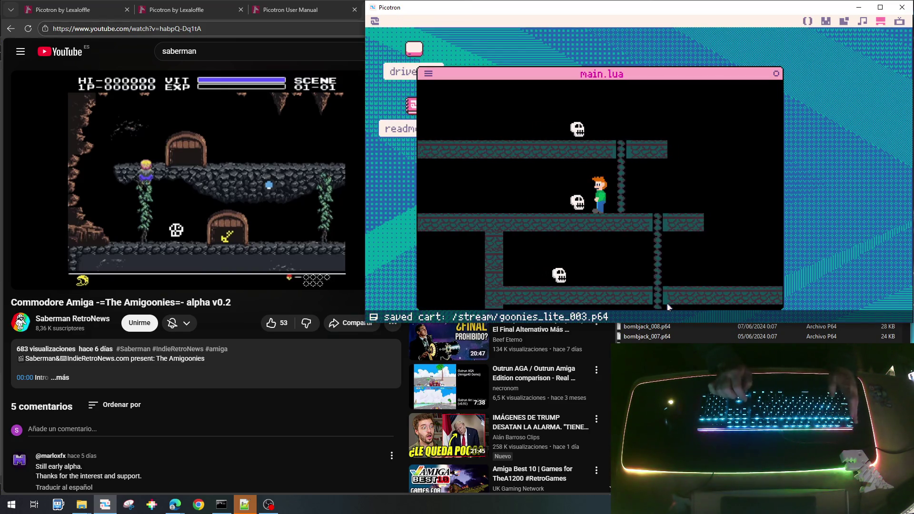
key(Right)
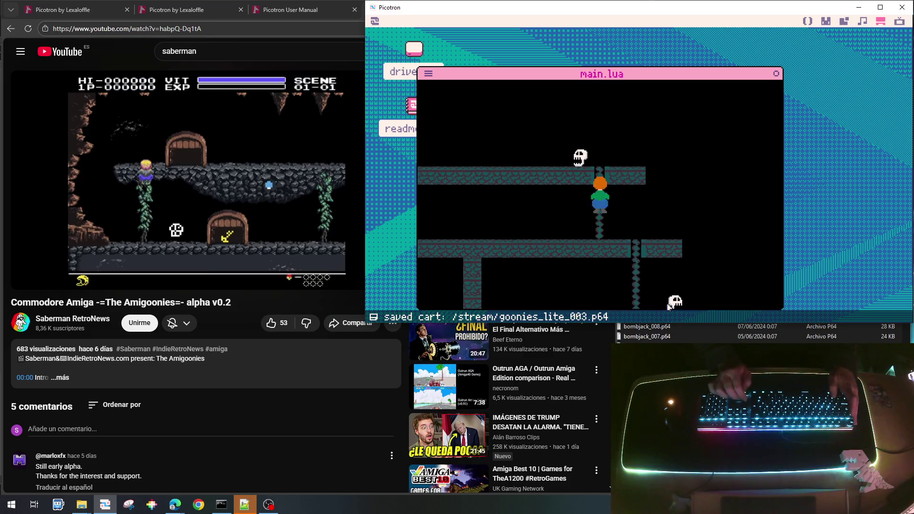
key(Escape)
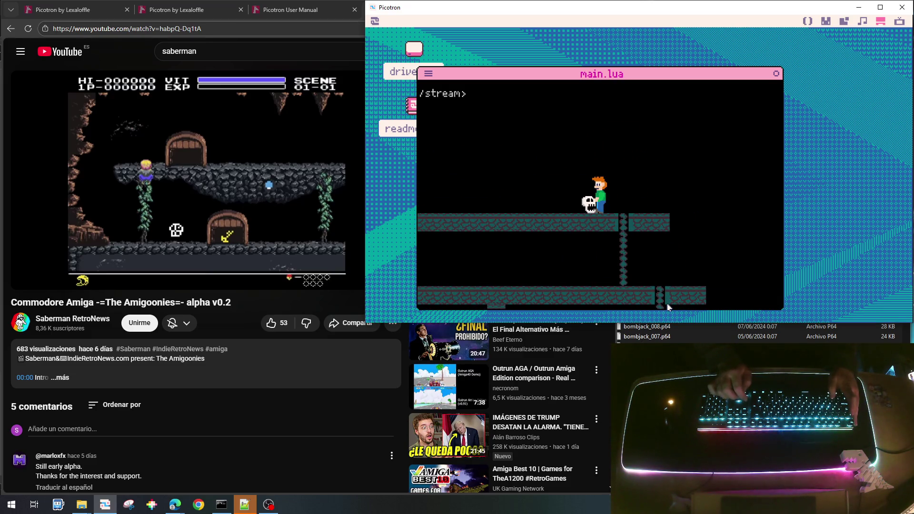
key(Escape)
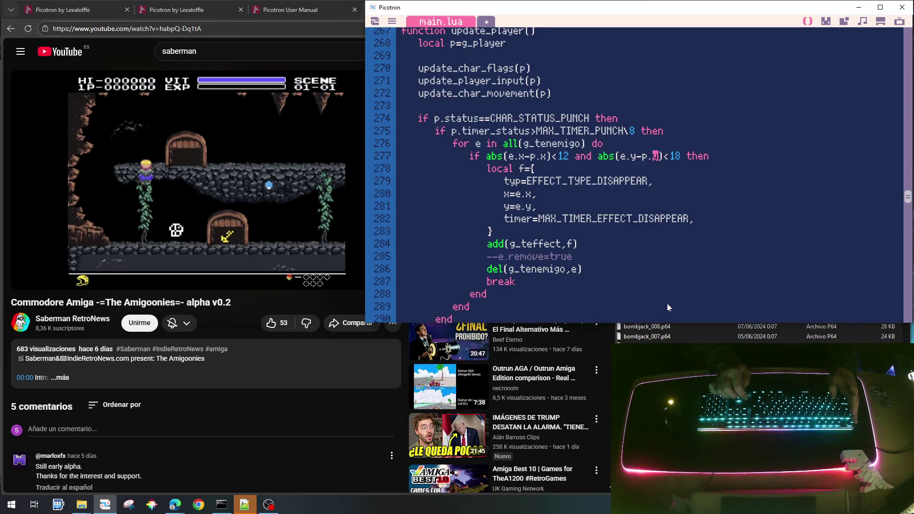
Step: Change the punch timer divisor from 8 back to 4, save, and restart the game twice
key(BackSpace)
text(4r)
key(ctrl+s)
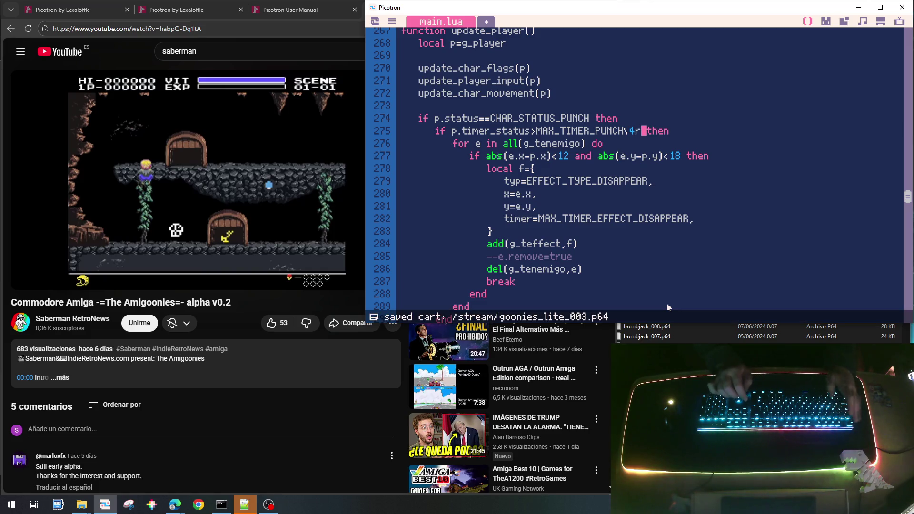
key(ctrl+r)
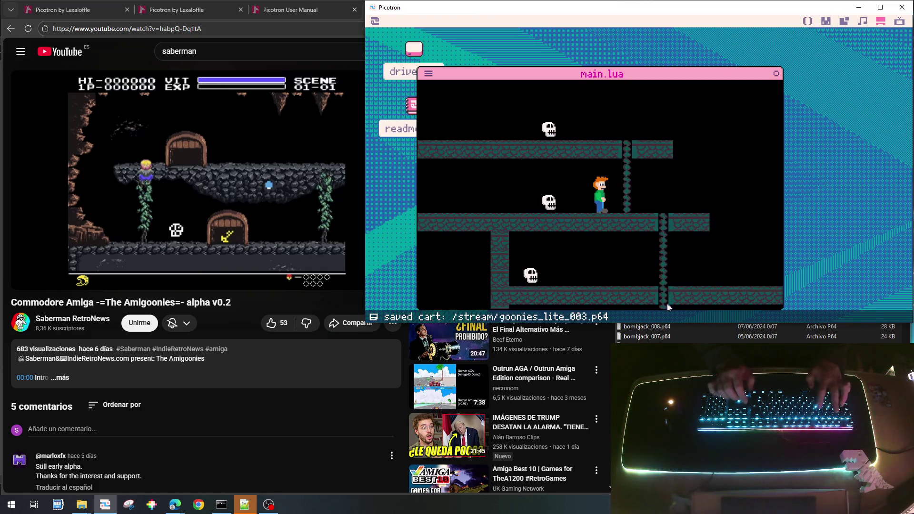
key(Escape)
text(run)
key(Return)
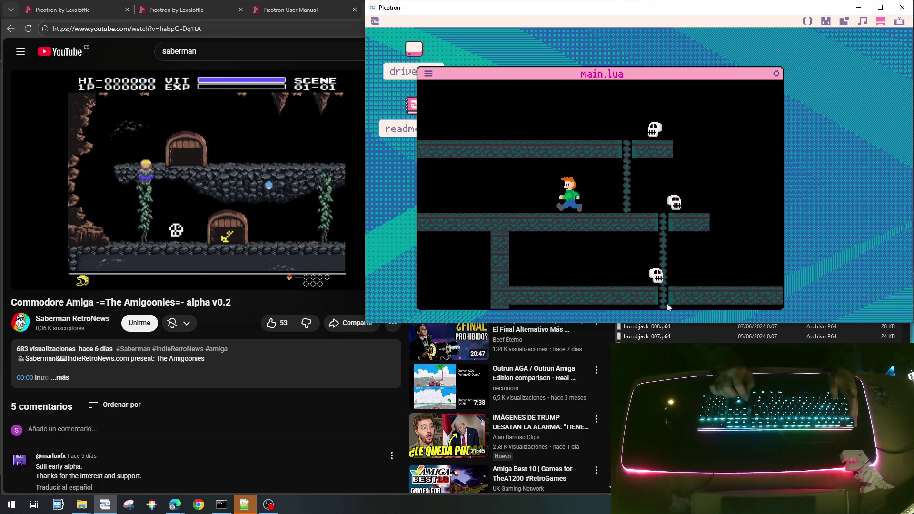
key(Escape)
text(run)
key(Return)
Step: Climb the ladders and walk right, then restart the game twice from the prompt
key(Up)
key(Up)
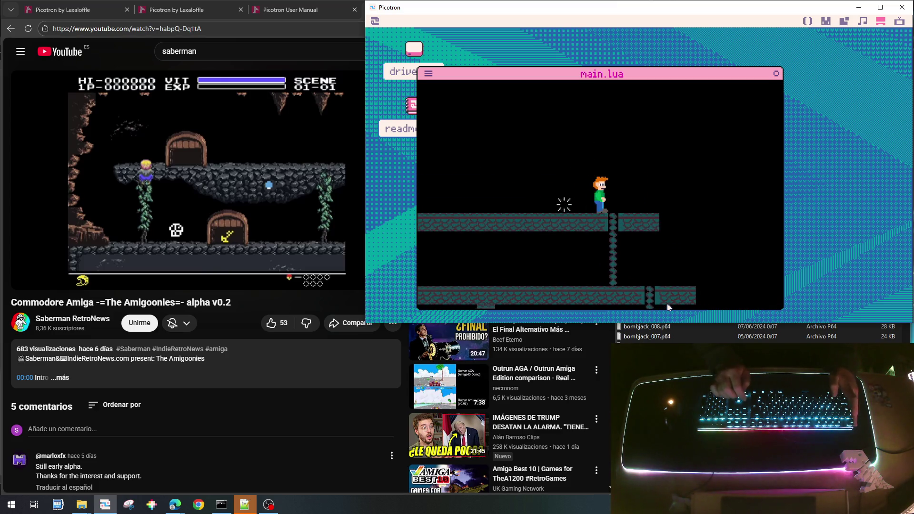
key(Up)
key(Right)
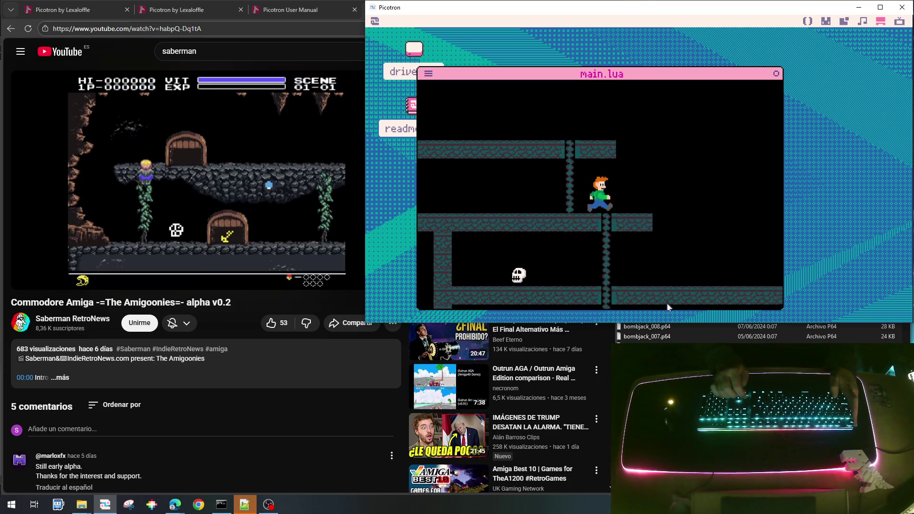
key(Down)
key(Up)
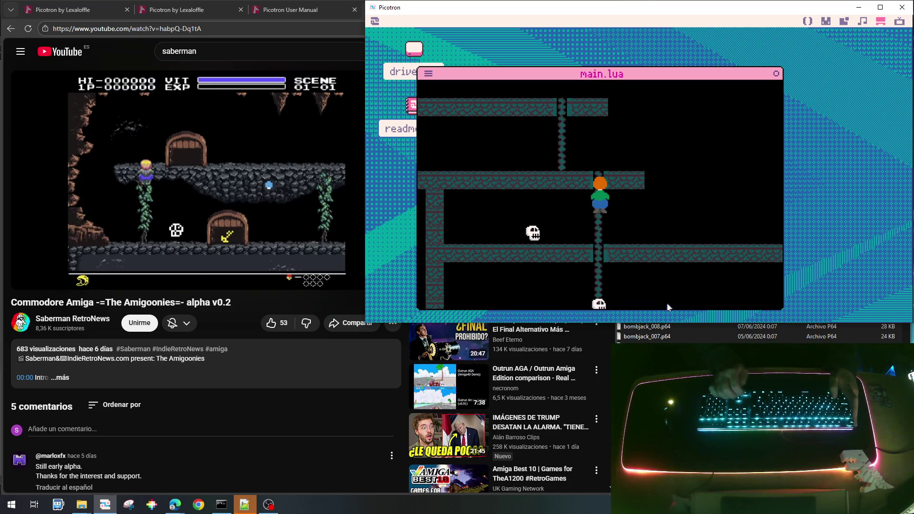
key(Up)
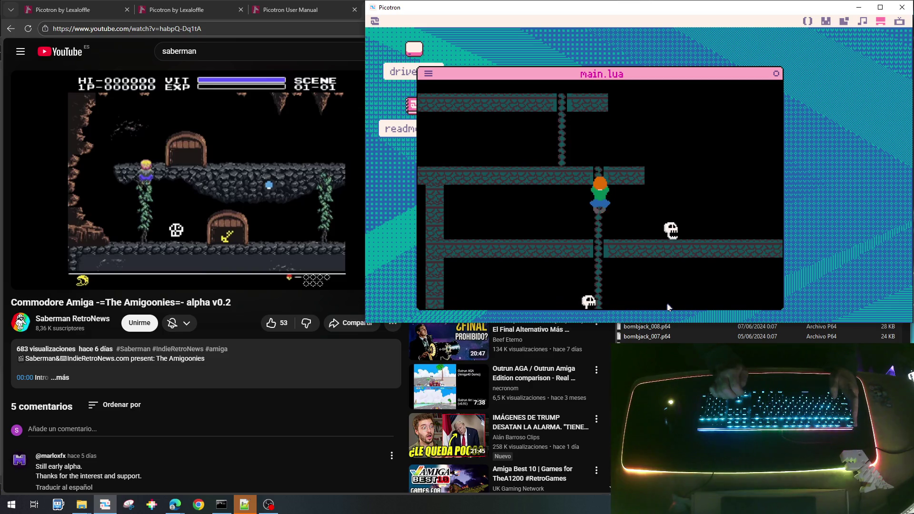
key(Right)
key(Escape)
text(run)
key(Return)
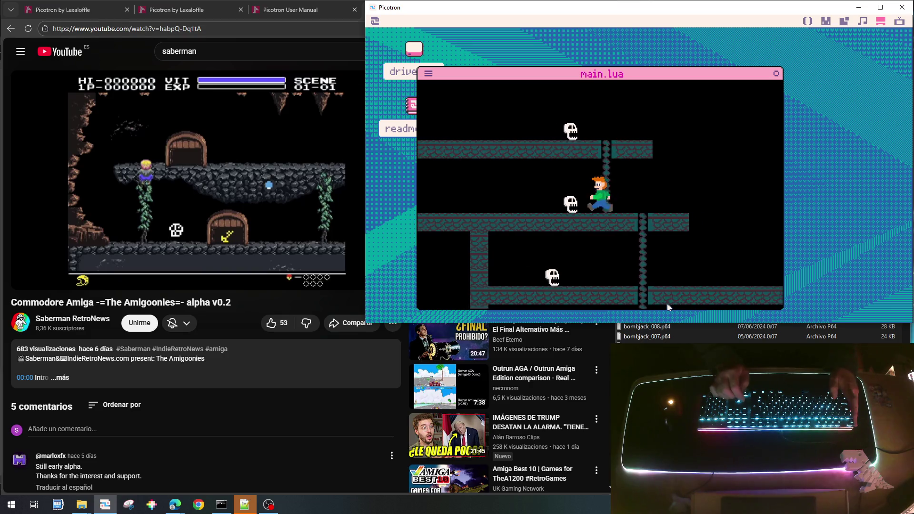
key(Escape)
text(run)
key(Return)
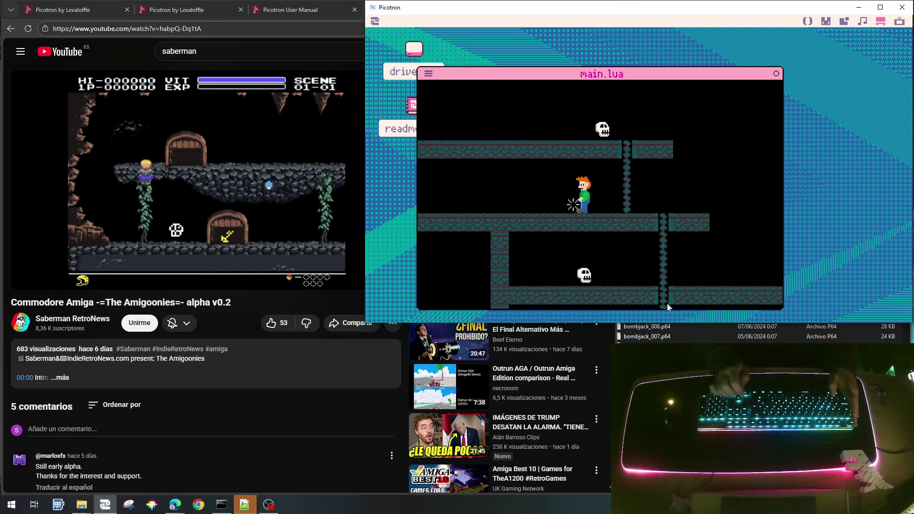
Step: Climb up to a skull, punch it away, and clear the half-typed prompt command
key(Right)
key(Up)
key(Up)
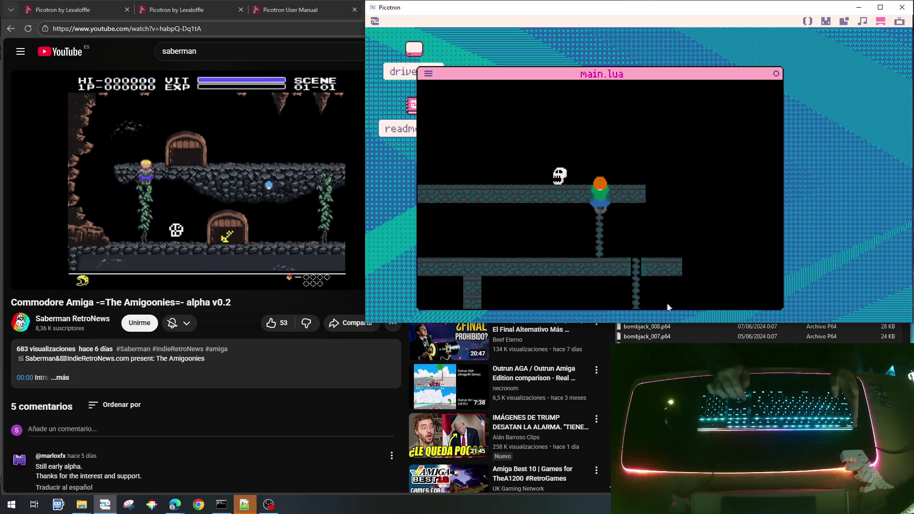
key(Left)
key(Up)
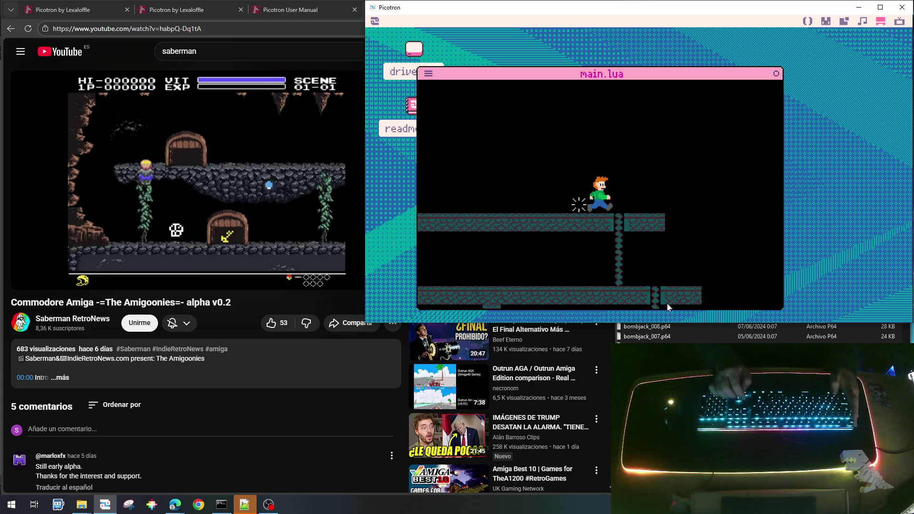
key(Down)
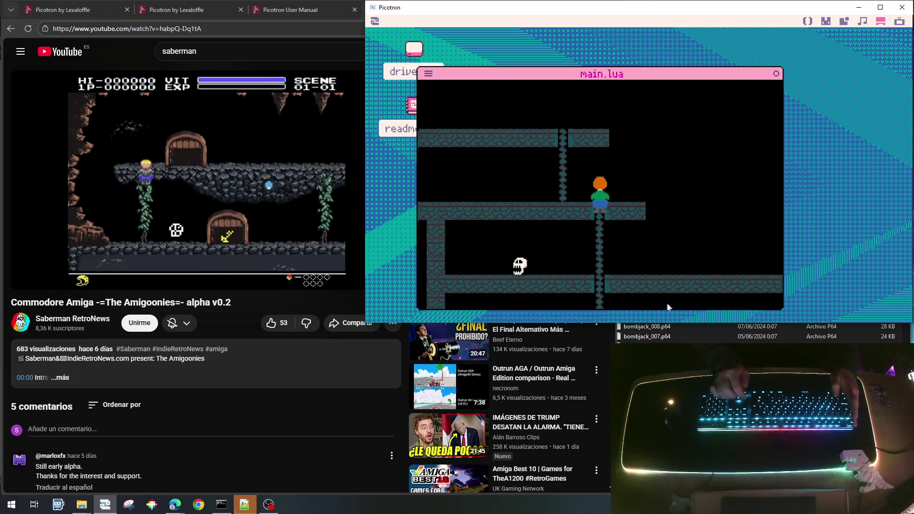
key(Left)
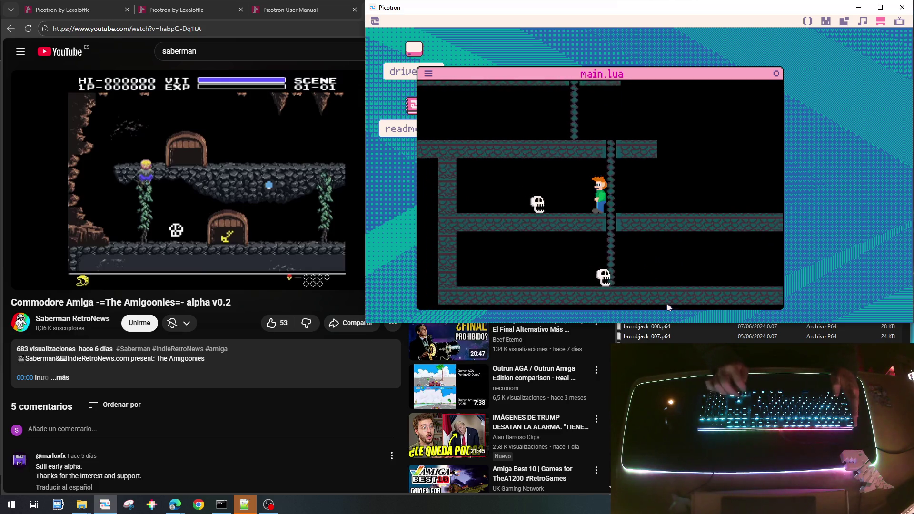
key(Down)
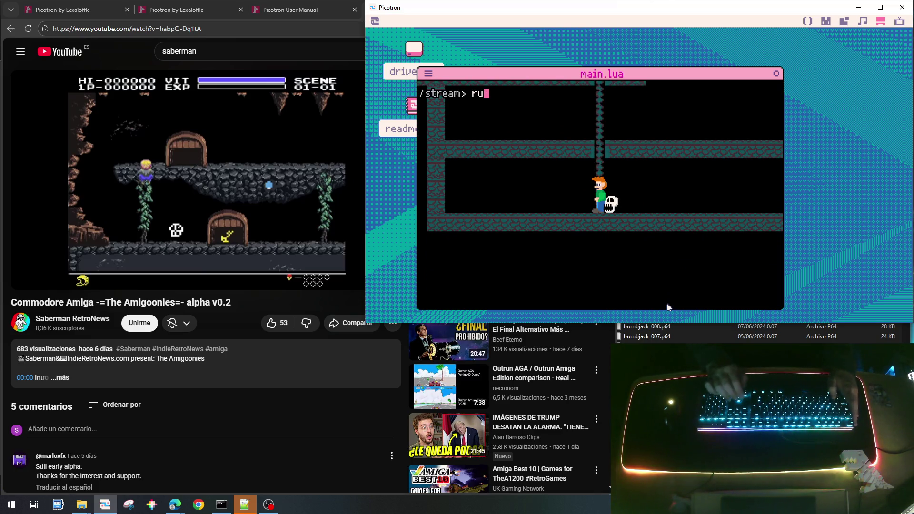
key(BackSpace)
key(BackSpace)
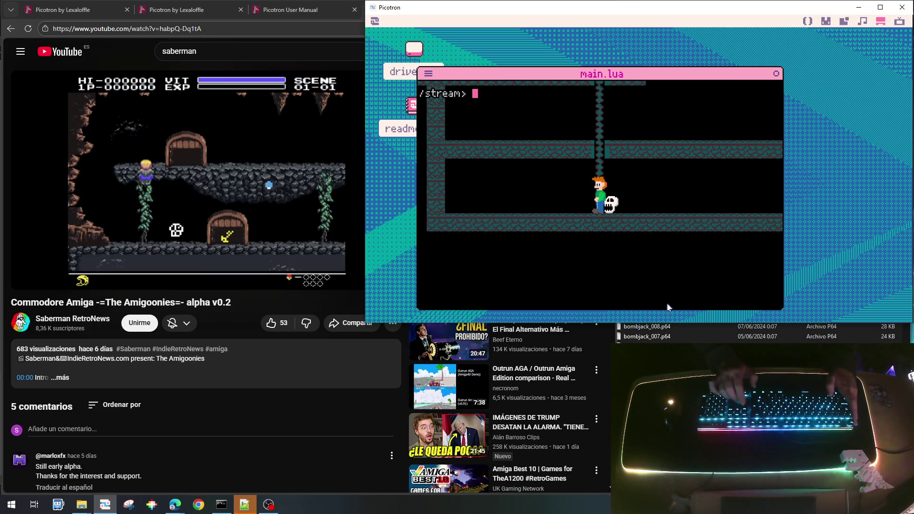
Step: Return to main.lua and scroll through update_player_input and update_player's punch check
key(Escape)
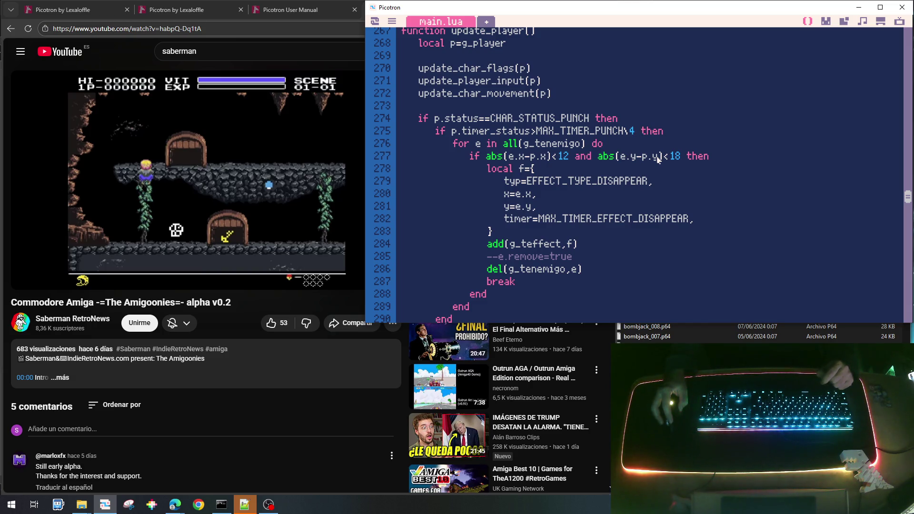
scroll(616, 212, up, 2)
scroll(611, 219, down, 3)
scroll(606, 231, up, 5)
scroll(605, 234, up, 4)
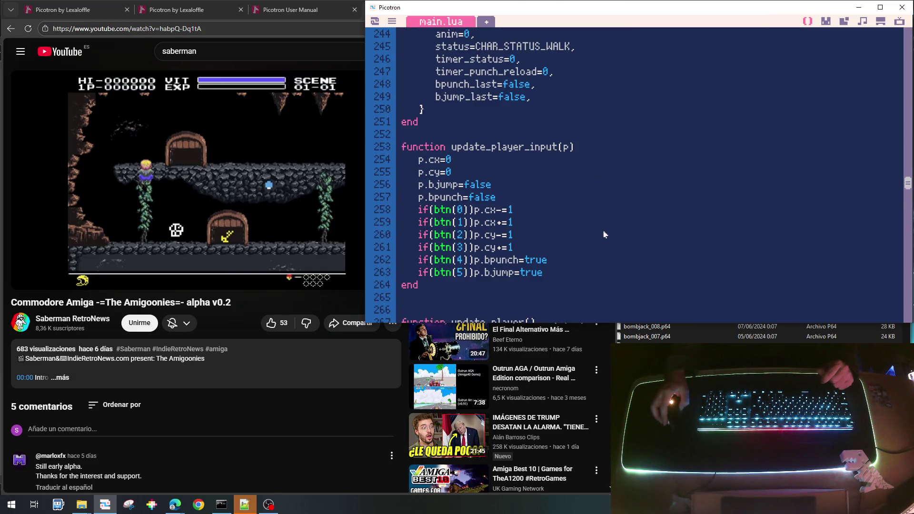
scroll(605, 234, down, 6)
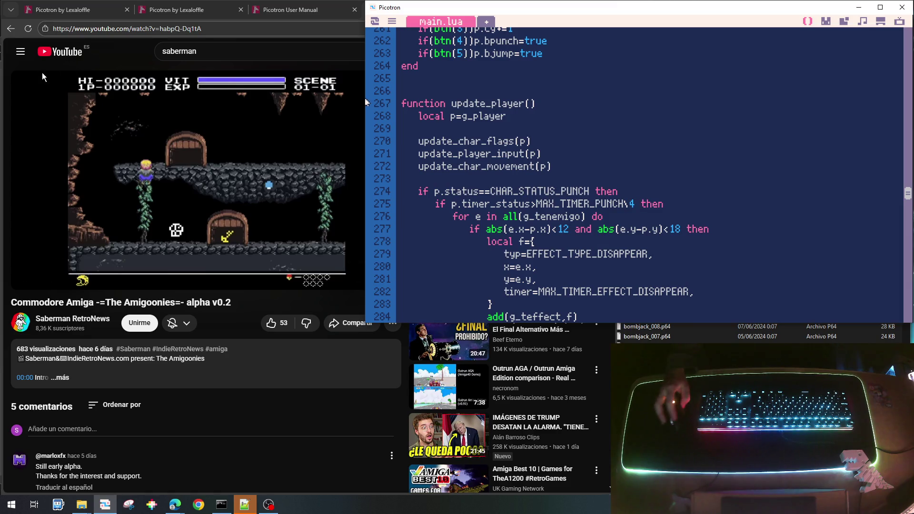
Step: Play the Amigoonies reference video, pause on the yellow hero beside a skull, and return to Picotron
click(224, 131)
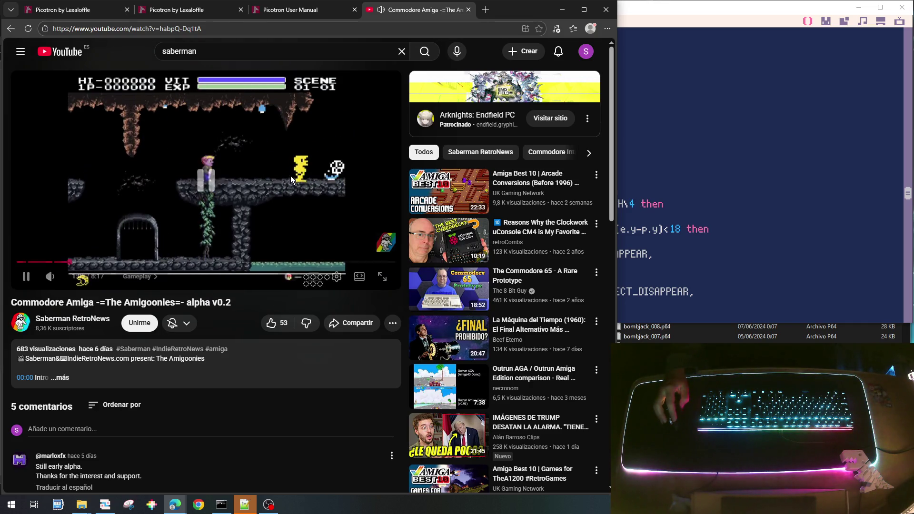
click(290, 169)
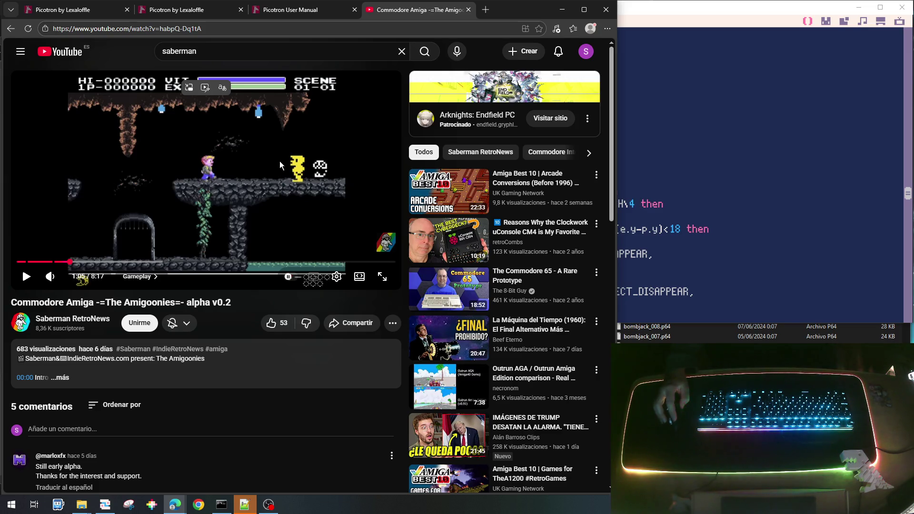
click(823, 231)
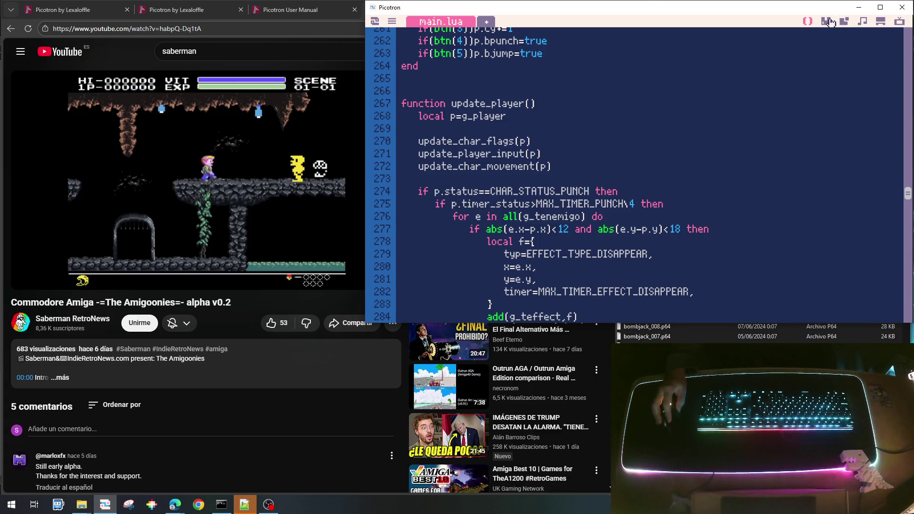
Step: Open the 0.gfx sprite sheet and select empty slot 048, comparing it with the orange-haired hero
click(826, 21)
click(773, 282)
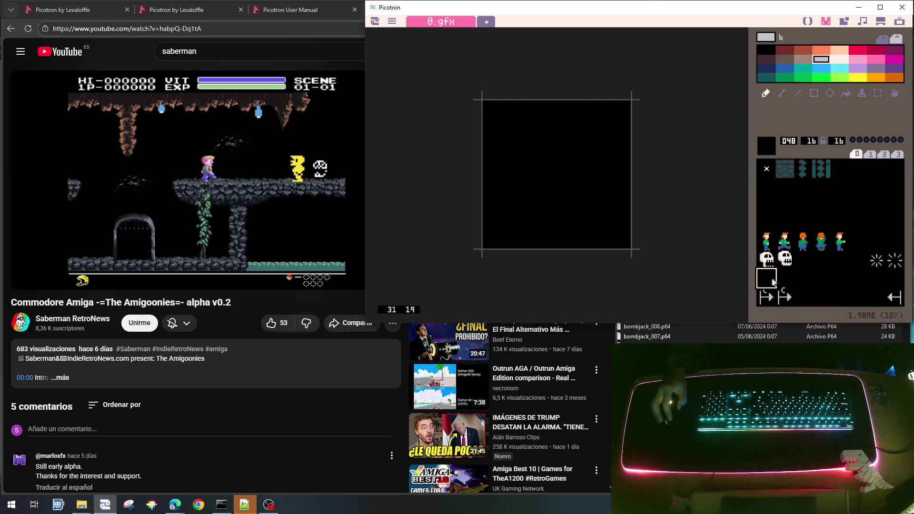
click(765, 241)
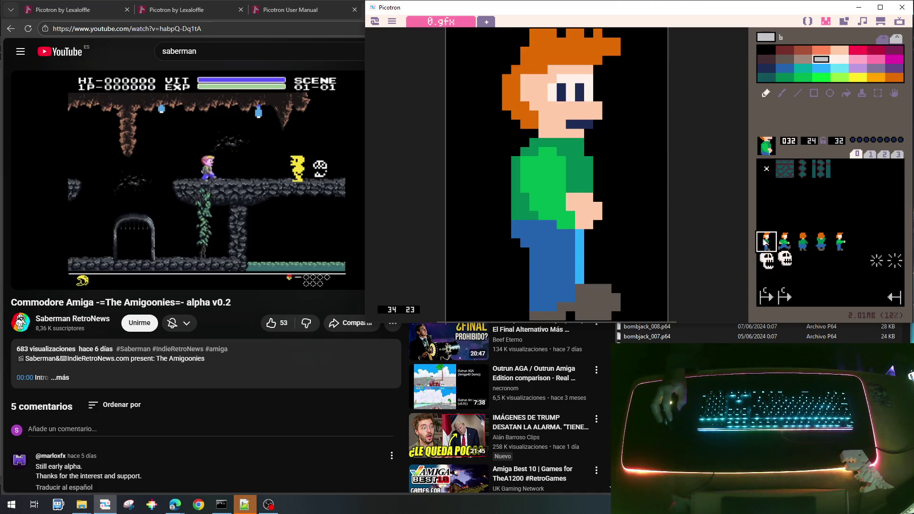
click(767, 281)
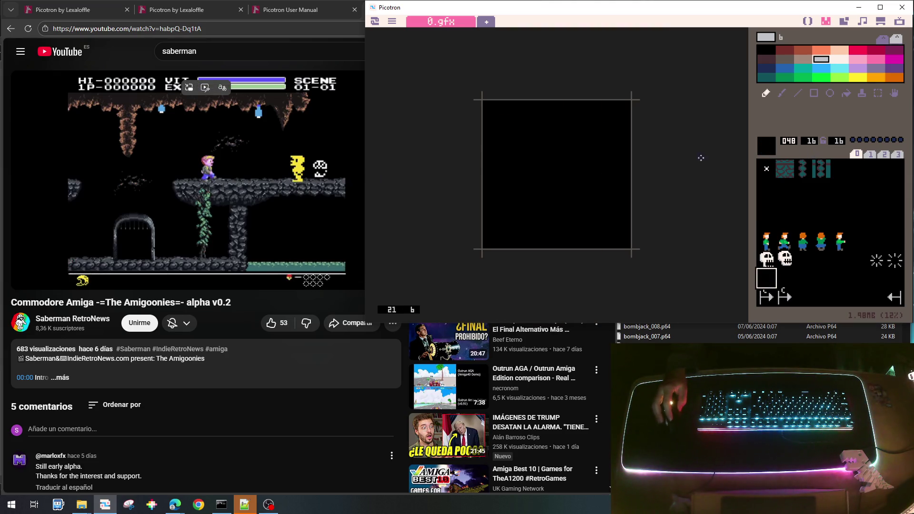
Step: Try sizing sprite 048 at 32 wide by 24 high
click(812, 141)
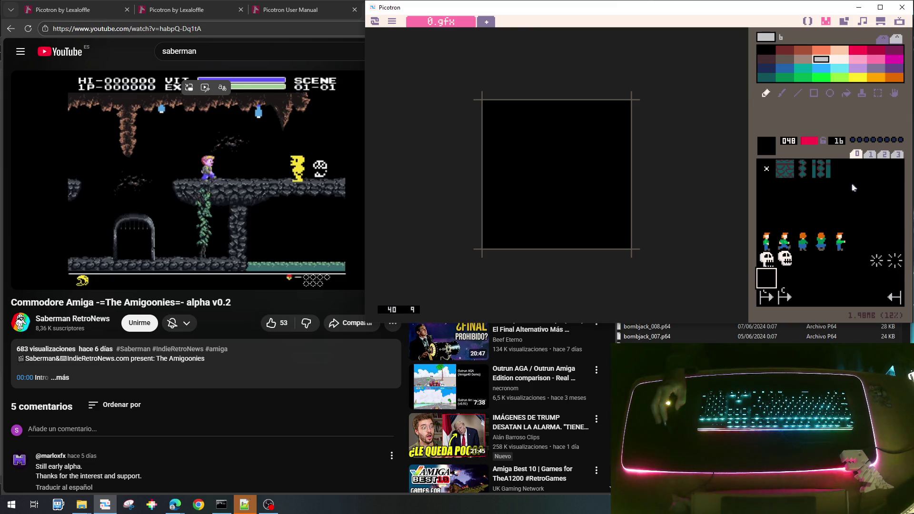
text(32)
key(Escape)
click(817, 144)
key(Return)
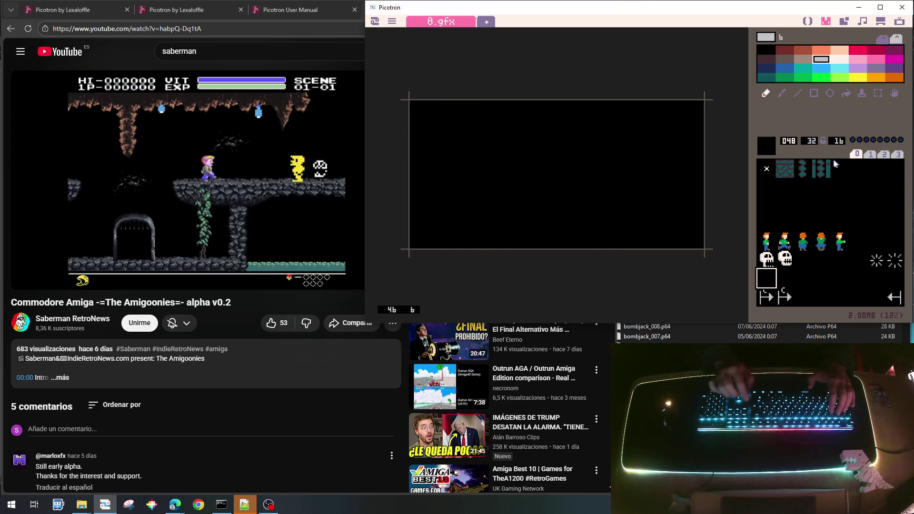
click(837, 144)
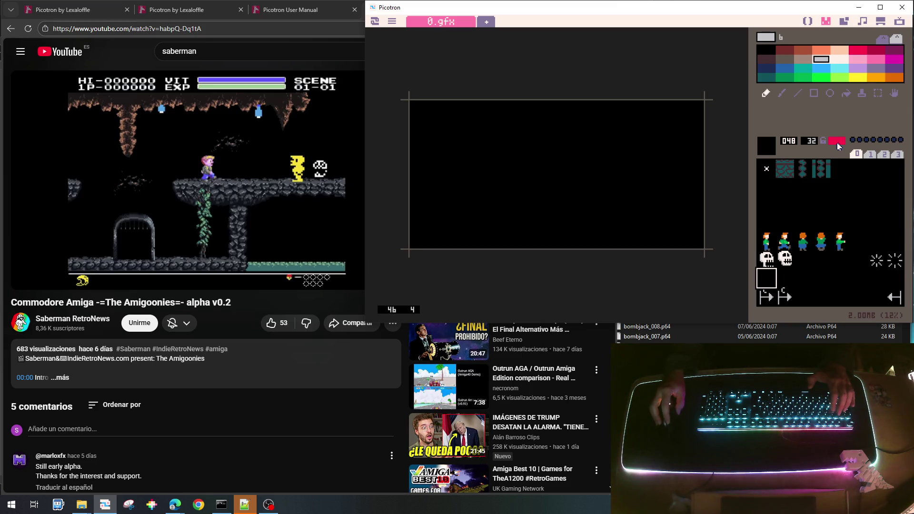
text(24)
key(Return)
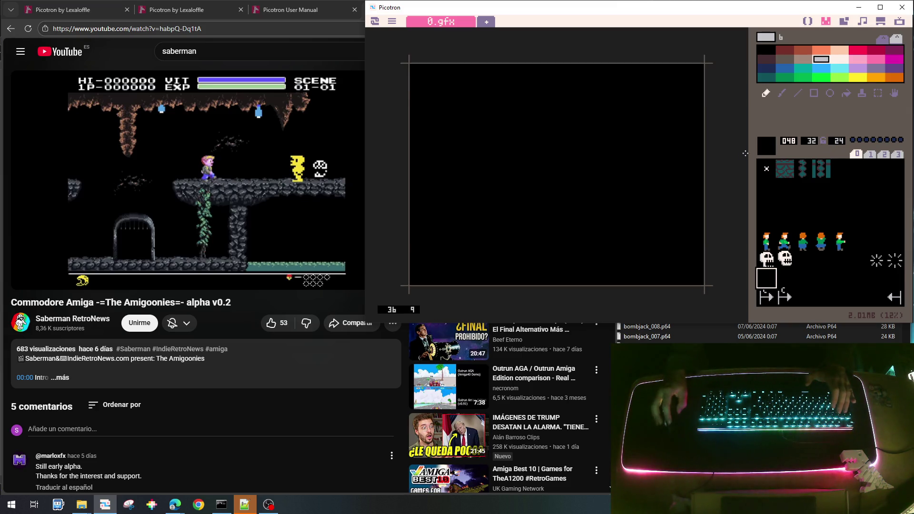
Step: Check the existing hero's size, then set slot 048 to 24×32
click(768, 244)
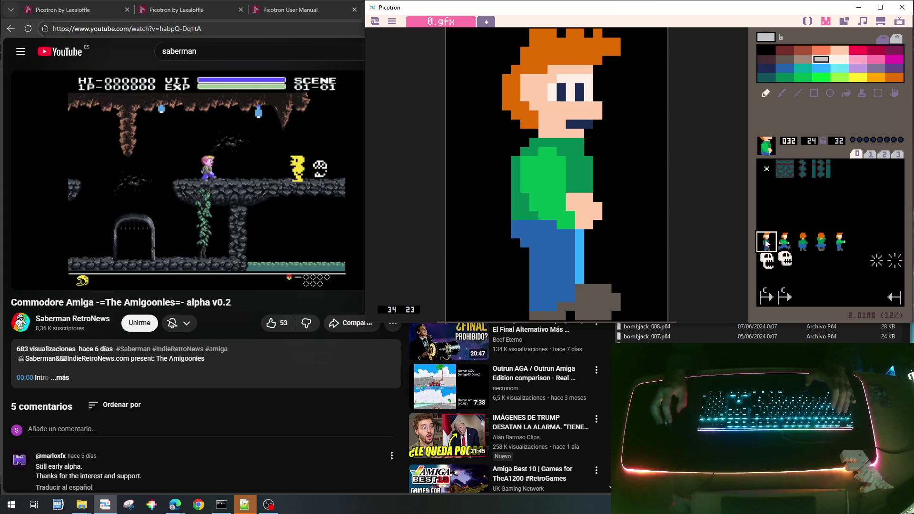
click(767, 276)
click(809, 141)
text(24)
key(Return)
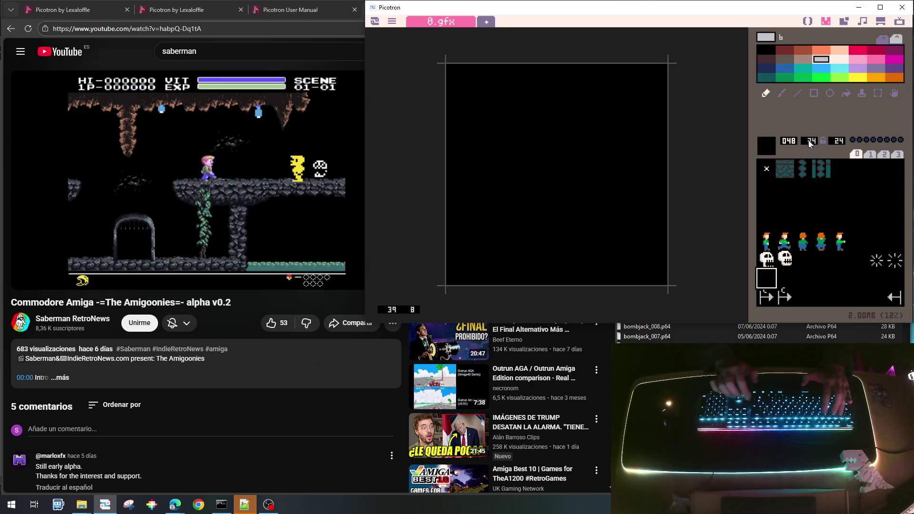
click(838, 141)
text(32)
key(Return)
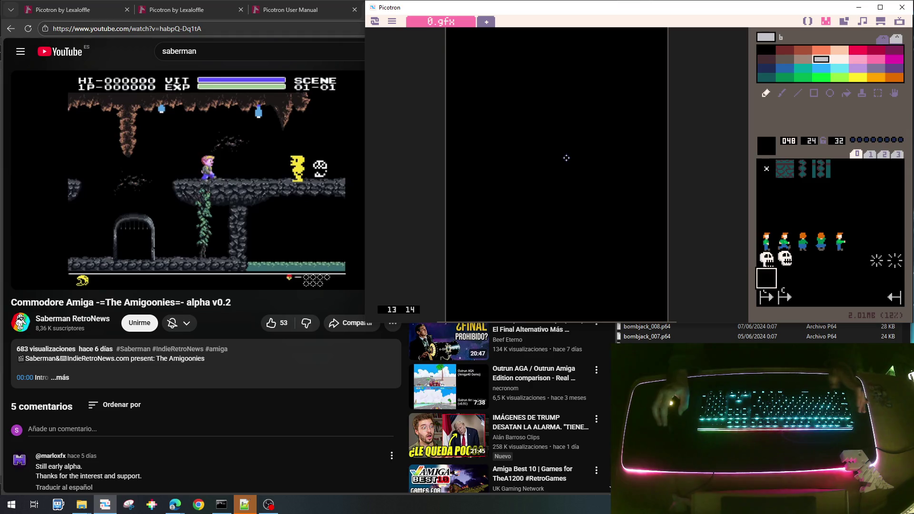
Step: In yellow (10), paint the rows of the hero's head and its stem
scroll(566, 158, down, 1)
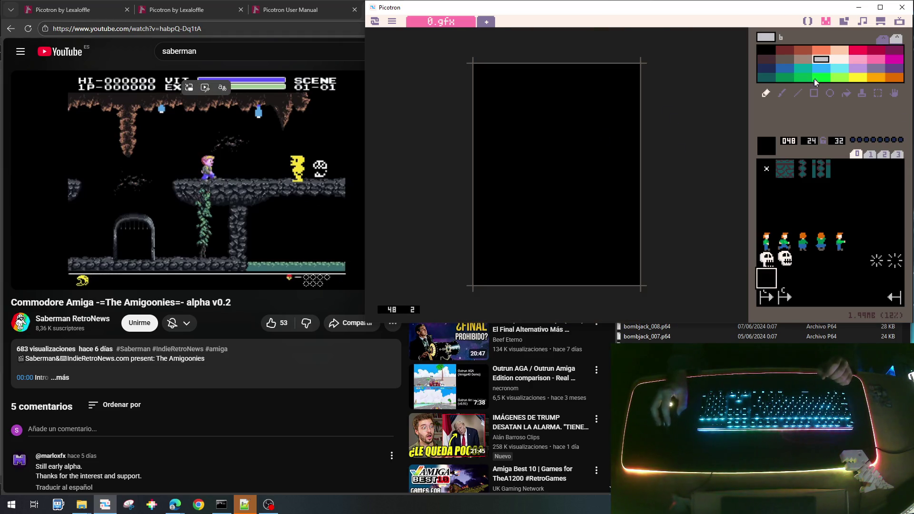
click(857, 77)
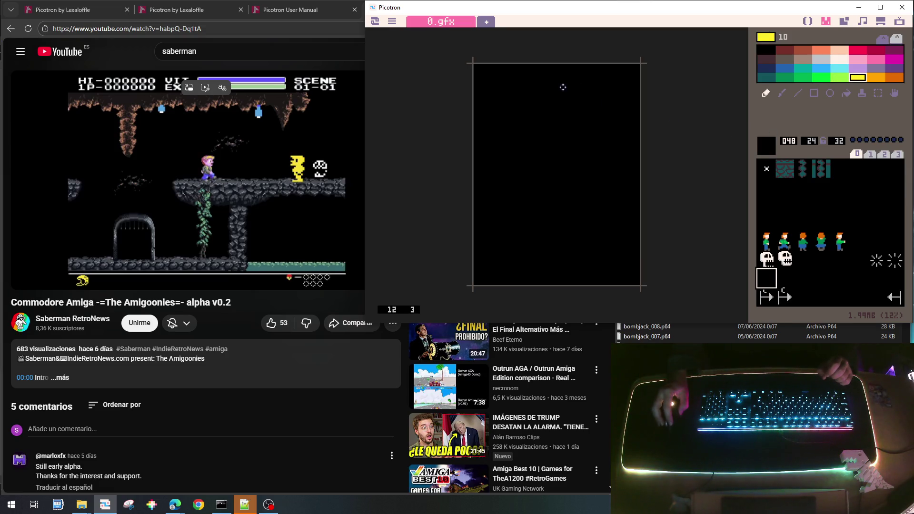
drag(520, 69, 593, 73)
mouse_move(532, 82)
mouse_down()
mouse_move(608, 82)
mouse_move(543, 95)
mouse_move(590, 93)
mouse_up()
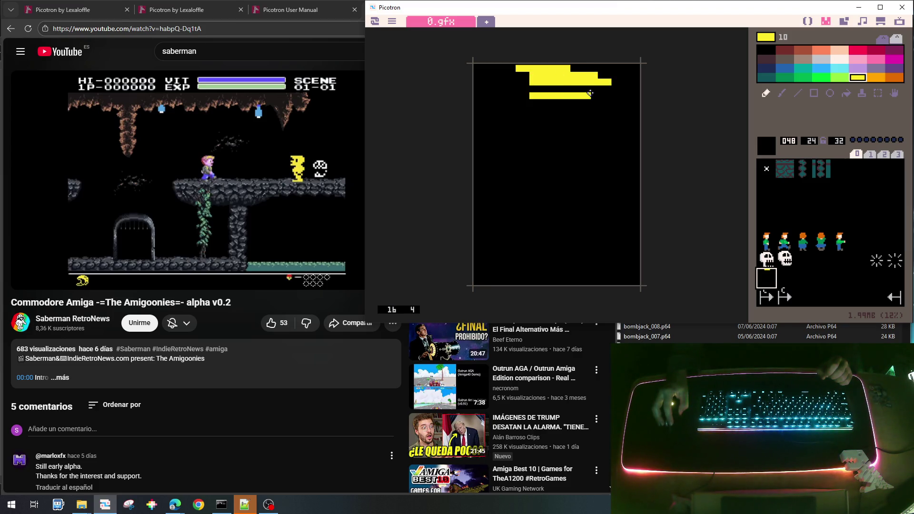
right_click(510, 98)
mouse_move(533, 96)
mouse_down()
mouse_move(524, 100)
mouse_move(594, 89)
mouse_up()
right_click(546, 94)
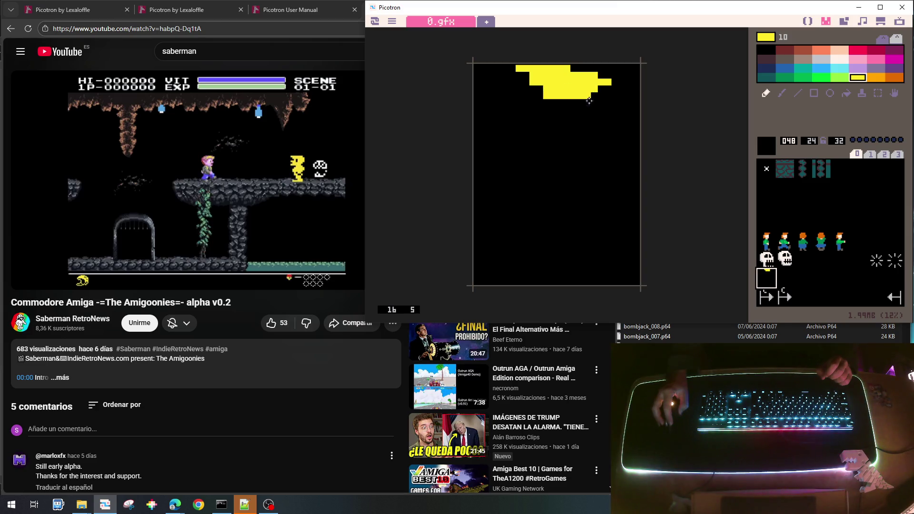
drag(542, 110, 591, 102)
click(533, 109)
mouse_move(533, 109)
mouse_down()
mouse_move(588, 109)
mouse_move(556, 110)
mouse_move(585, 116)
mouse_up()
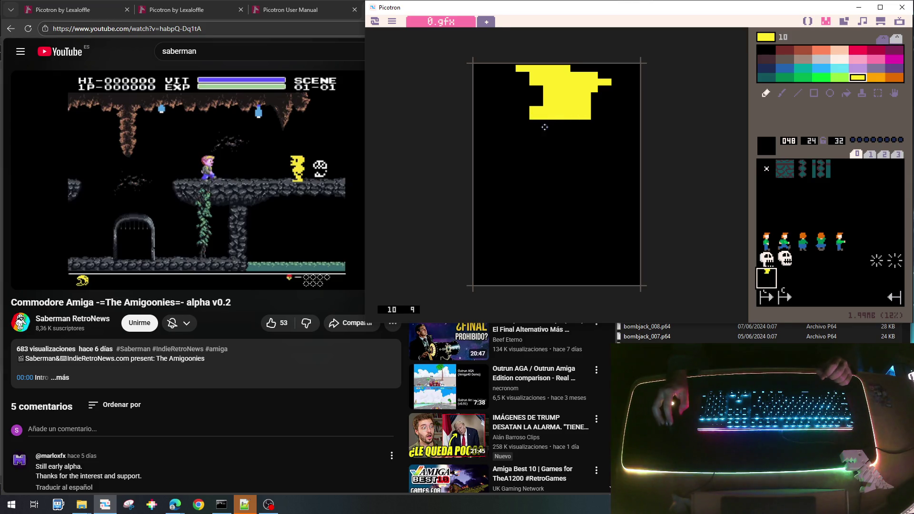
drag(533, 130, 590, 122)
Step: Carve black notches and a square black eye, then add a yellow row along the bottom
right_click(526, 102)
click(533, 109)
click(539, 109)
right_click(535, 116)
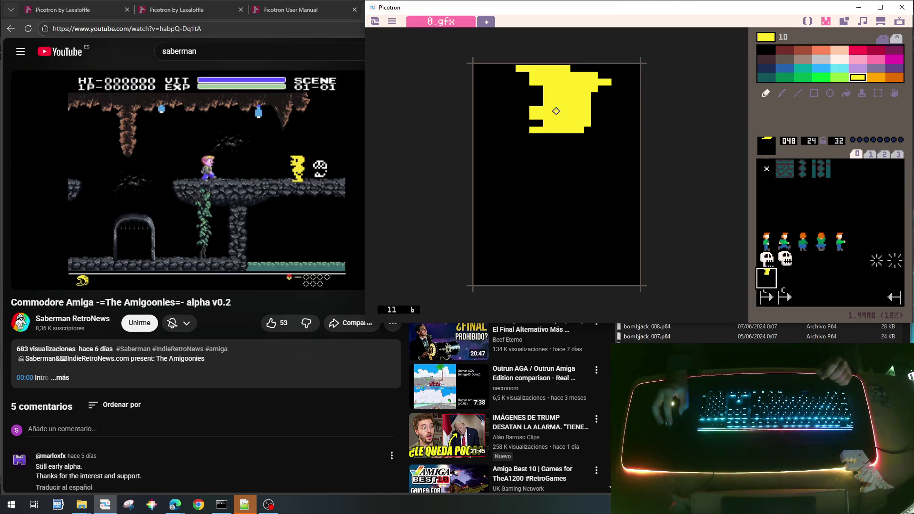
right_click(535, 99)
mouse_move(565, 95)
mouse_down()
mouse_move(566, 108)
mouse_move(561, 102)
mouse_up()
right_click(567, 123)
click(565, 110)
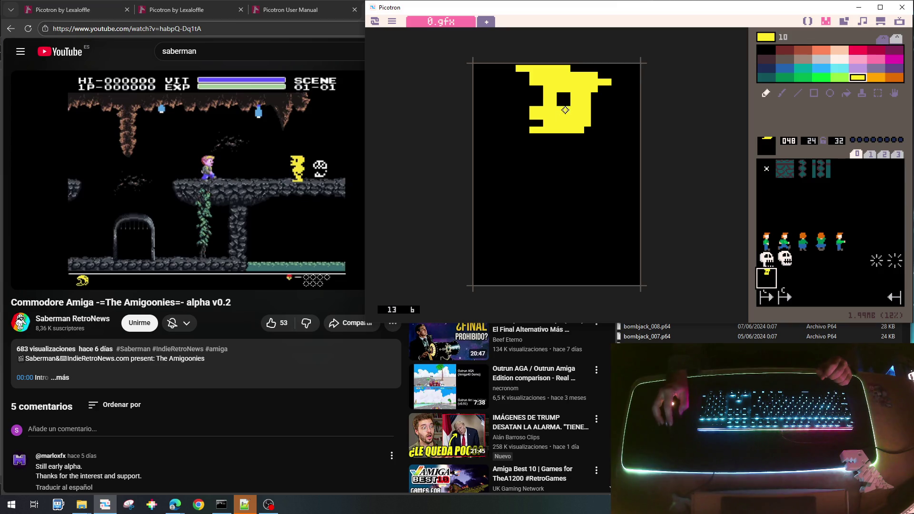
right_click(563, 100)
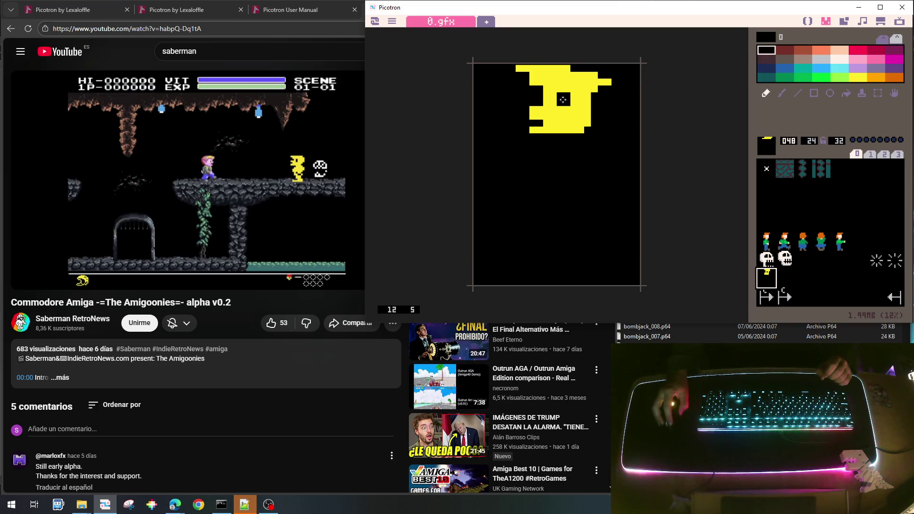
right_click(565, 126)
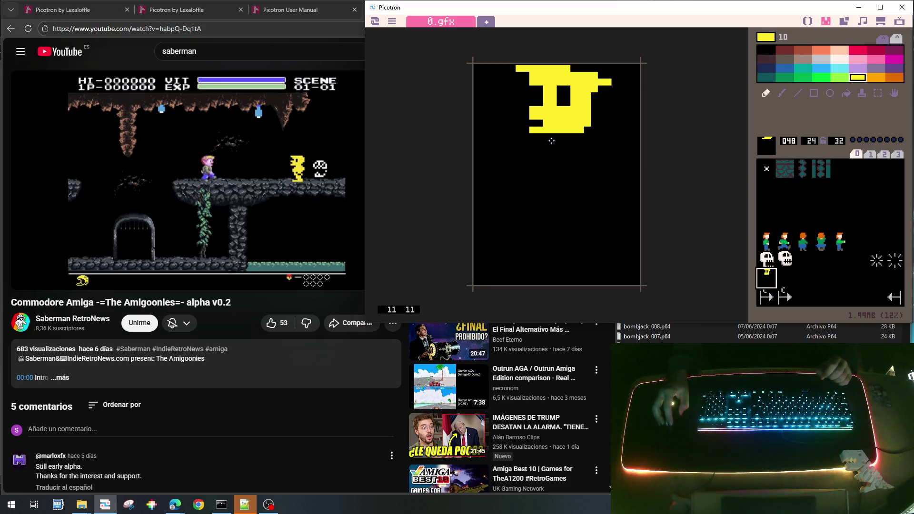
mouse_move(534, 137)
mouse_down()
mouse_move(574, 135)
mouse_move(594, 160)
mouse_move(592, 183)
mouse_move(571, 192)
mouse_move(554, 175)
mouse_move(566, 182)
mouse_move(585, 171)
mouse_move(552, 194)
mouse_move(572, 201)
mouse_up()
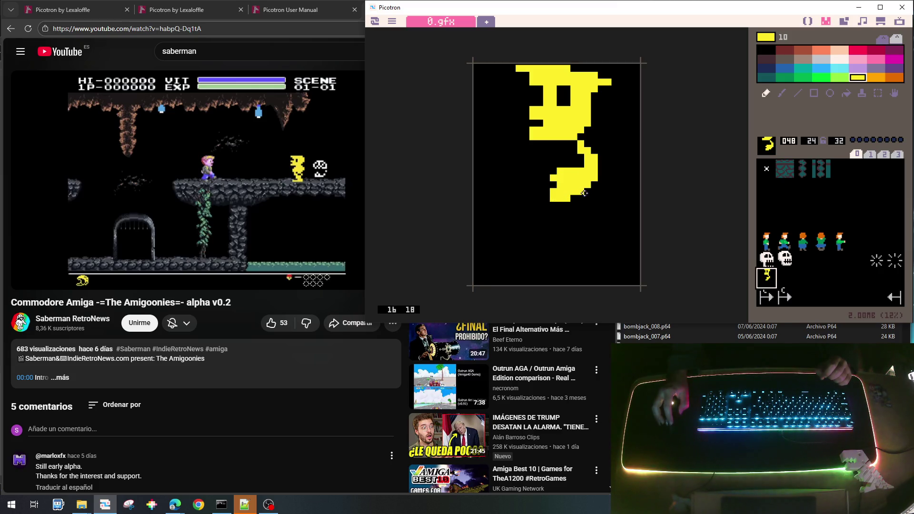
Step: Draw the yellow body down to the sprite's bottom, carving a black arm line
click(580, 199)
mouse_move(582, 199)
mouse_down()
mouse_move(582, 272)
mouse_move(595, 268)
mouse_move(591, 280)
mouse_move(531, 278)
mouse_move(526, 273)
mouse_move(564, 271)
mouse_move(551, 261)
mouse_move(570, 259)
mouse_move(538, 258)
mouse_up()
right_click(538, 247)
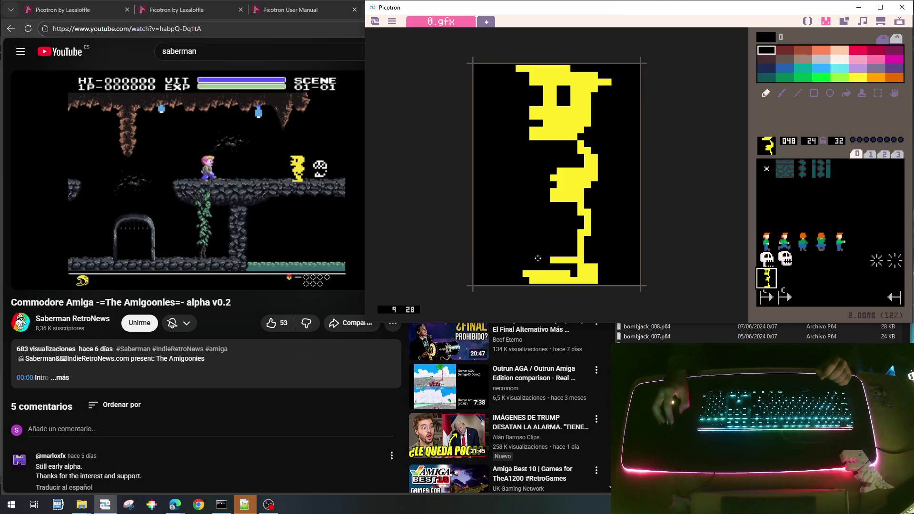
right_click(568, 263)
mouse_move(571, 259)
mouse_down()
mouse_move(555, 252)
mouse_move(567, 243)
mouse_move(573, 254)
mouse_move(571, 209)
mouse_move(575, 226)
mouse_move(561, 220)
mouse_move(554, 195)
mouse_move(567, 204)
mouse_move(579, 198)
mouse_move(560, 210)
mouse_move(539, 171)
mouse_move(566, 156)
mouse_up()
right_click(553, 213)
right_click(578, 214)
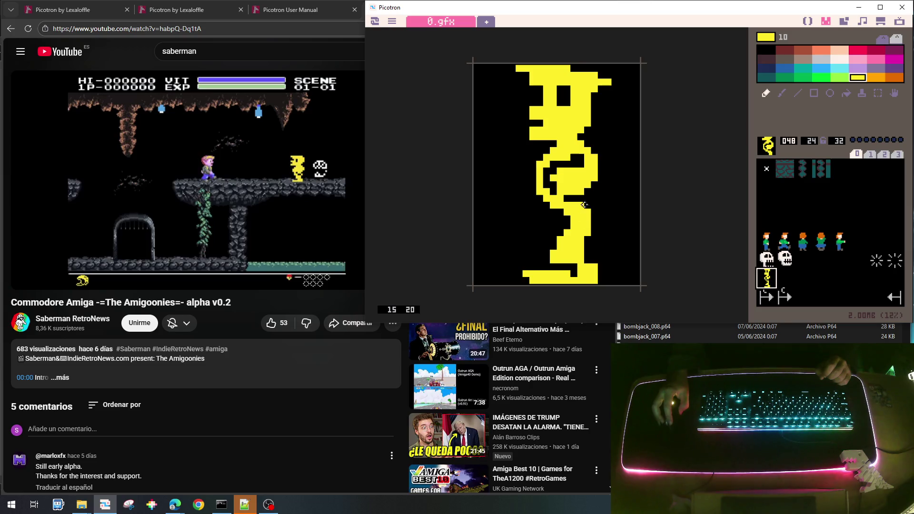
right_click(553, 189)
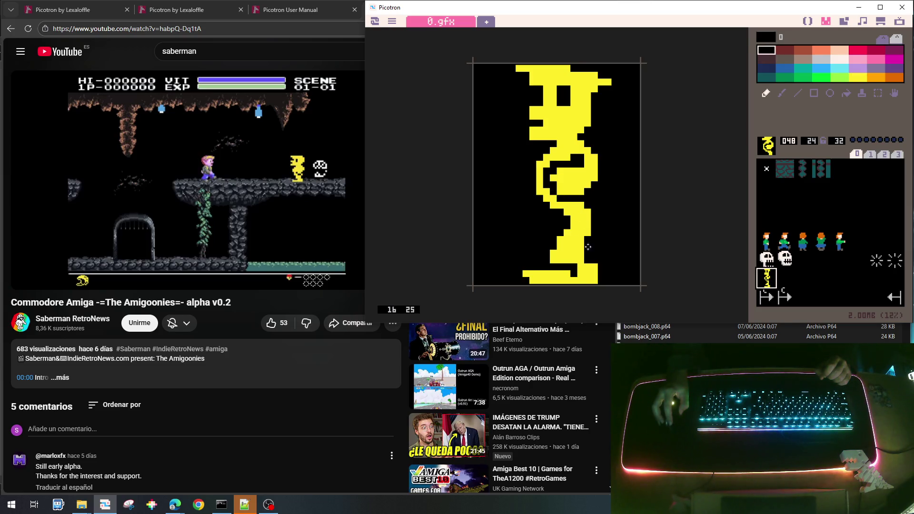
right_click(584, 176)
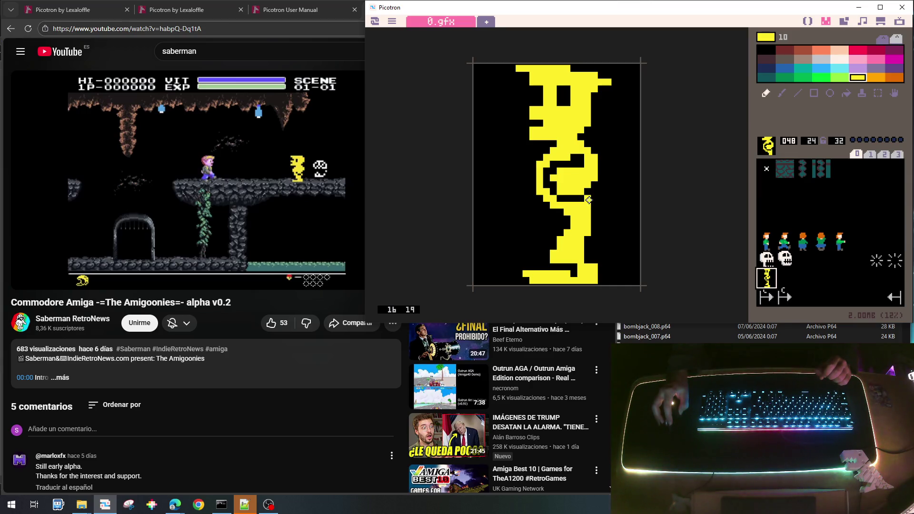
mouse_move(560, 233)
mouse_down()
mouse_move(561, 213)
mouse_move(558, 240)
mouse_move(526, 266)
mouse_move(538, 268)
mouse_up()
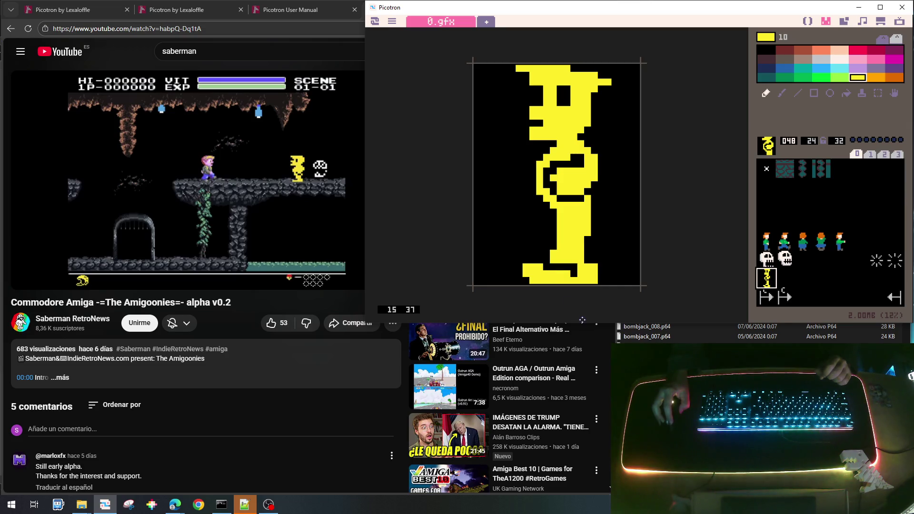
Step: Add a yellow pixel by the nose and carve black pixels at the head's top right
click(522, 112)
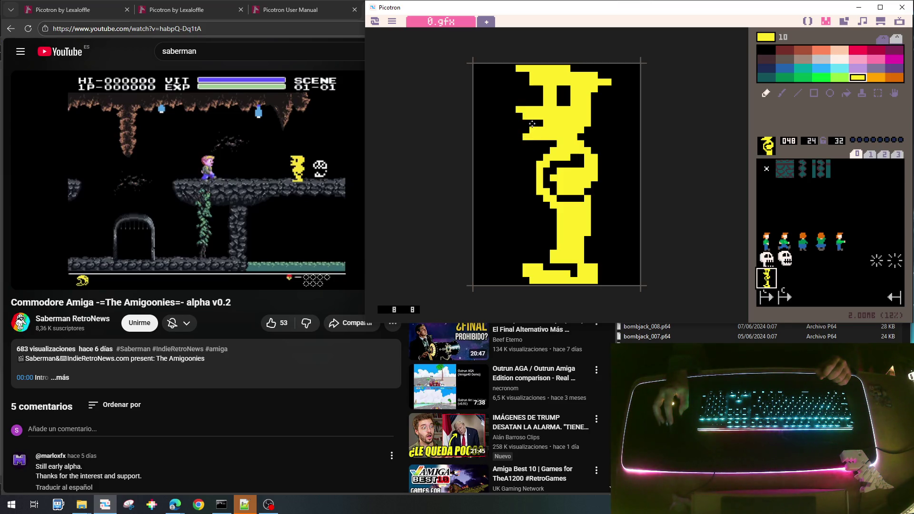
right_click(533, 127)
right_click(530, 135)
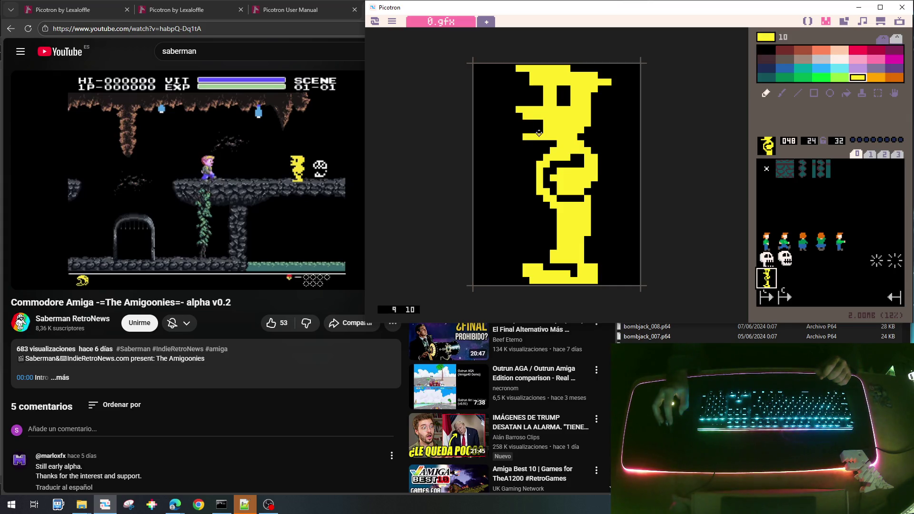
right_click(511, 127)
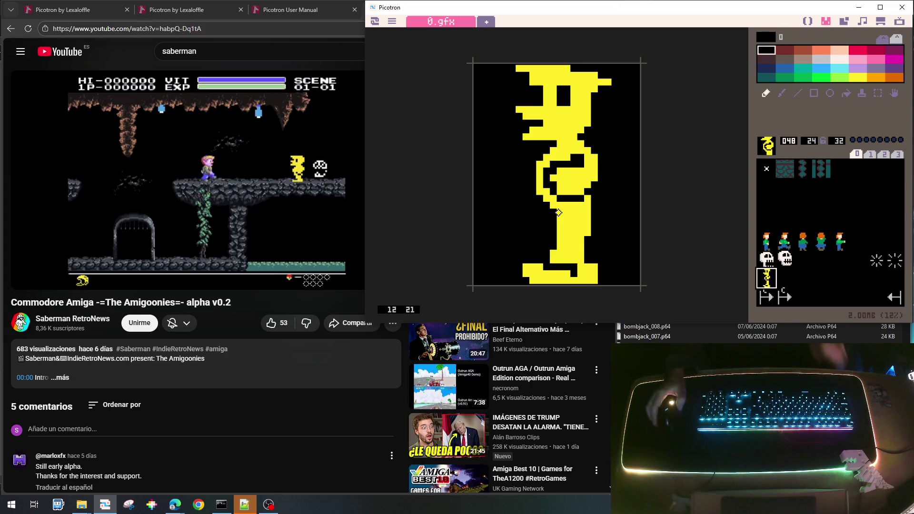
mouse_move(593, 80)
mouse_down()
mouse_move(590, 104)
mouse_move(604, 88)
mouse_move(608, 101)
mouse_move(595, 114)
mouse_up()
Step: Patch the head and thicken the body's left edge in yellow, then shift the figure one pixel left
right_click(585, 80)
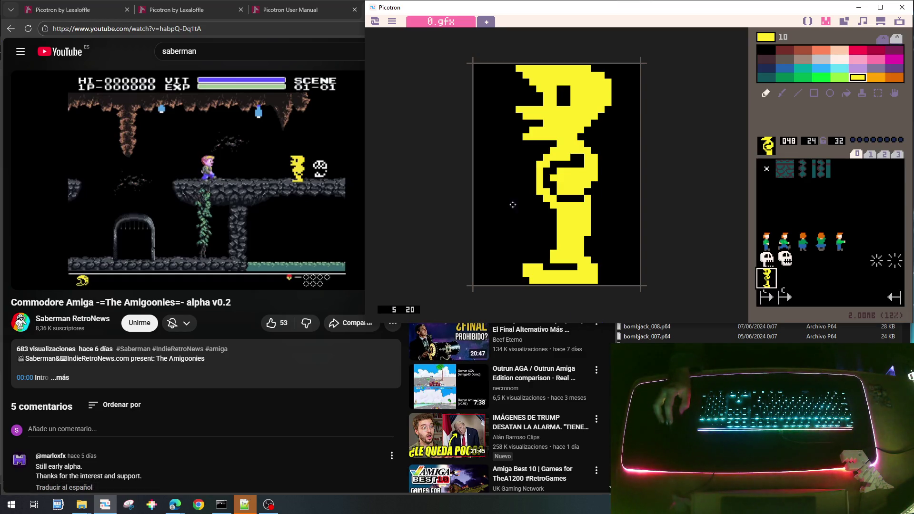
drag(529, 169, 533, 196)
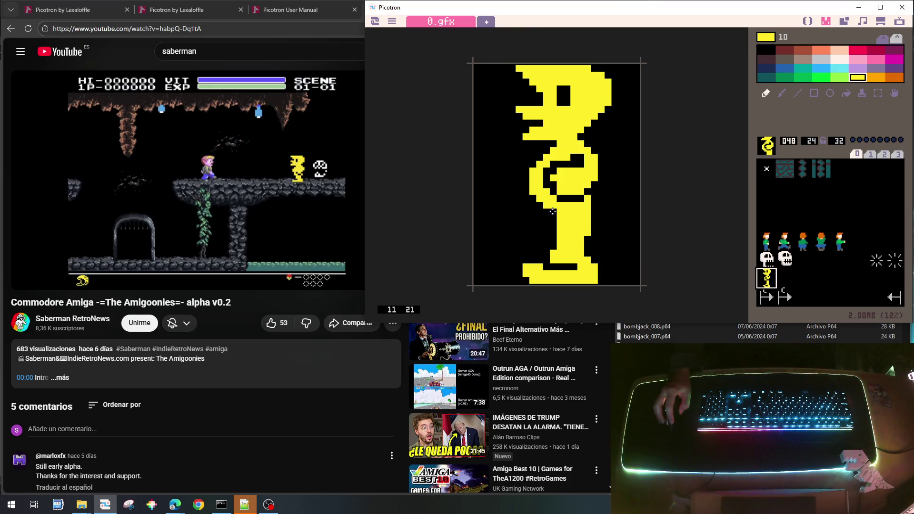
drag(554, 211, 552, 256)
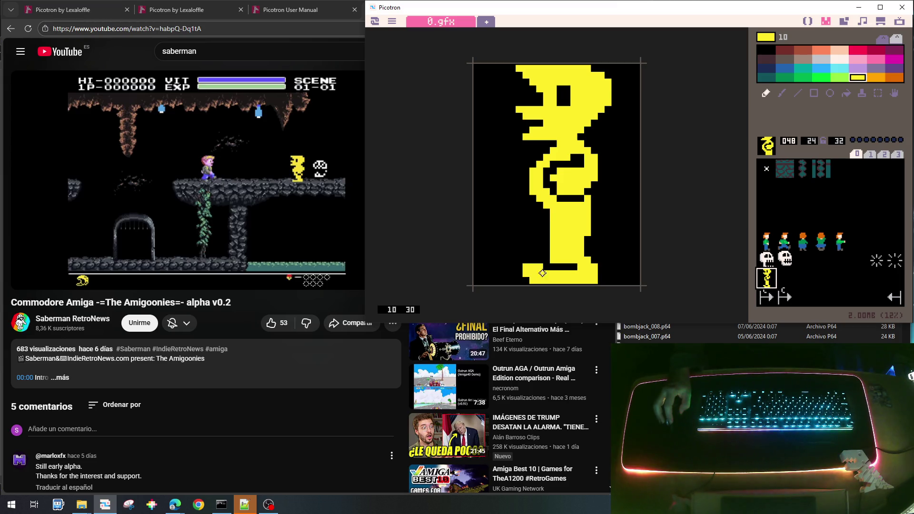
right_click(526, 259)
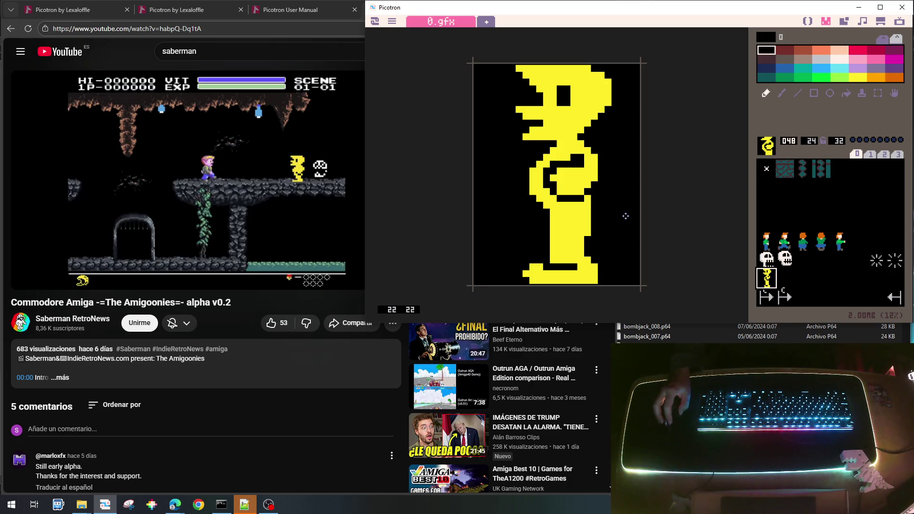
key(ctrl+z)
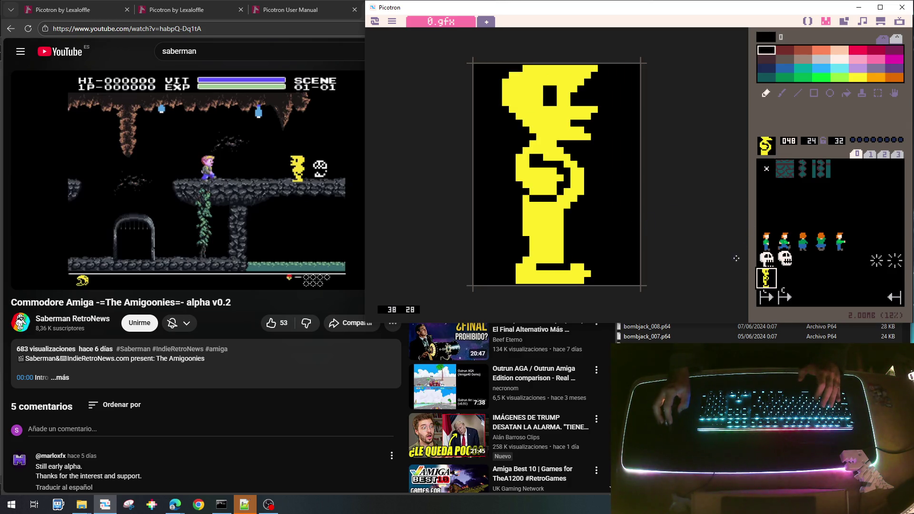
Step: Play the Amigoonies reference video to 1:06, pause it, and return to Picotron
click(267, 158)
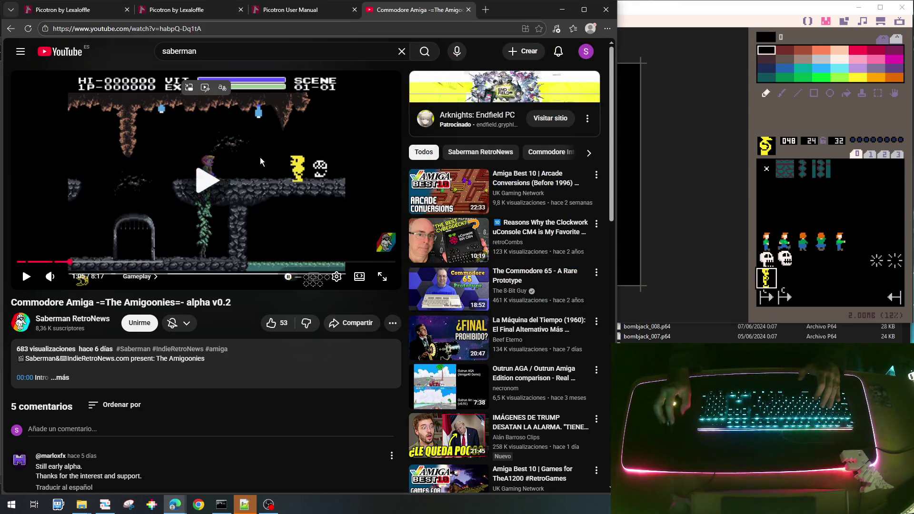
click(298, 229)
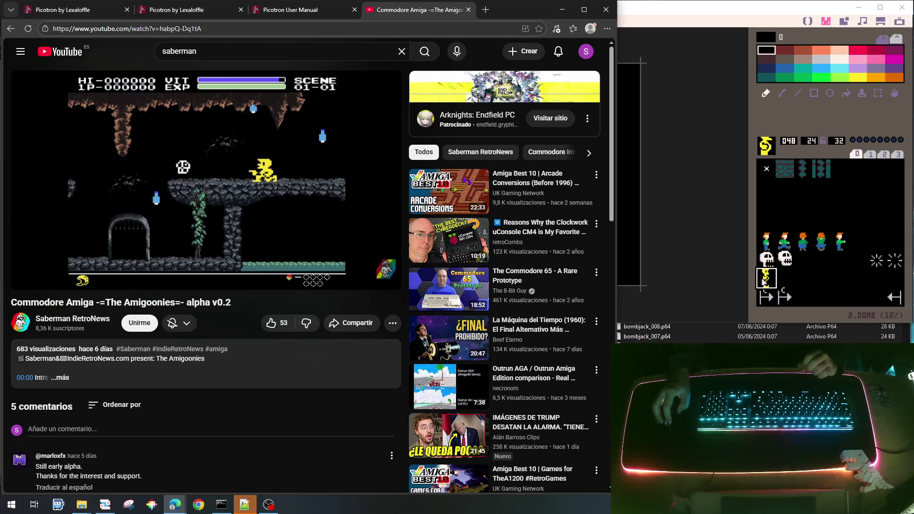
click(763, 281)
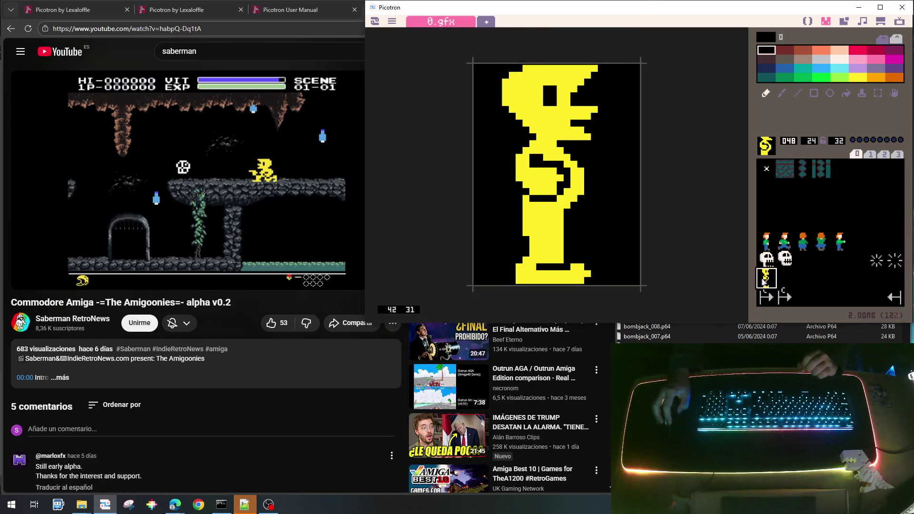
Step: Duplicate the hero into slot 049 and cut the figure at the waist in black
key(ctrl+c)
click(784, 279)
key(ctrl+v)
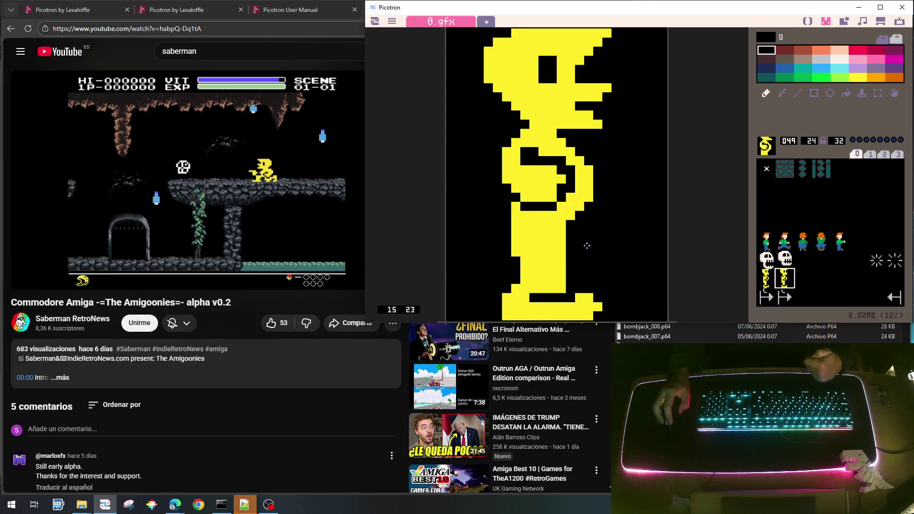
right_click(560, 240)
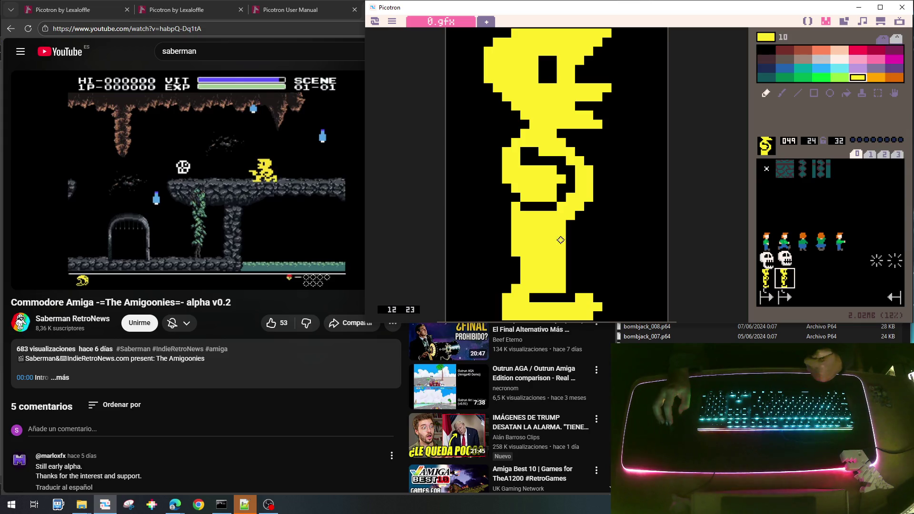
right_click(601, 232)
click(563, 234)
mouse_move(563, 235)
mouse_down()
mouse_move(512, 225)
mouse_move(580, 223)
mouse_move(518, 235)
mouse_move(568, 239)
mouse_move(513, 277)
mouse_move(538, 306)
mouse_move(579, 309)
mouse_up()
Step: Flood-fill the lower yellow blocks and stray dot with black
click(846, 93)
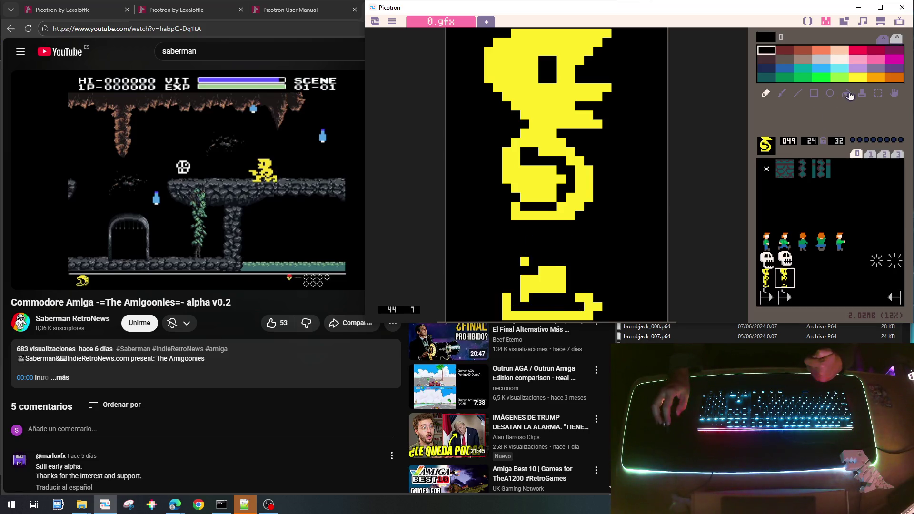
click(541, 275)
click(524, 262)
click(521, 302)
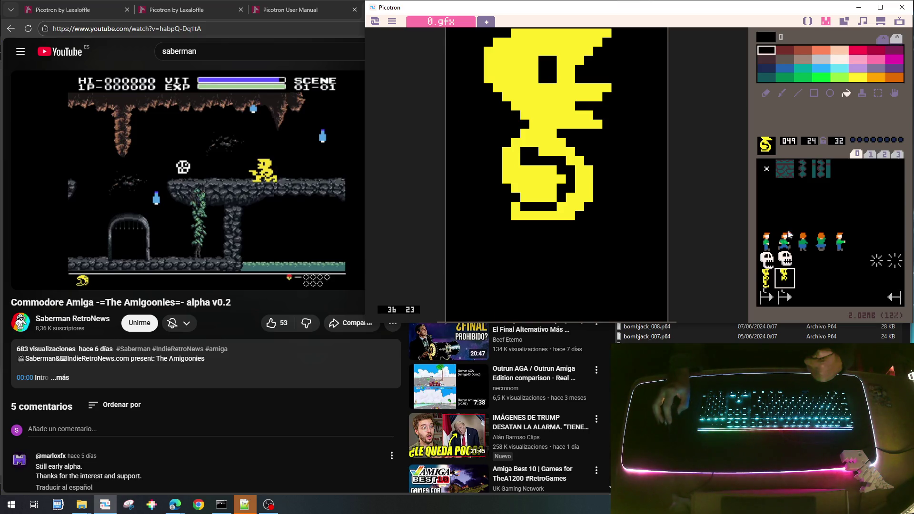
click(764, 93)
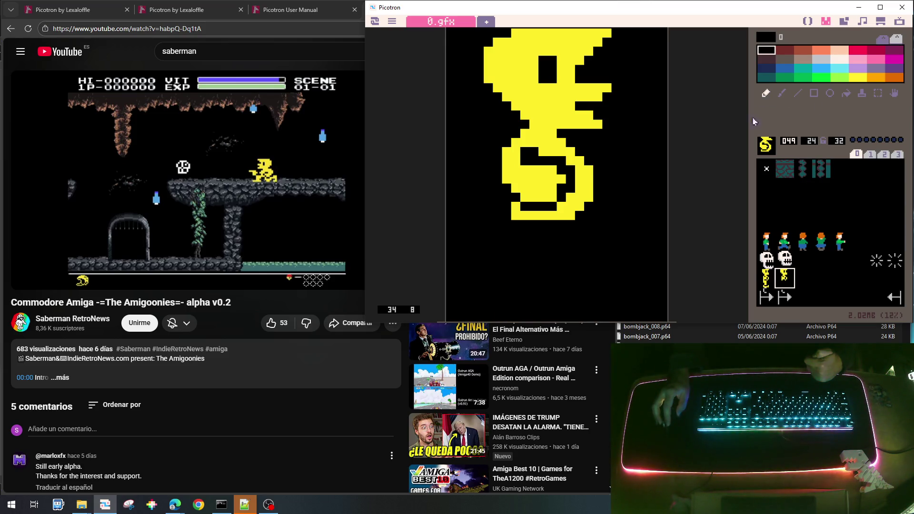
Step: Shift the sprite down and right, then paint a long yellow leg along the bottom-left
key(Down)
key(Down)
key(Down)
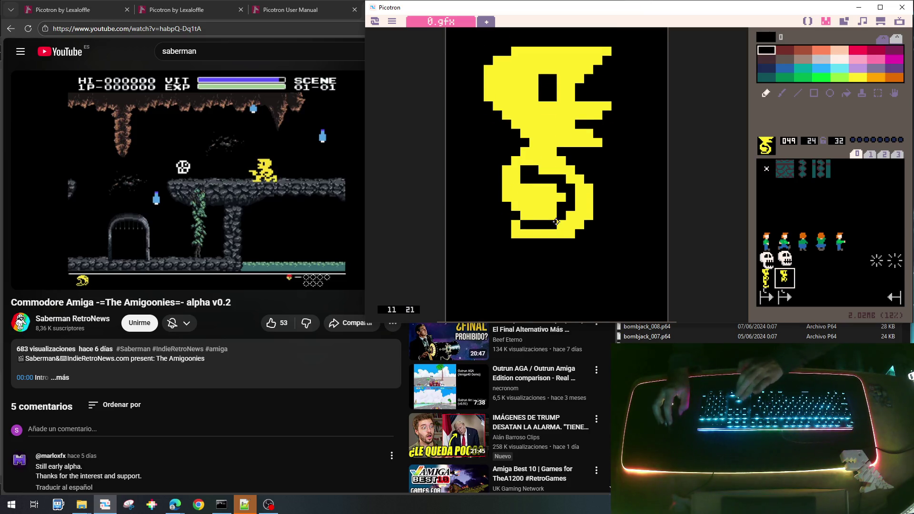
key(Right)
key(Right)
key(Down)
key(Down)
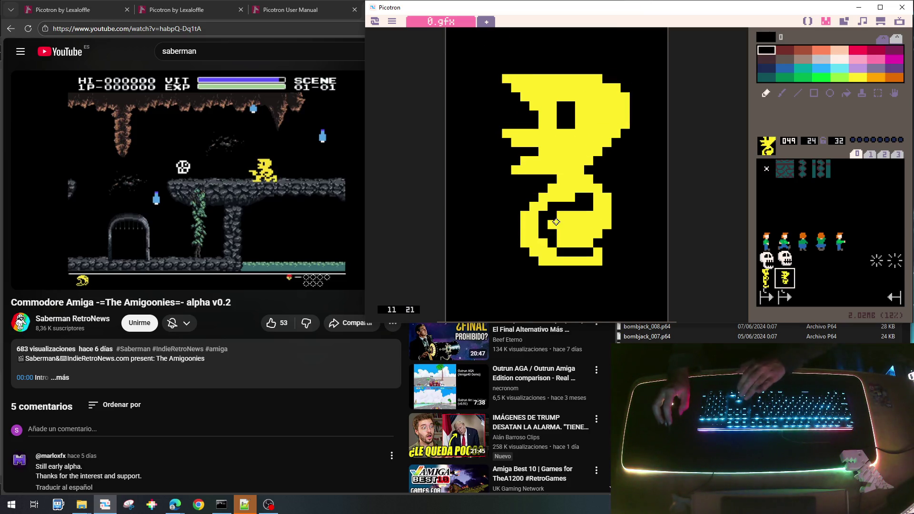
key(Down)
key(Down)
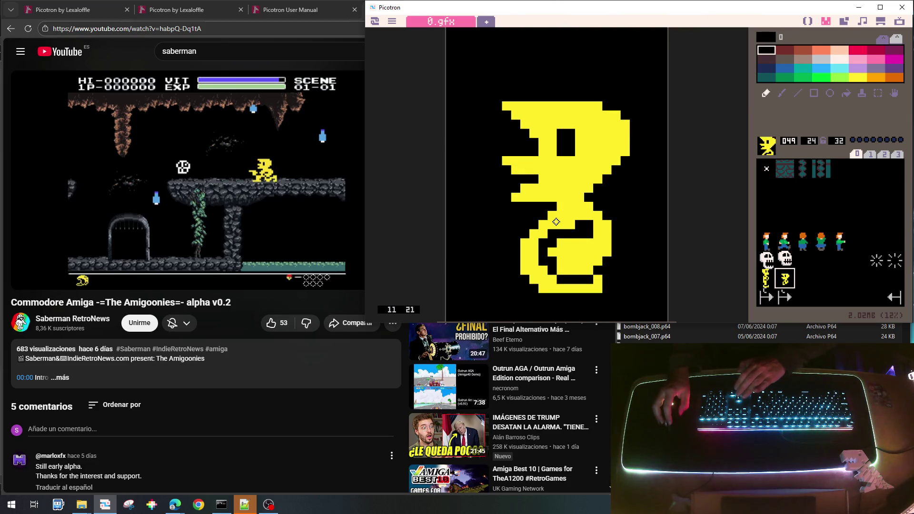
mouse_move(521, 268)
mouse_down()
mouse_move(534, 276)
mouse_move(561, 262)
mouse_move(581, 264)
mouse_move(560, 271)
mouse_move(590, 270)
mouse_move(589, 253)
mouse_move(561, 259)
mouse_move(562, 280)
mouse_move(592, 279)
mouse_up()
right_click(590, 262)
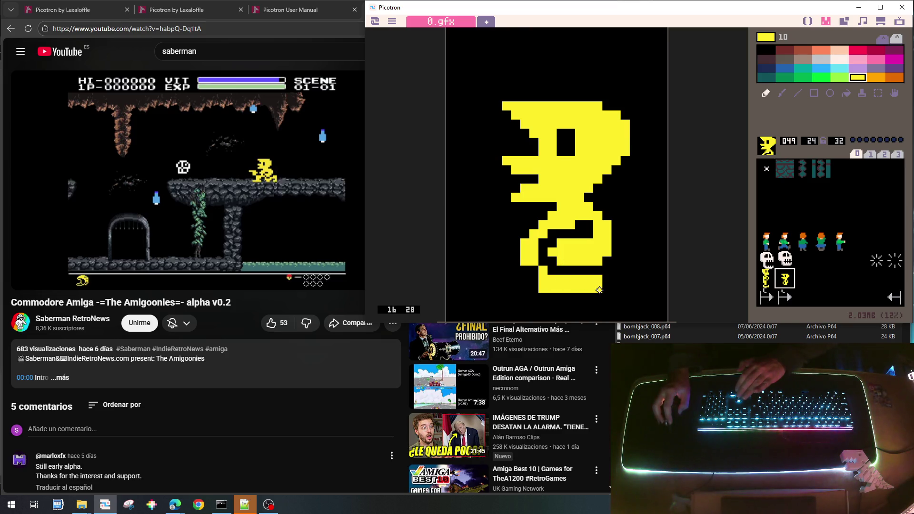
mouse_move(570, 280)
mouse_down()
mouse_move(577, 314)
mouse_move(595, 298)
mouse_move(611, 315)
mouse_move(655, 277)
mouse_move(662, 313)
mouse_move(651, 317)
mouse_move(656, 288)
mouse_move(629, 293)
mouse_move(660, 270)
mouse_up()
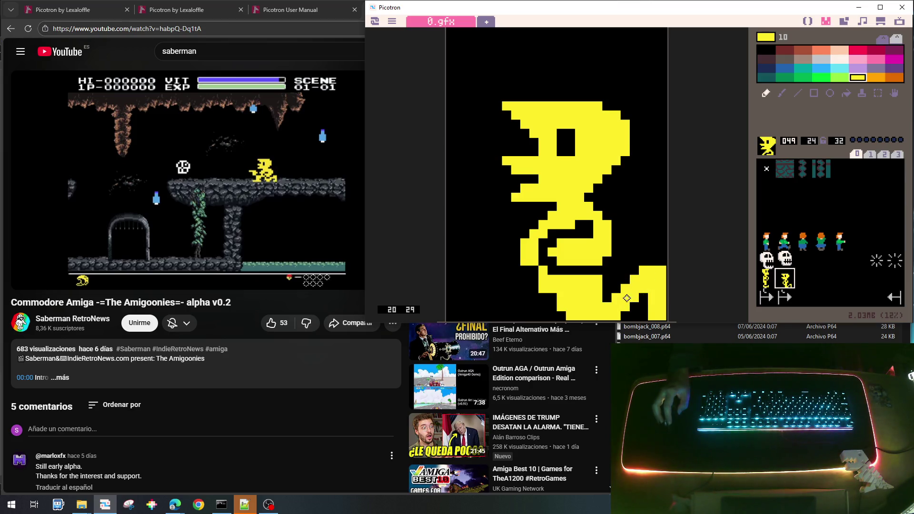
mouse_move(561, 343)
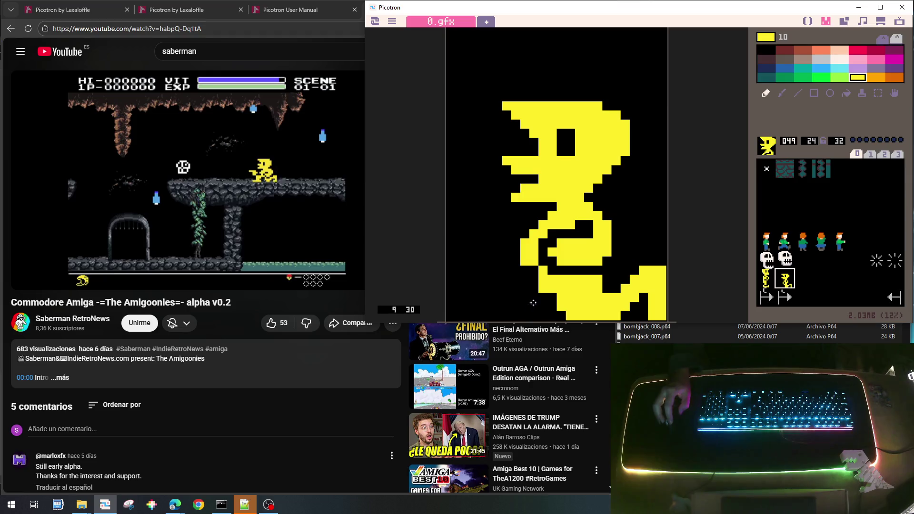
drag(548, 286, 508, 280)
Step: Paint a yellow band left of the body and a diagonal leg down-left
right_click(519, 256)
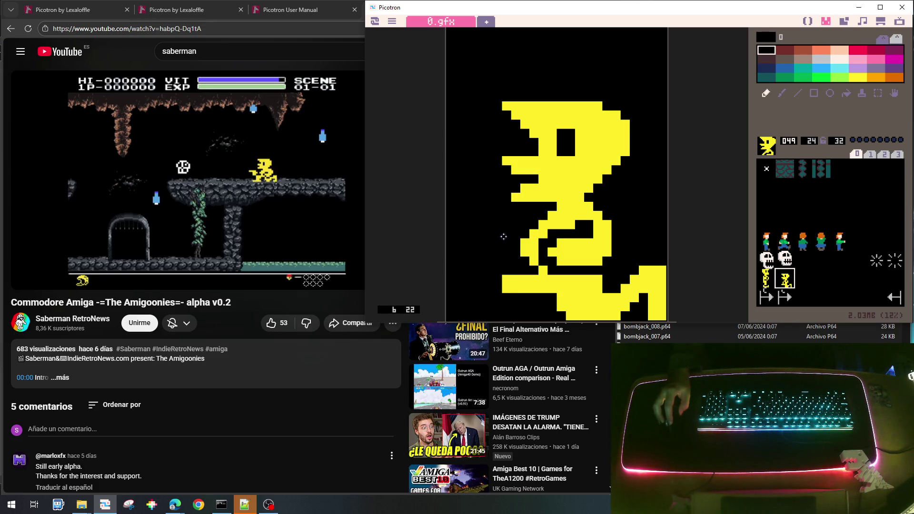
right_click(525, 245)
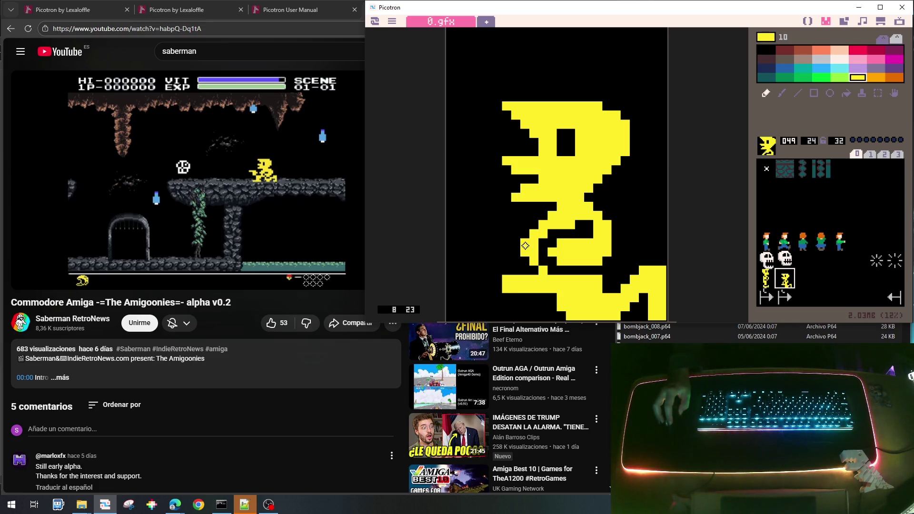
mouse_move(456, 230)
mouse_down()
mouse_move(499, 227)
mouse_move(482, 263)
mouse_move(503, 237)
mouse_move(506, 245)
mouse_up()
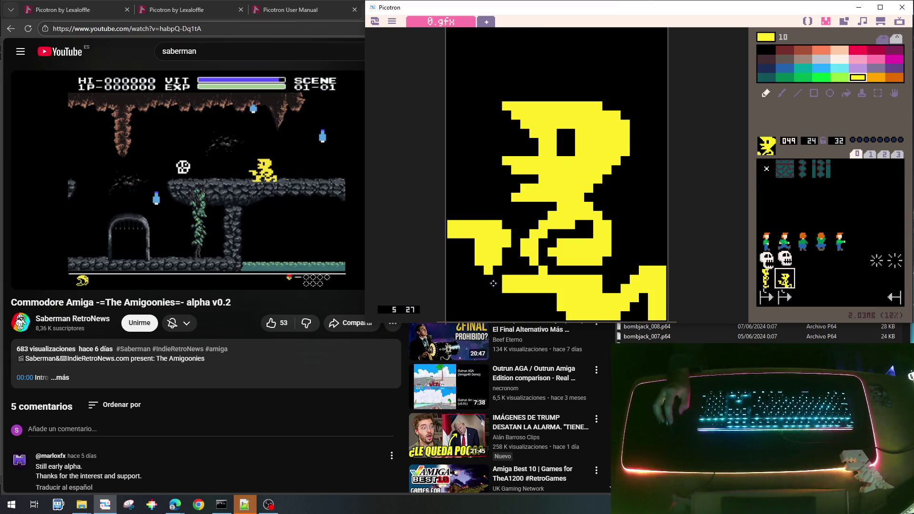
right_click(493, 283)
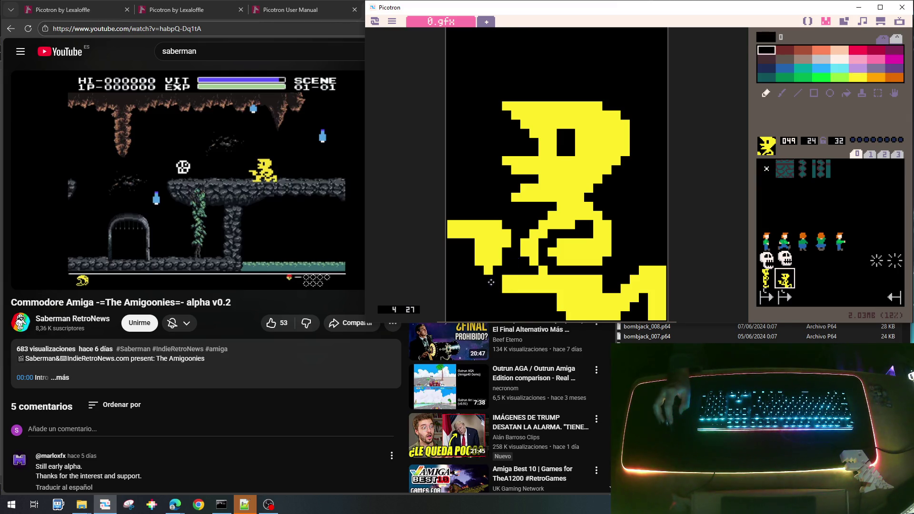
right_click(524, 288)
mouse_move(494, 285)
mouse_down()
mouse_move(498, 307)
mouse_move(469, 316)
mouse_move(506, 309)
mouse_move(516, 295)
mouse_move(518, 309)
mouse_move(507, 304)
mouse_up()
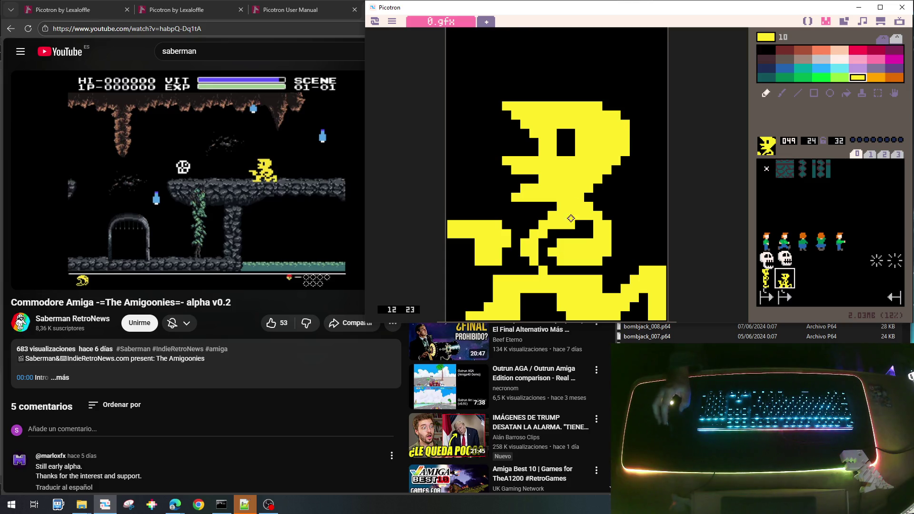
Step: Round off the head's top-left and top-right corners in black
right_click(568, 143)
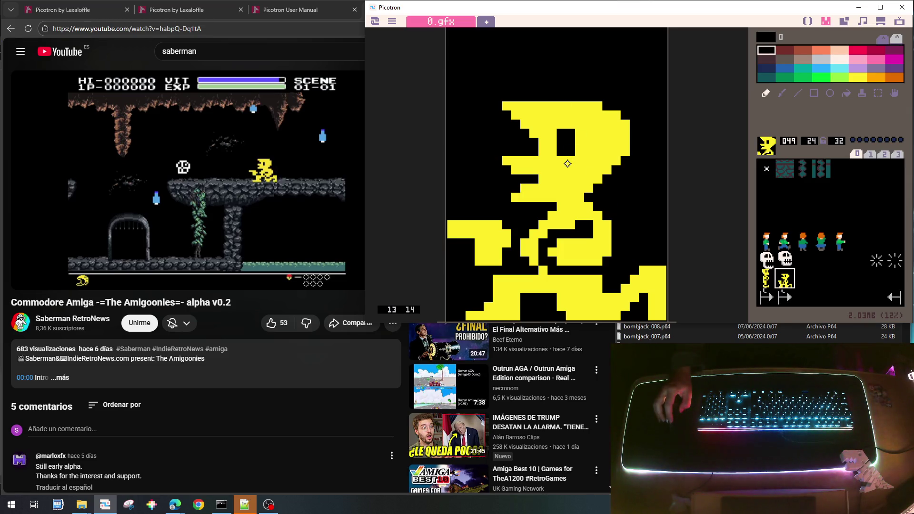
right_click(569, 119)
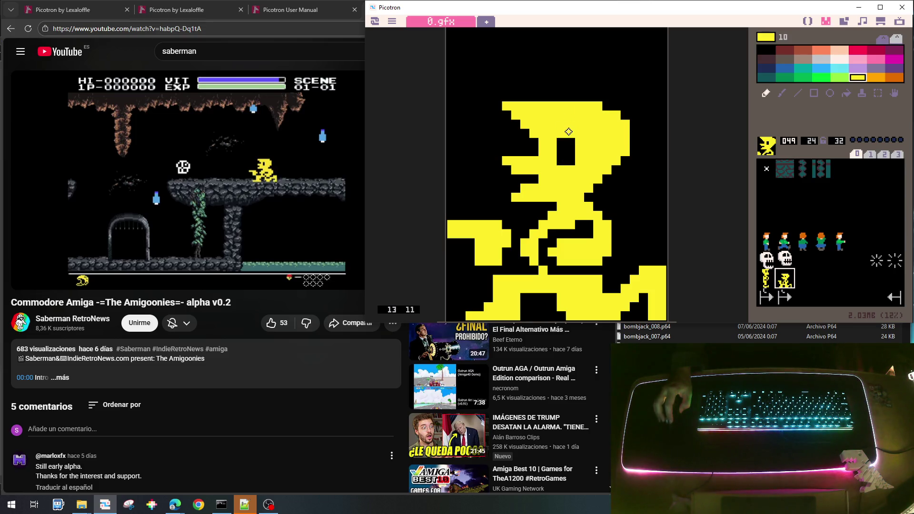
right_click(487, 84)
drag(495, 103, 600, 104)
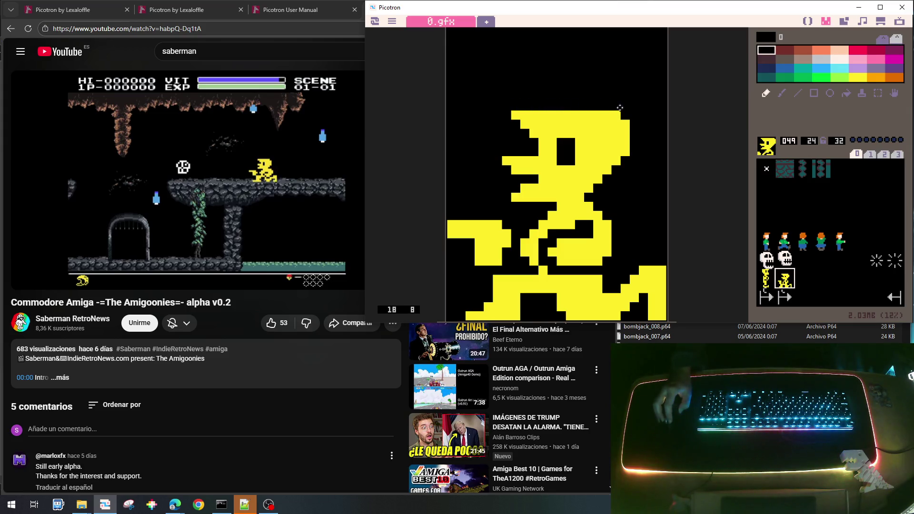
right_click(551, 120)
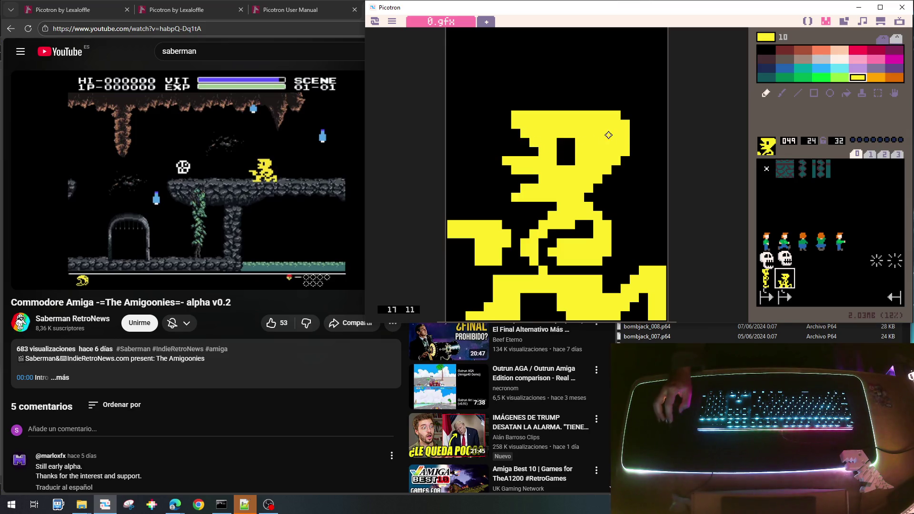
right_click(619, 108)
drag(619, 108, 626, 127)
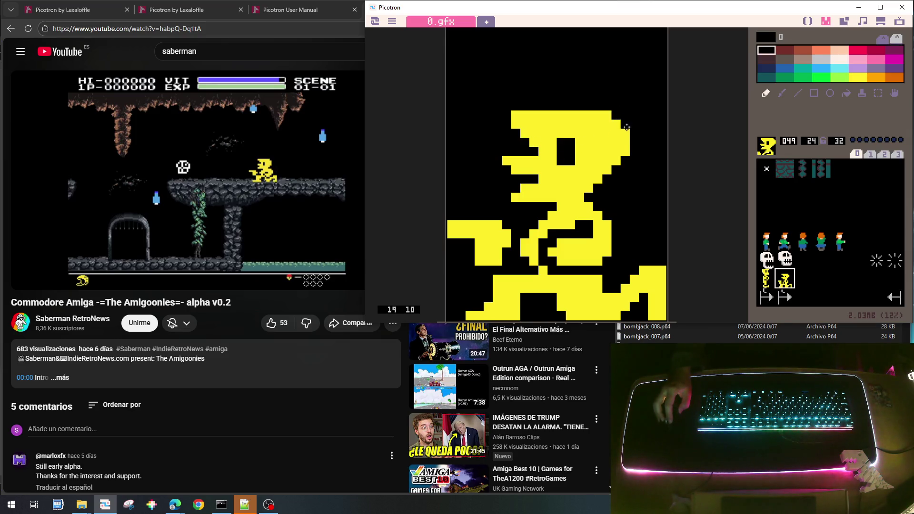
right_click(628, 155)
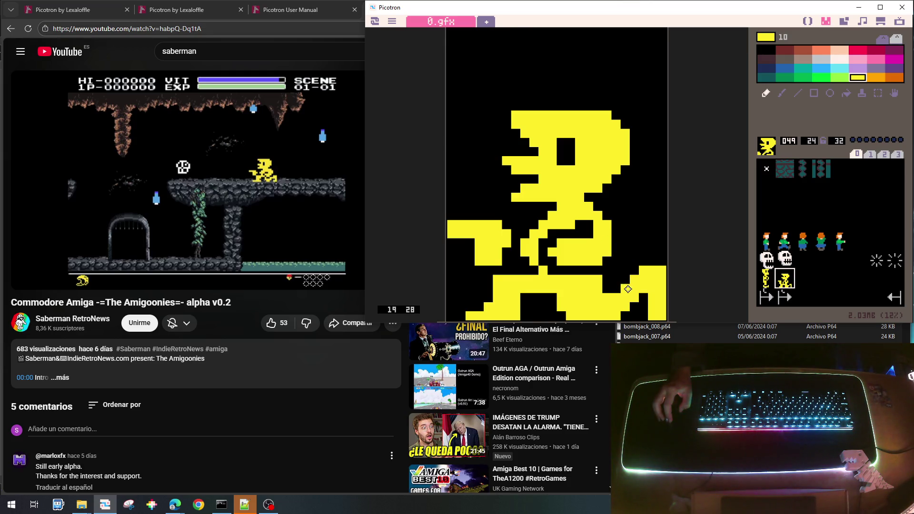
Step: Fill the right leg's gap and extend the right leg with yellow pixels
click(617, 288)
click(634, 270)
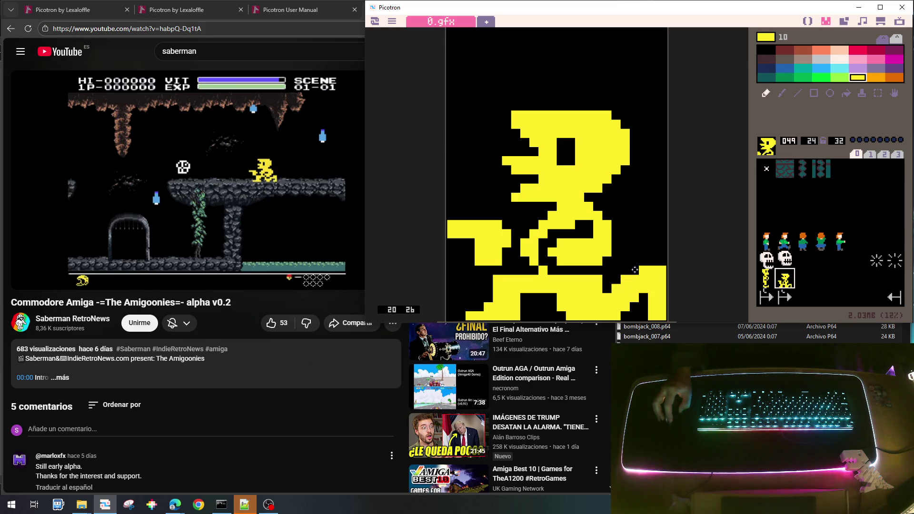
click(652, 262)
mouse_move(650, 264)
mouse_down()
mouse_move(661, 262)
mouse_move(641, 262)
mouse_up()
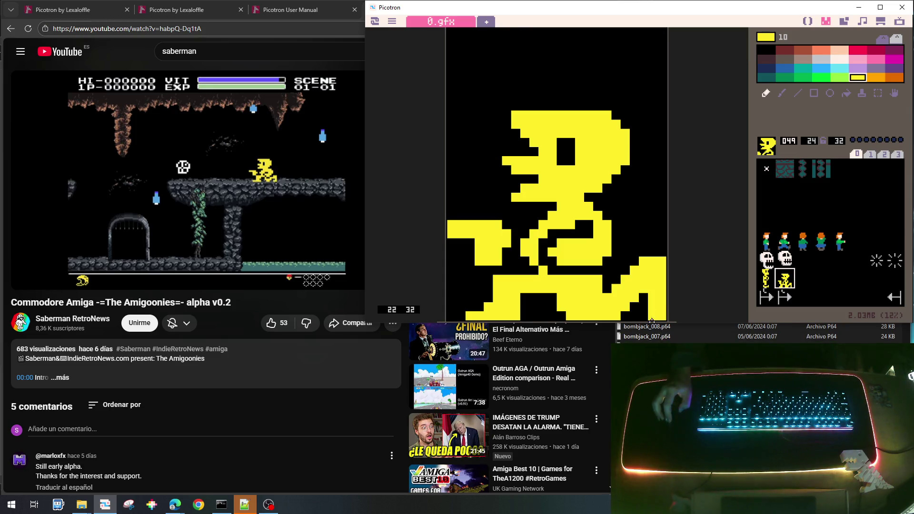
right_click(640, 319)
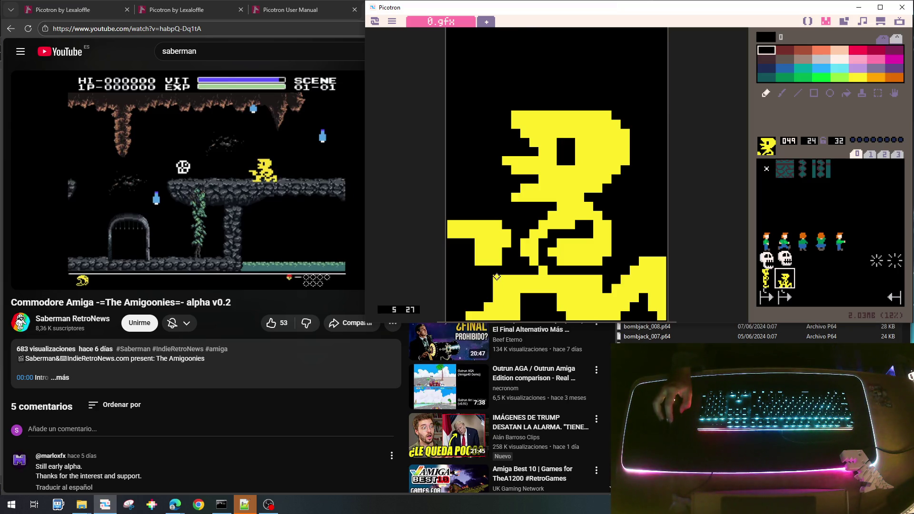
mouse_move(538, 344)
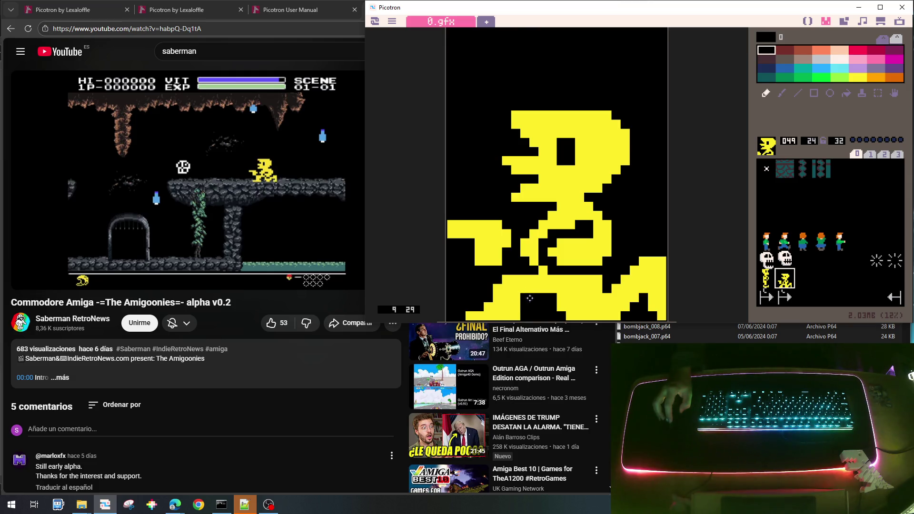
right_click(525, 289)
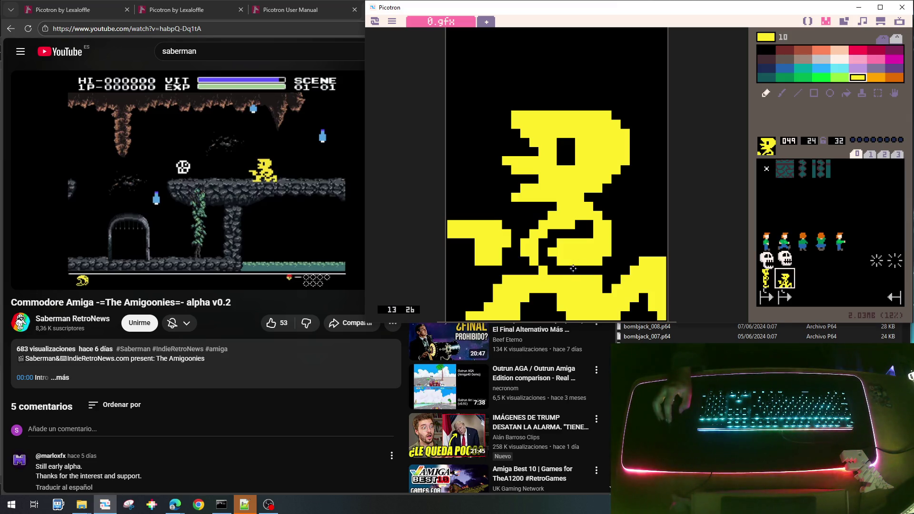
Step: Carve black between the legs and along the bottom row, then mirror the hero horizontally
right_click(566, 272)
click(570, 280)
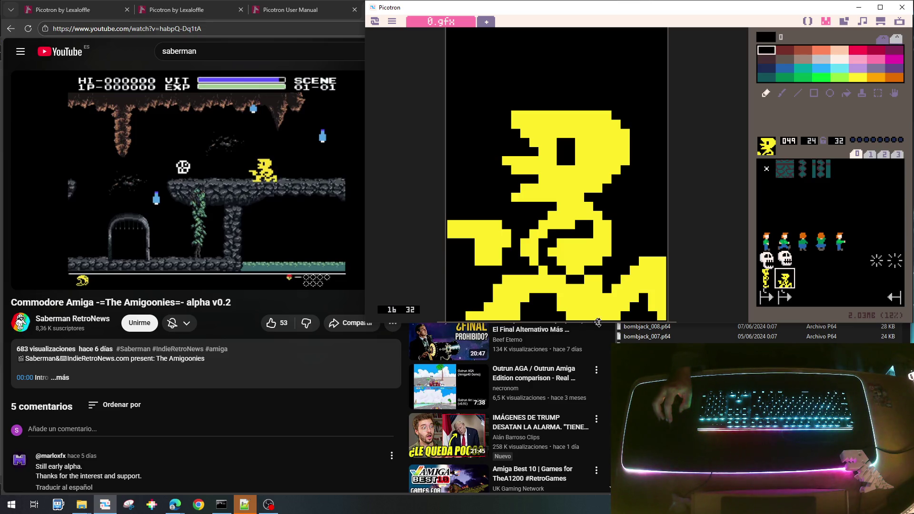
right_click(592, 285)
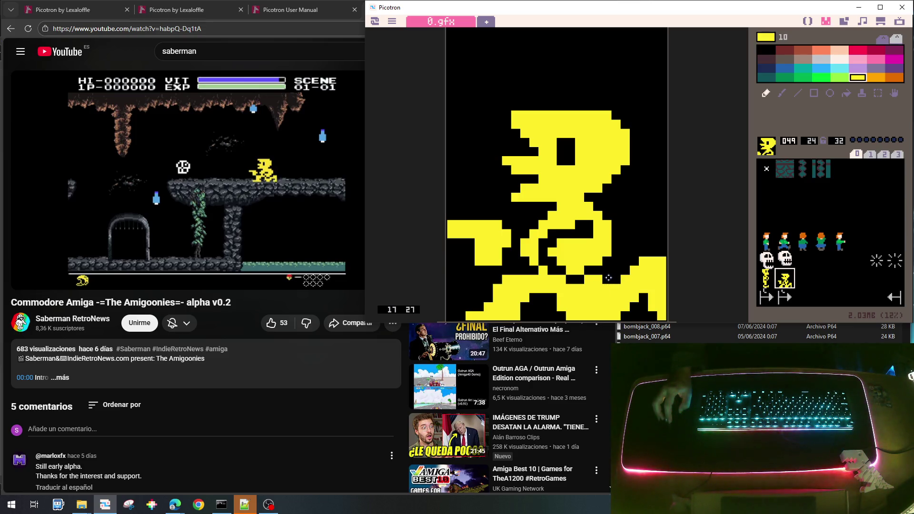
right_click(639, 314)
drag(639, 314, 602, 318)
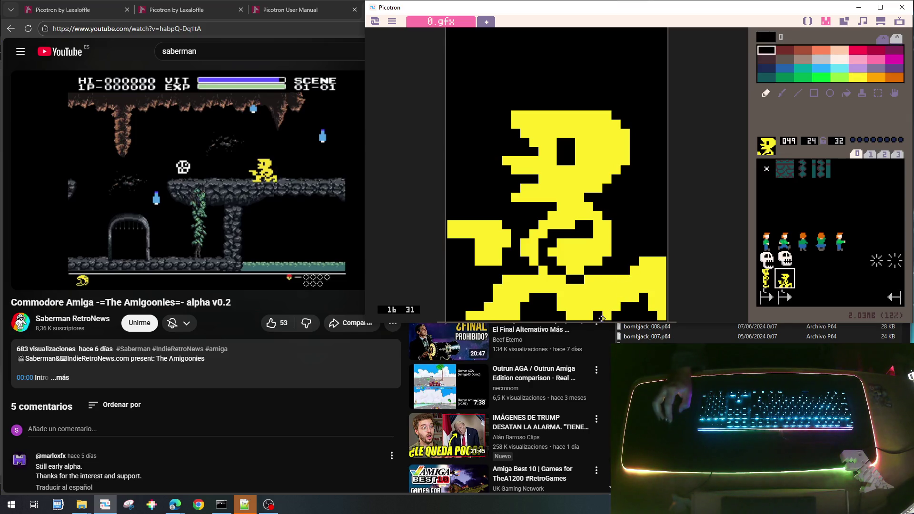
right_click(599, 301)
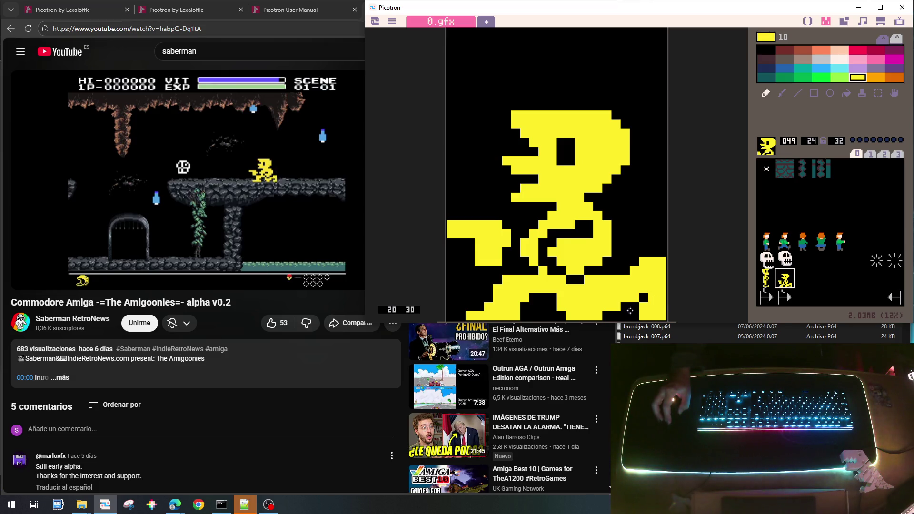
right_click(641, 308)
right_click(645, 318)
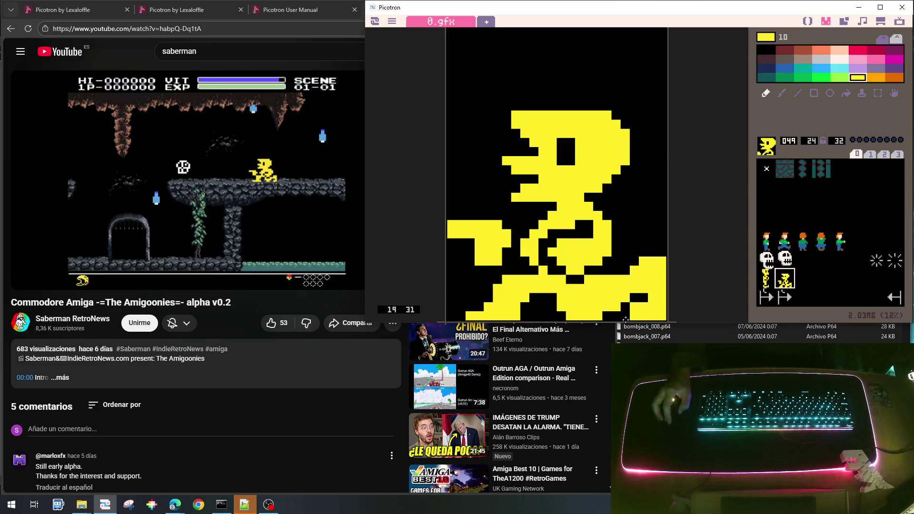
right_click(623, 299)
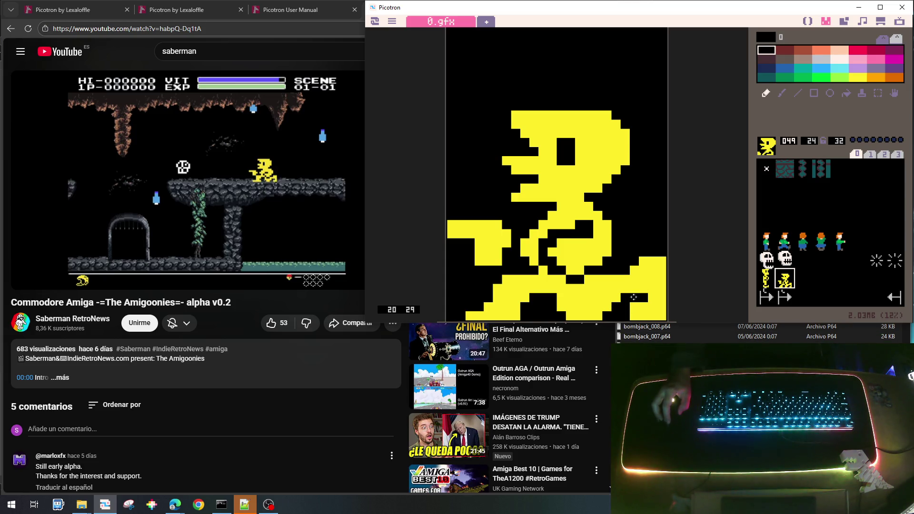
right_click(632, 287)
right_click(622, 306)
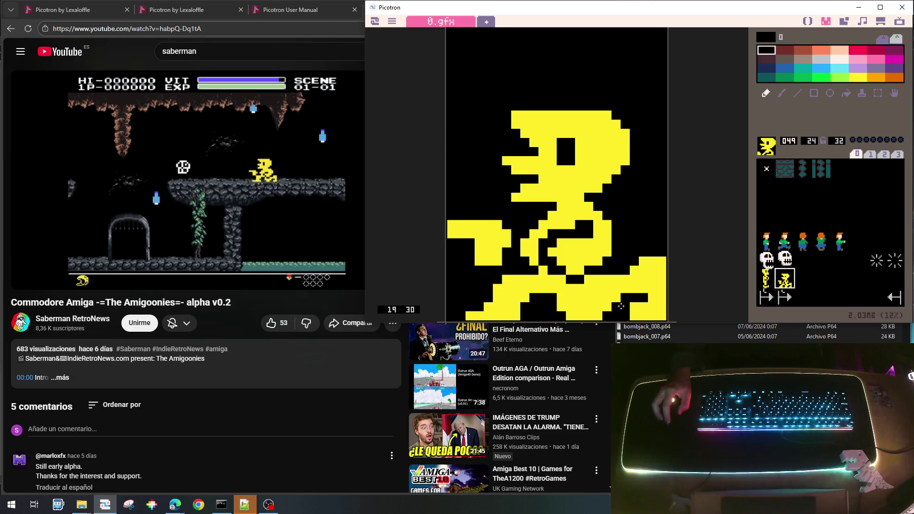
right_click(616, 298)
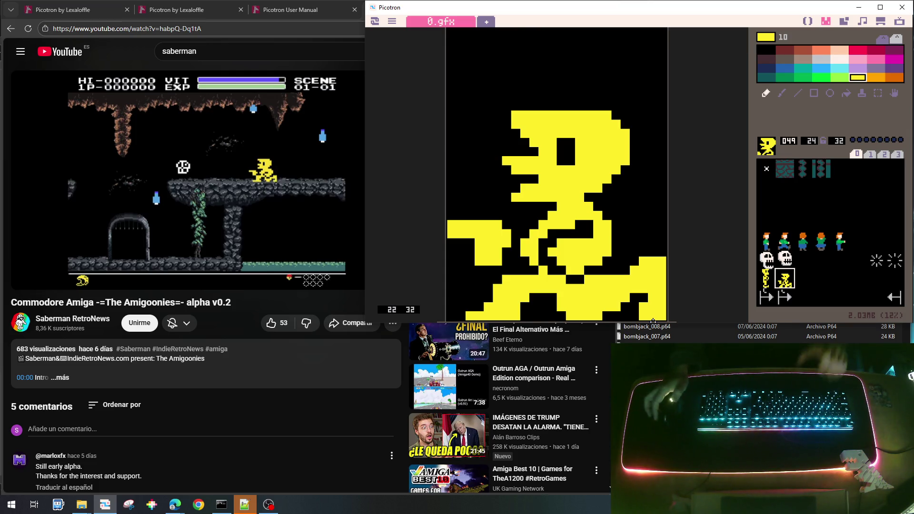
key(f)
key(f)
key(f)
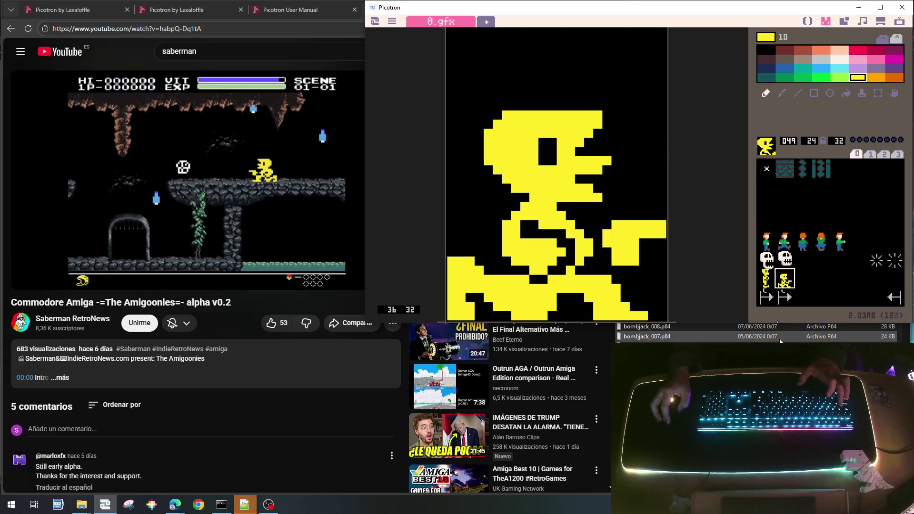
Step: Copy the flipped hero into slot 050, reselect slot 048, and bring up the gameplay video
key(ctrl+c)
click(802, 277)
key(ctrl+v)
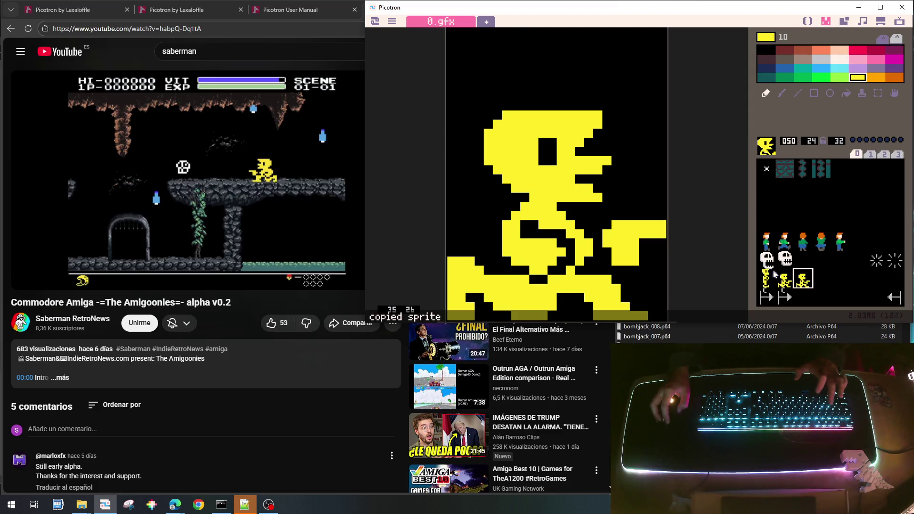
click(766, 278)
click(313, 193)
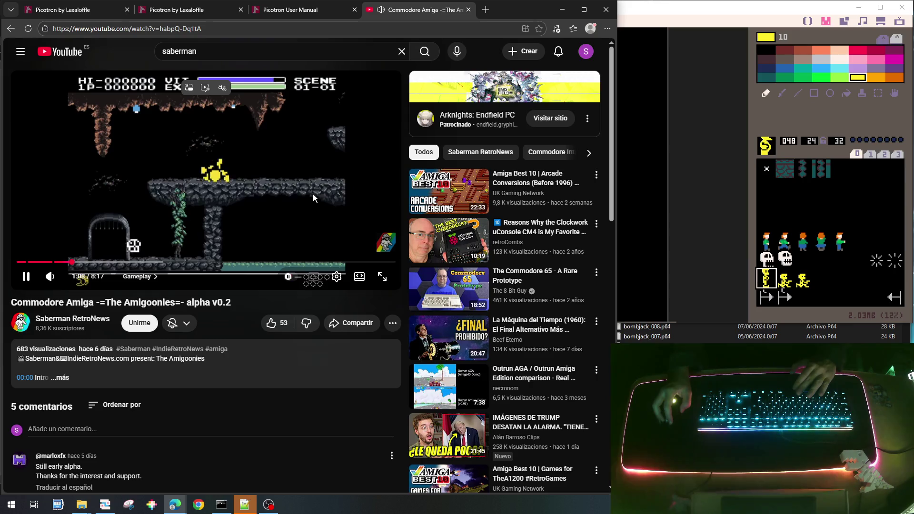
Step: Play the Amigoonies clip briefly, then return to Picotron and select empty slot 051
click(313, 193)
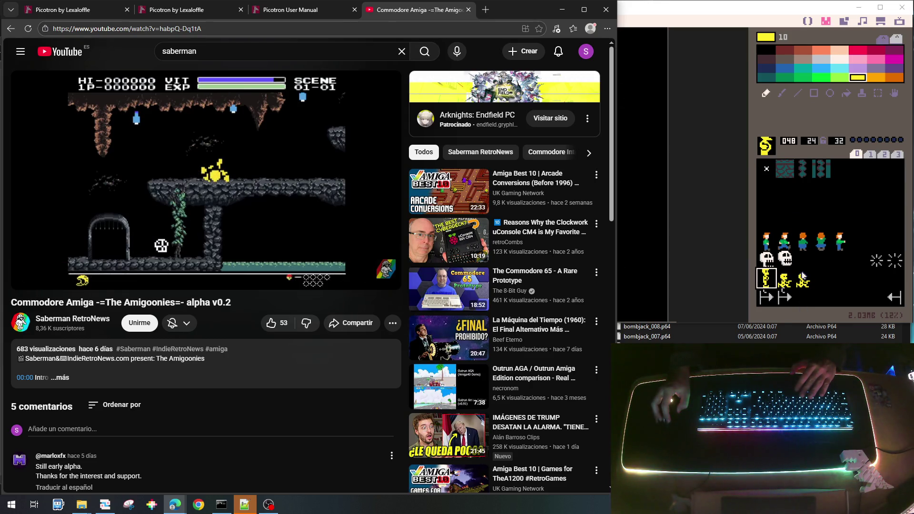
click(819, 287)
click(820, 282)
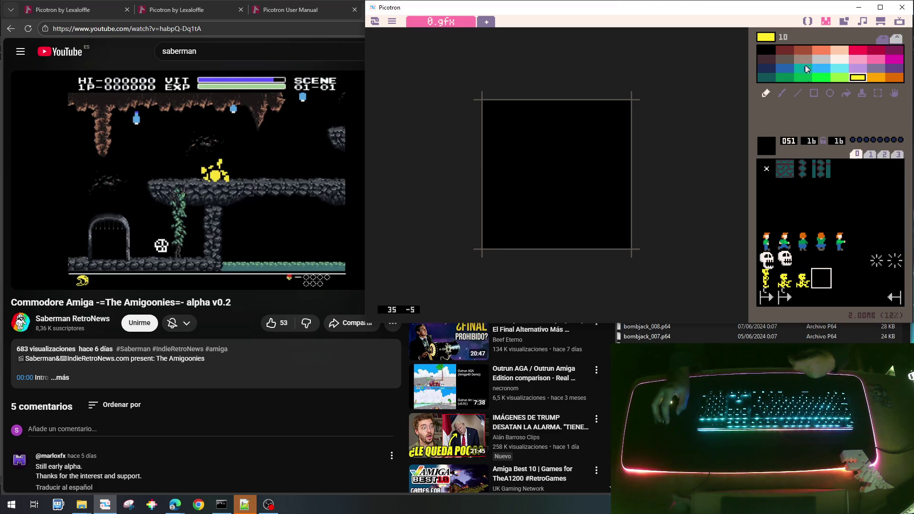
Step: Paint a round yellow (colour 10) blob in slot 051 with a yellow row along its top
mouse_move(555, 216)
mouse_down()
mouse_move(571, 212)
mouse_move(533, 207)
mouse_move(562, 197)
mouse_up()
mouse_move(536, 224)
mouse_down()
mouse_move(571, 225)
mouse_move(543, 234)
mouse_move(564, 243)
mouse_move(578, 210)
mouse_up()
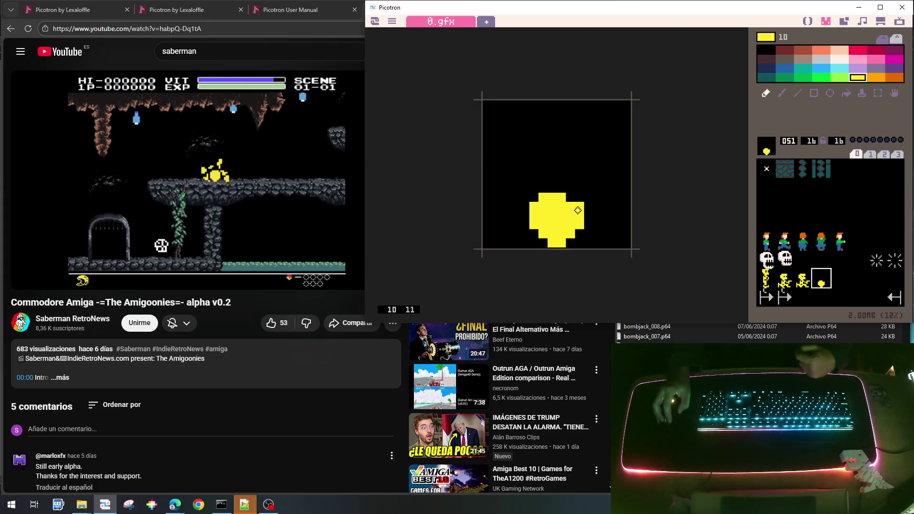
click(570, 197)
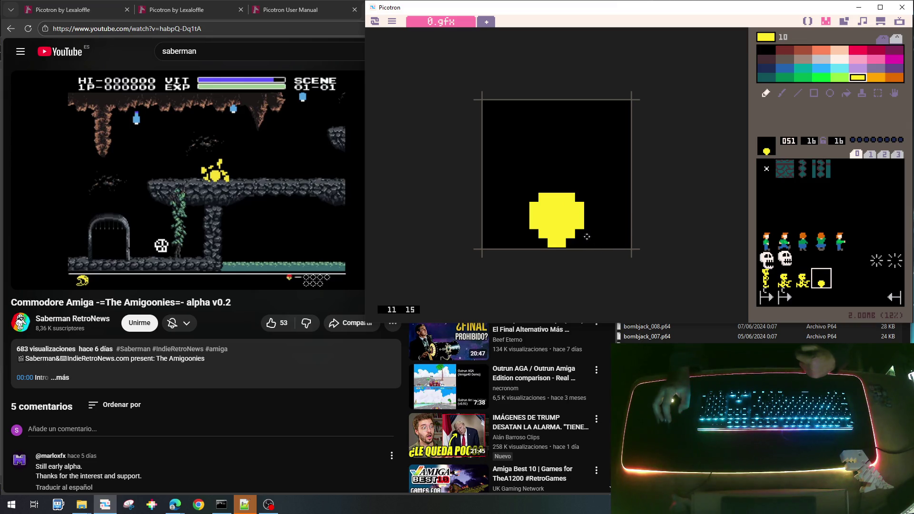
click(535, 195)
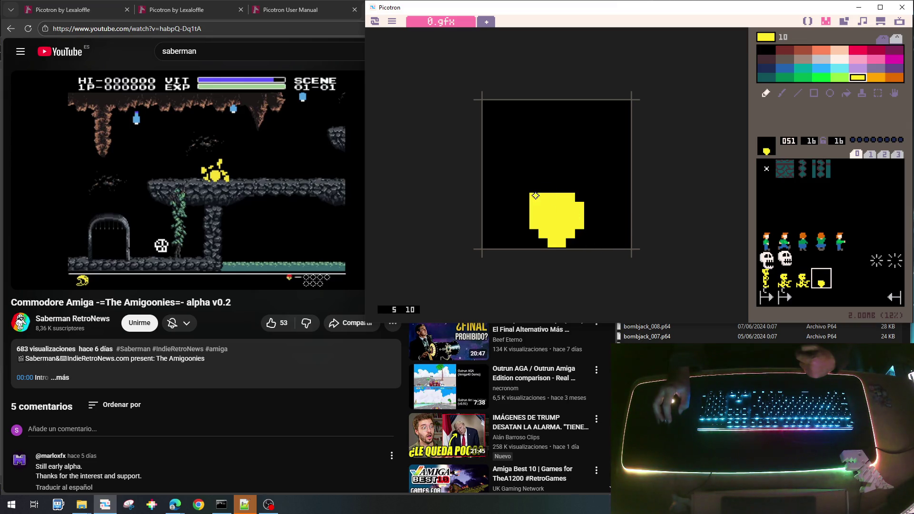
drag(538, 190, 626, 197)
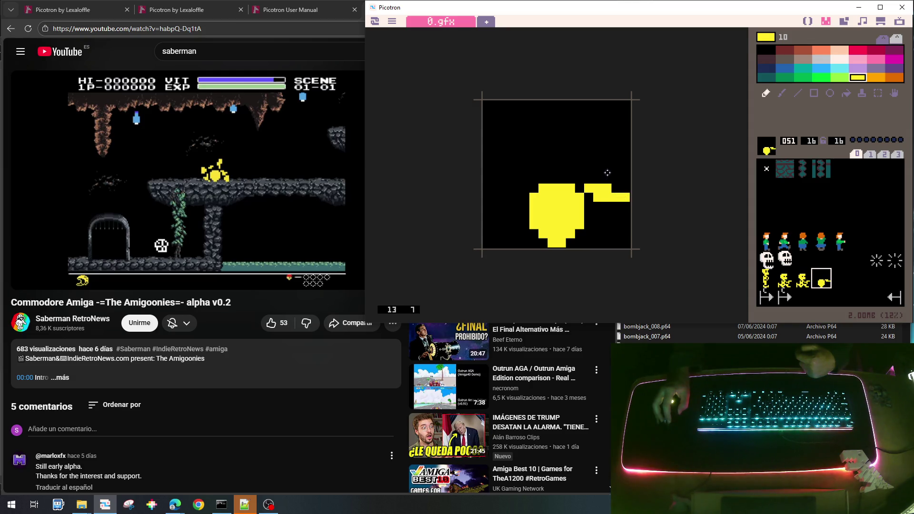
Step: Erase stray pixels in black, add yellow below the notch, and paint a forked stem above
right_click(607, 176)
click(608, 188)
click(625, 196)
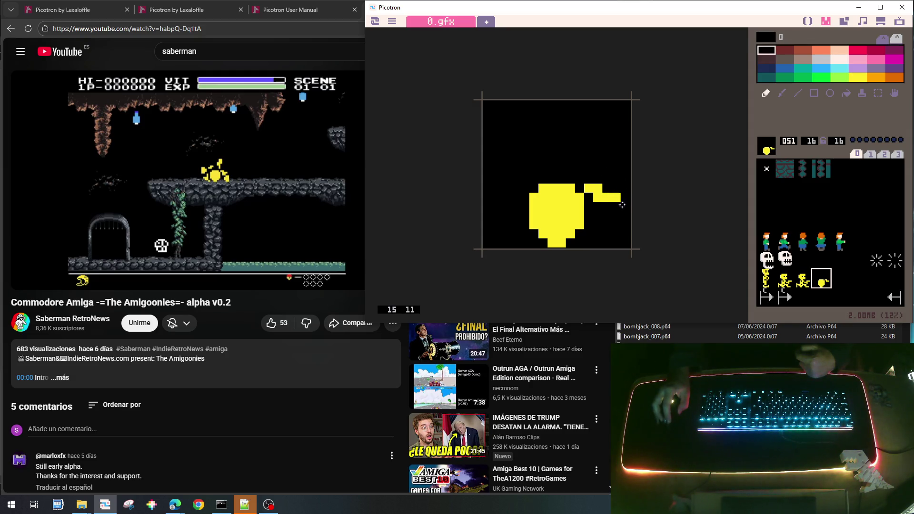
right_click(605, 202)
mouse_move(592, 209)
mouse_down()
mouse_move(600, 206)
mouse_move(590, 203)
mouse_move(603, 224)
mouse_move(625, 215)
mouse_move(625, 243)
mouse_move(616, 227)
mouse_move(606, 234)
mouse_up()
right_click(587, 197)
right_click(601, 206)
click(607, 206)
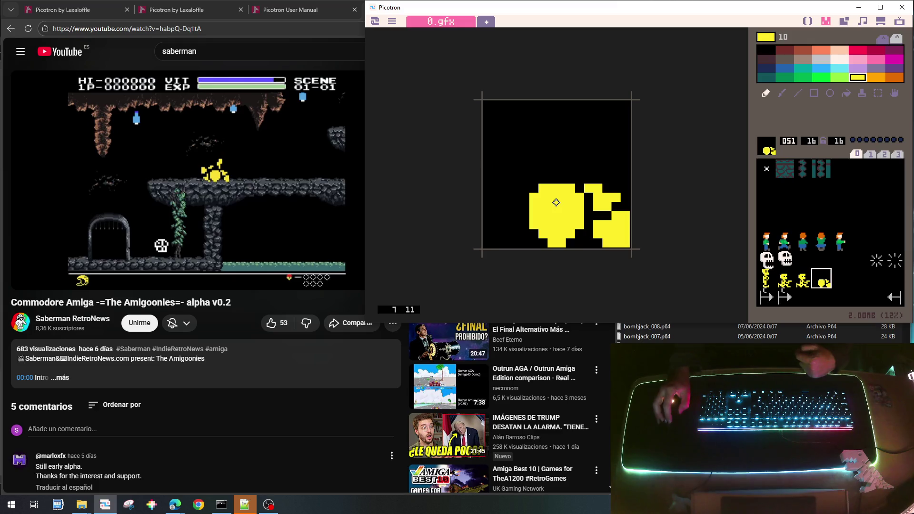
mouse_move(577, 177)
mouse_down()
mouse_move(570, 151)
mouse_move(583, 165)
mouse_move(581, 132)
mouse_move(591, 134)
mouse_move(590, 153)
mouse_up()
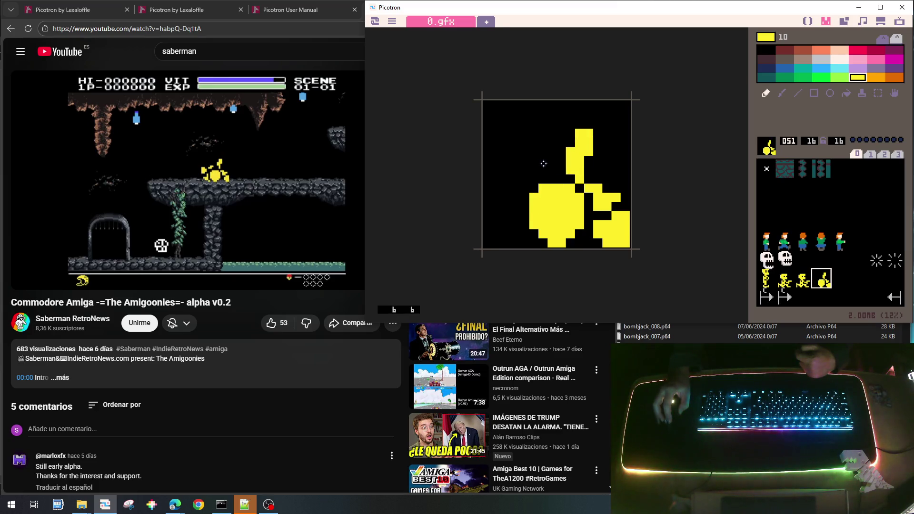
drag(552, 161, 535, 169)
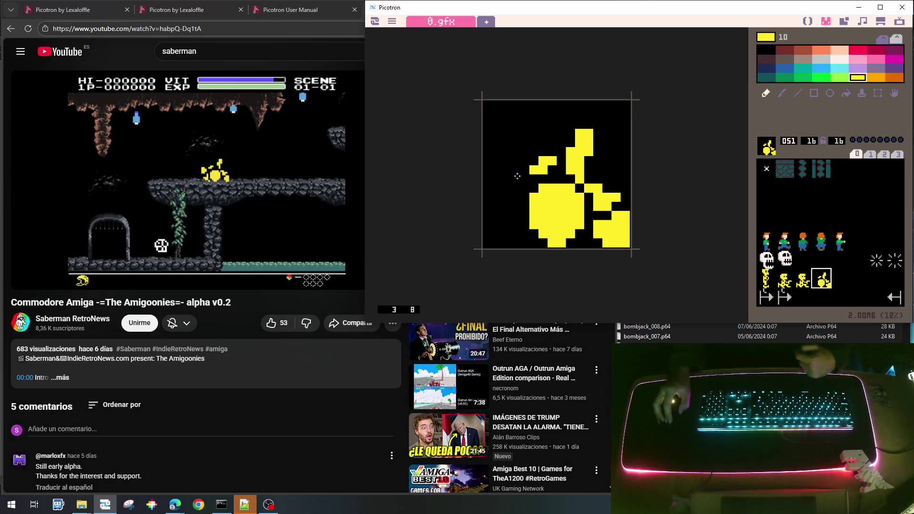
Step: Add yellow columns and pixels on the sprite's left side and bottom edge
mouse_move(519, 178)
mouse_down()
mouse_move(517, 189)
mouse_move(506, 187)
mouse_move(497, 161)
mouse_move(498, 205)
mouse_move(503, 195)
mouse_up()
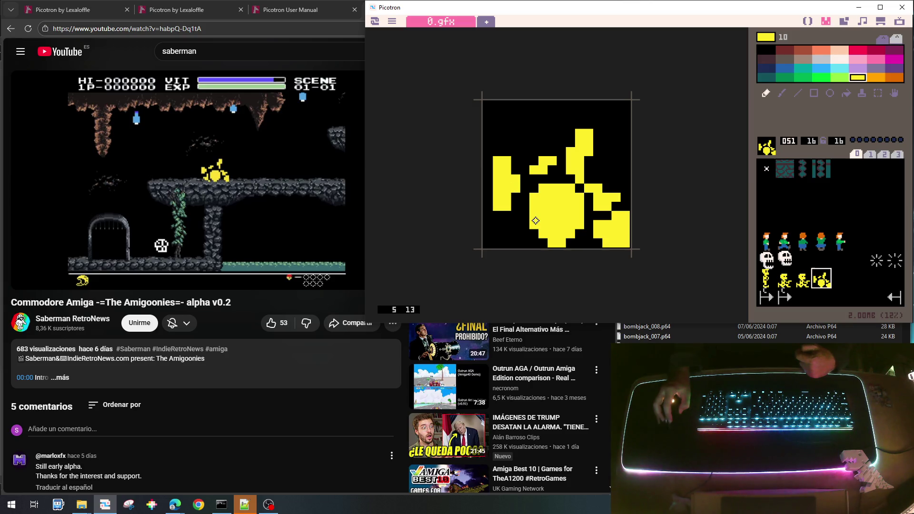
mouse_move(515, 224)
mouse_down()
mouse_move(520, 168)
mouse_move(507, 196)
mouse_move(484, 200)
mouse_move(511, 232)
mouse_up()
right_click(521, 189)
right_click(515, 221)
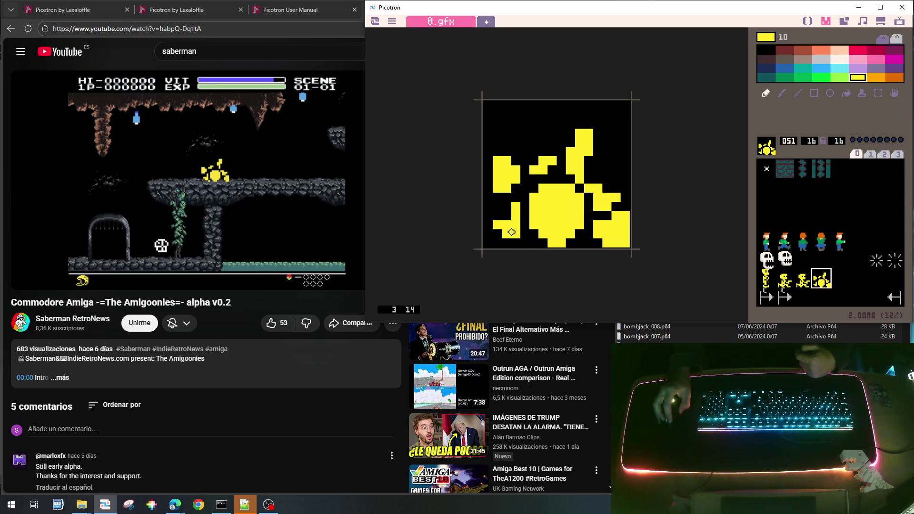
click(524, 243)
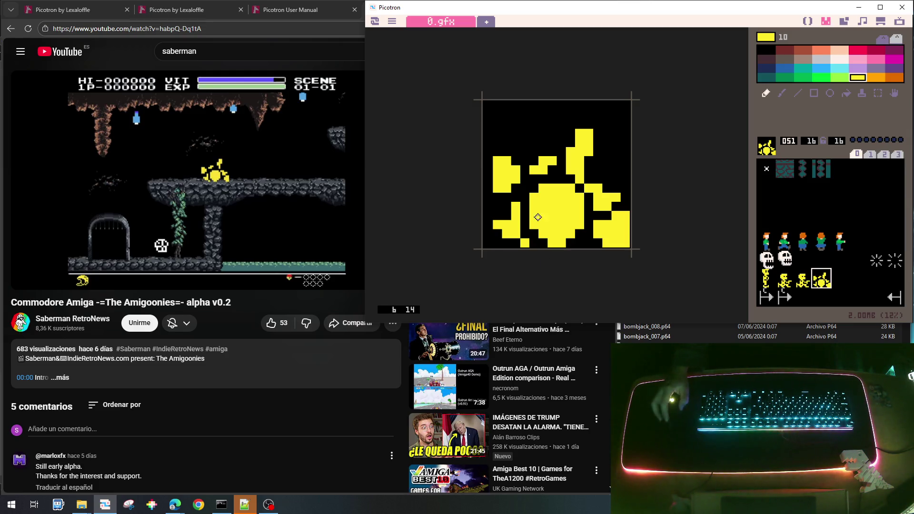
drag(488, 159, 488, 191)
Step: Trim the left block's edge in black and fill the upper-left gaps with yellow
right_click(511, 143)
drag(504, 161, 521, 185)
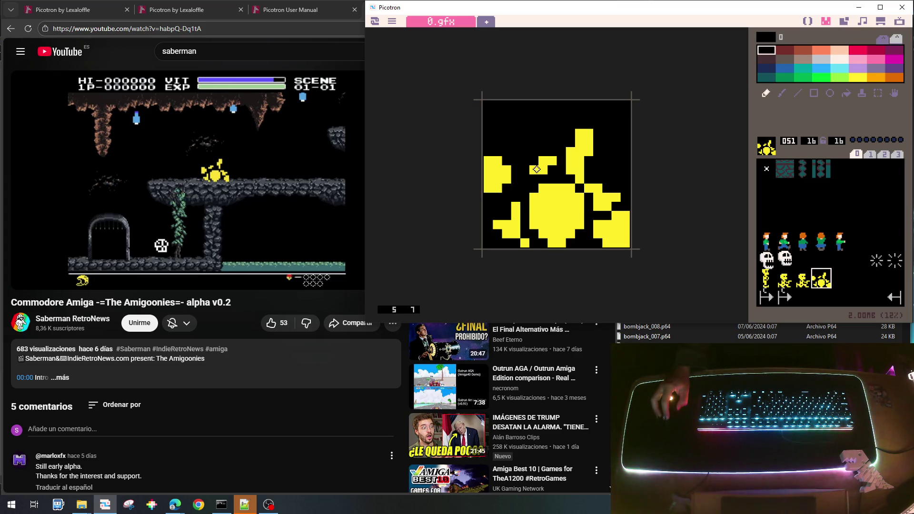
right_click(533, 169)
click(524, 169)
click(531, 160)
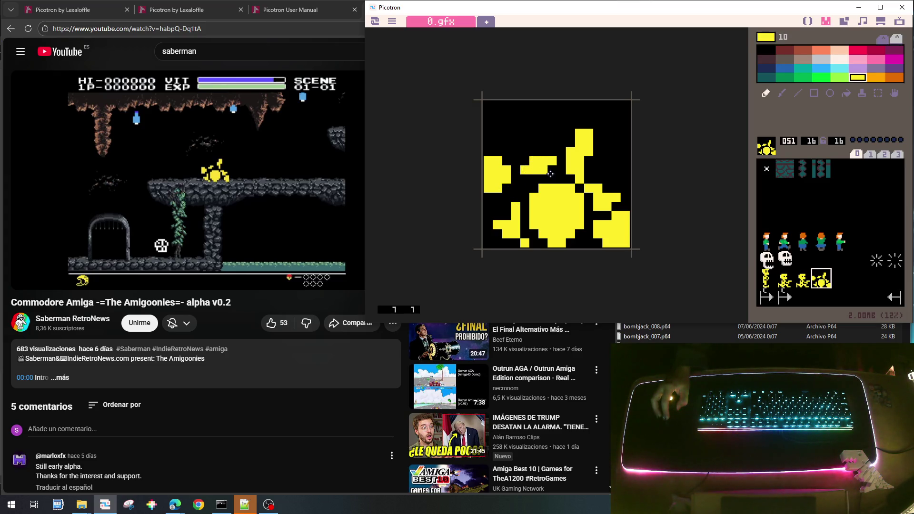
right_click(548, 174)
drag(552, 162, 542, 173)
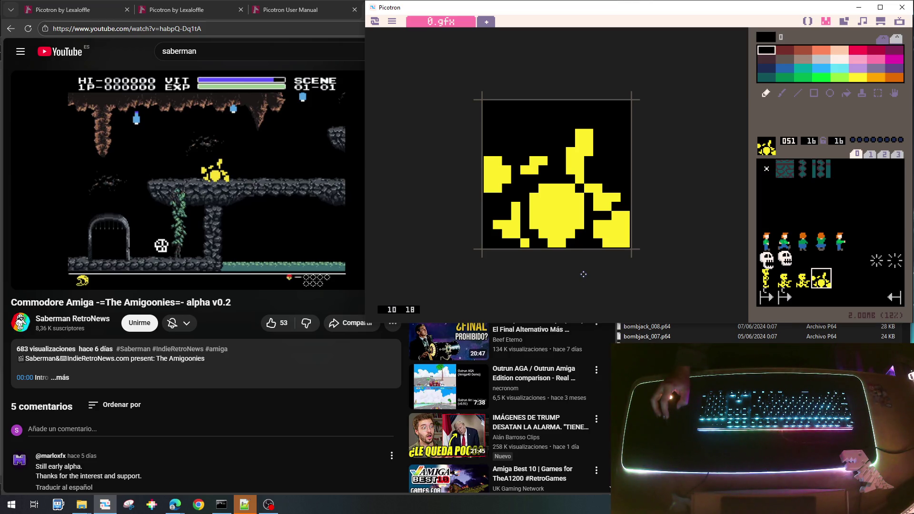
Step: Touch up pixels around the top block, then flip the sprite horizontally and copy it
click(570, 181)
right_click(572, 164)
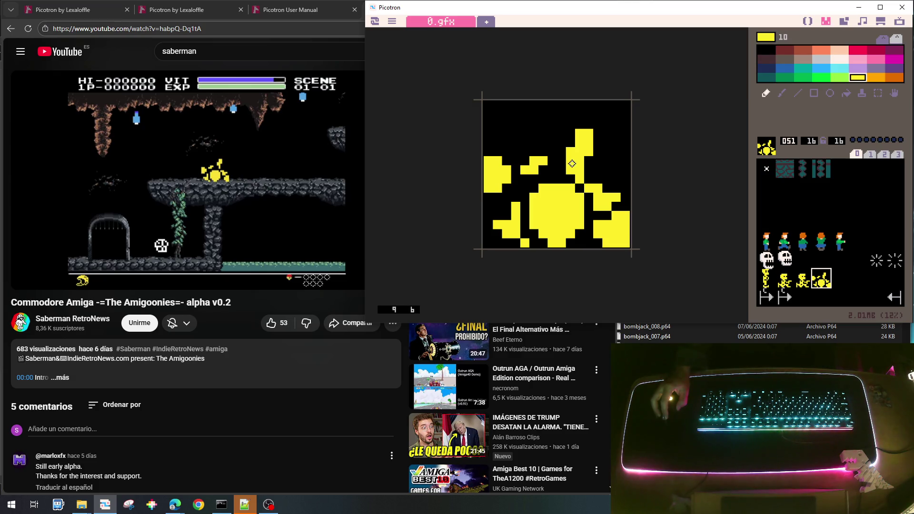
right_click(555, 176)
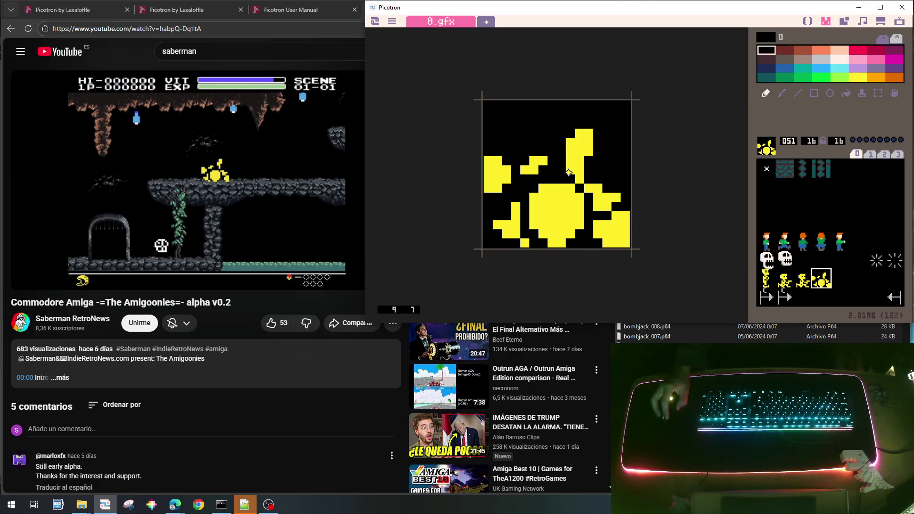
click(577, 177)
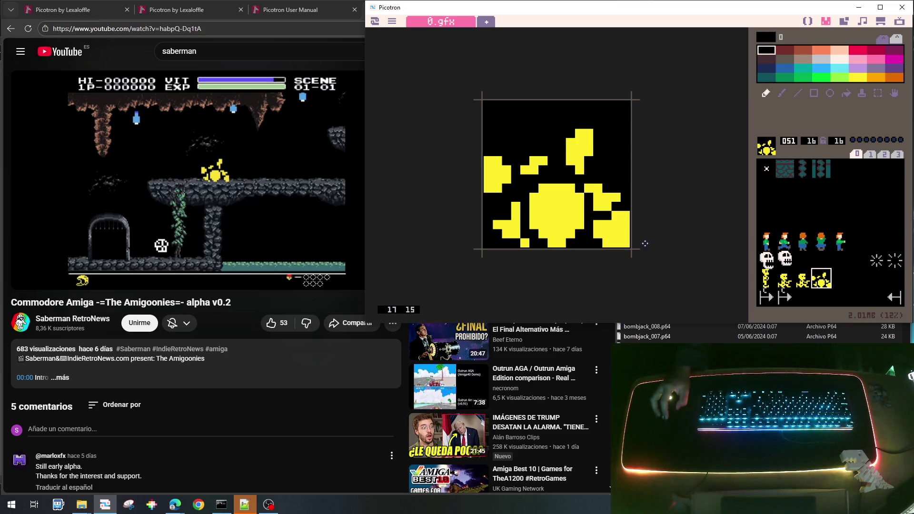
drag(589, 152, 589, 159)
right_click(590, 141)
drag(579, 123, 590, 125)
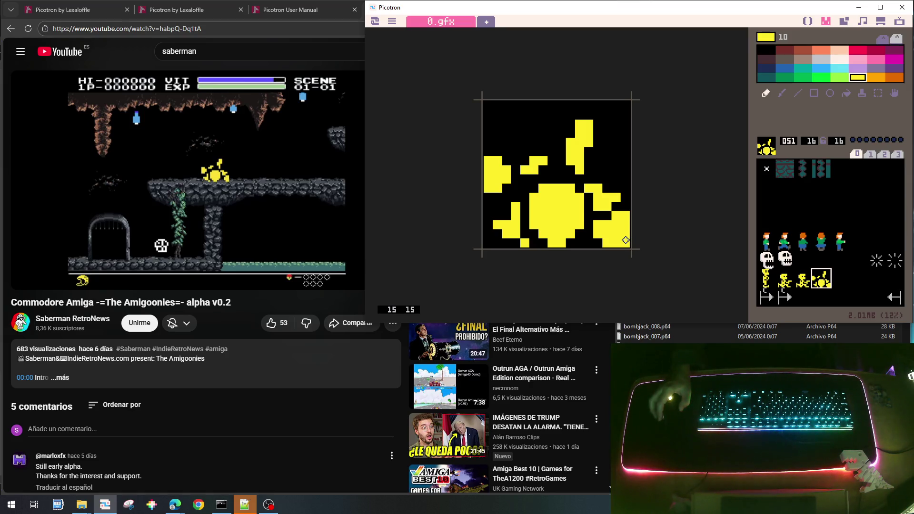
key(f)
key(f)
key(f)
key(f)
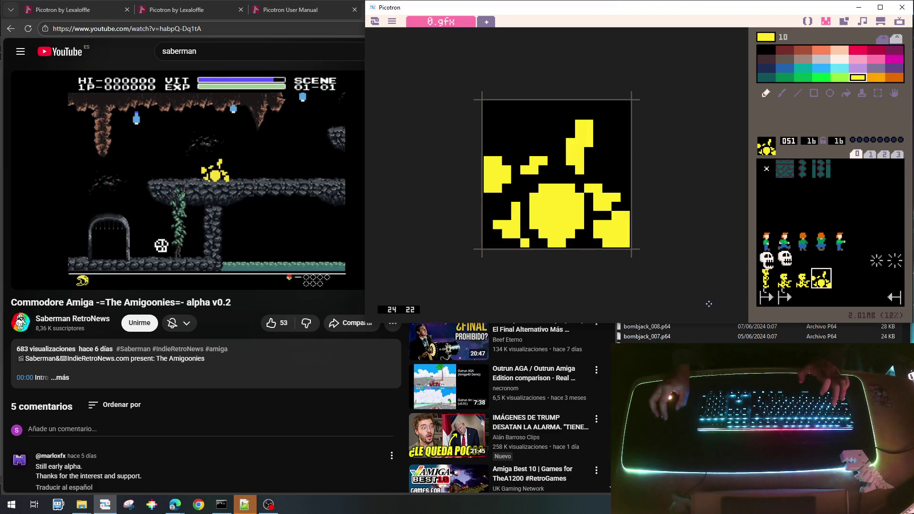
key(ctrl+c)
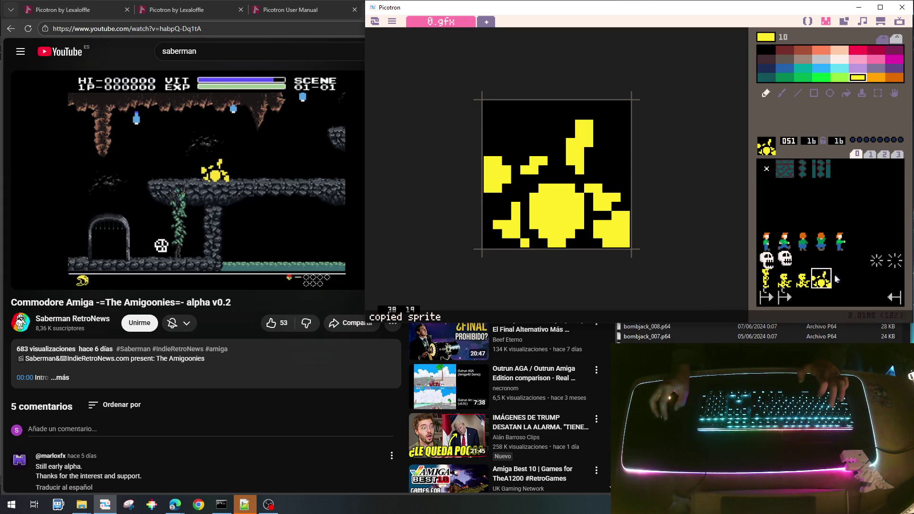
Step: Paste the yellow sprite into slot 052 and flip it horizontally
click(837, 279)
key(ctrl+v)
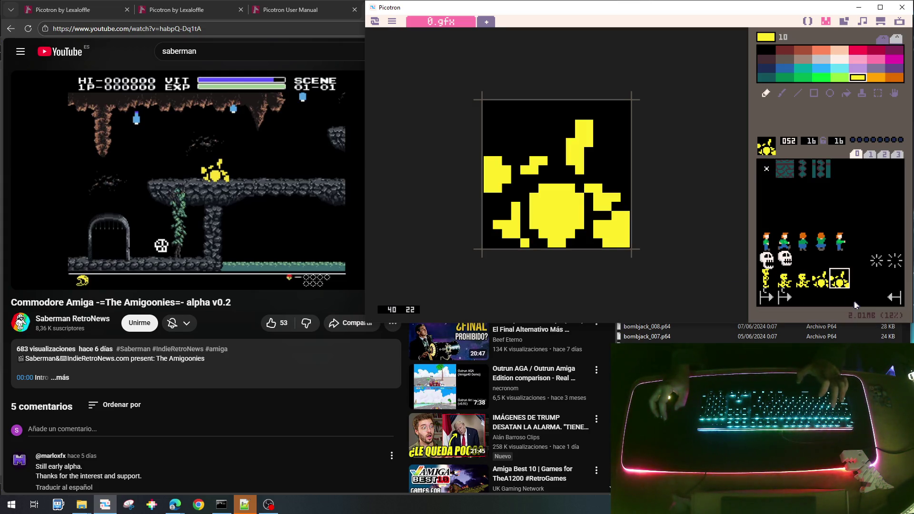
key(f)
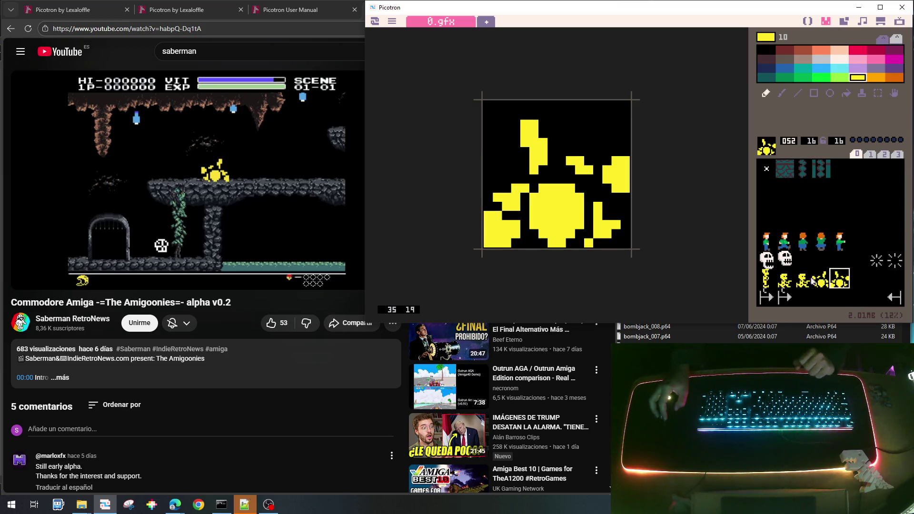
Step: Compare slots 050, 051 and 052, ending on standing hero sprite 048
click(809, 281)
click(821, 276)
click(846, 277)
click(826, 280)
click(834, 281)
click(827, 281)
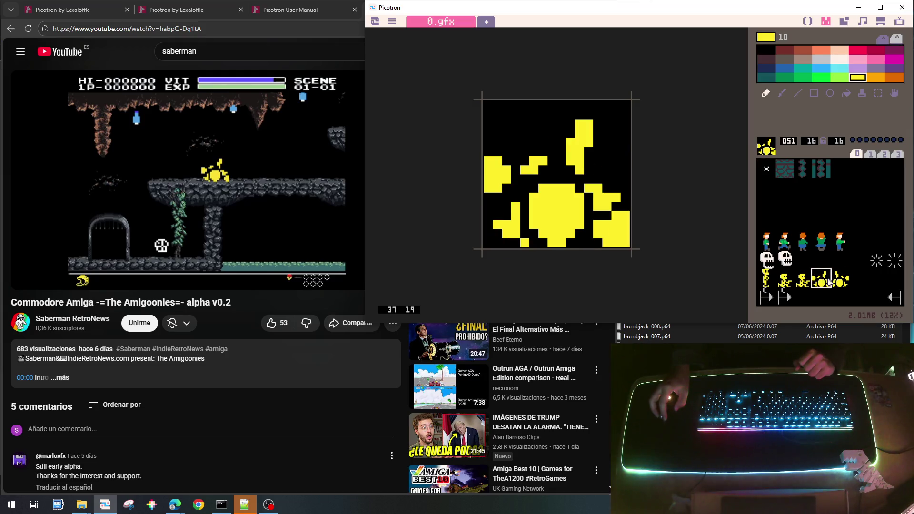
click(833, 282)
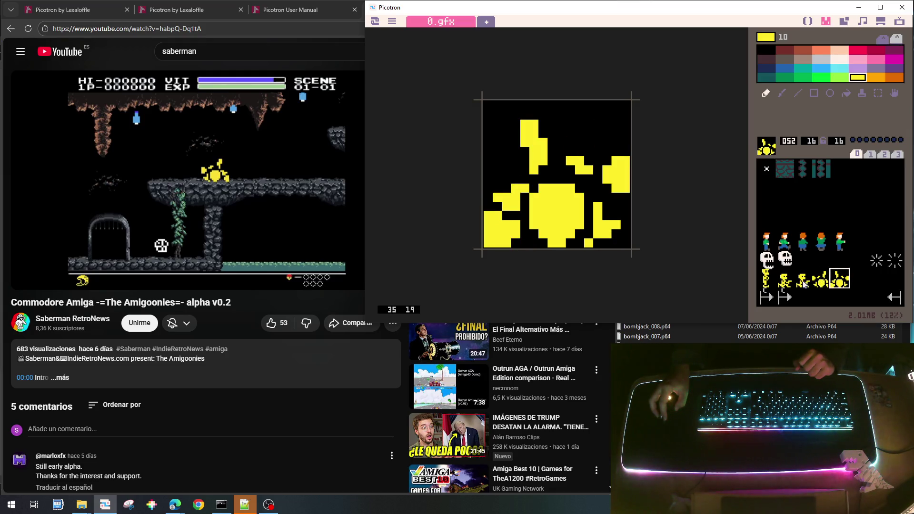
click(803, 283)
click(767, 280)
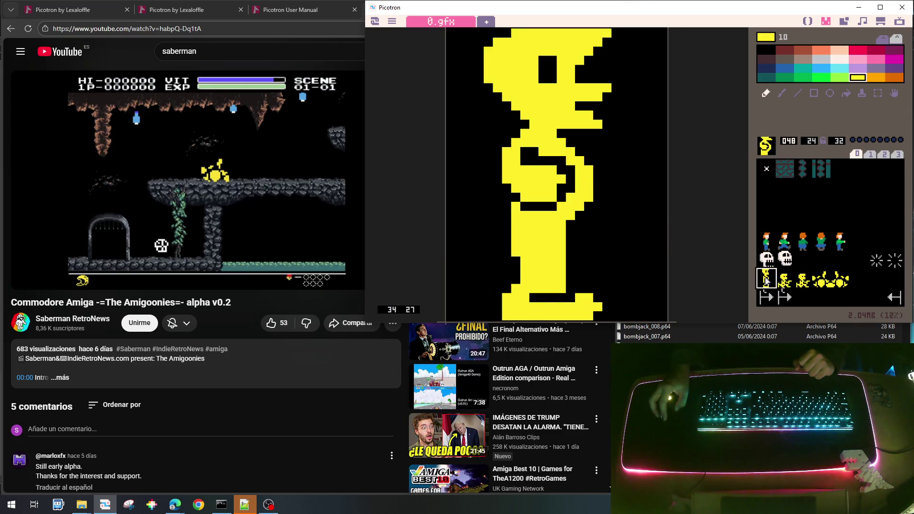
Step: Step the Amigoonies reference video forward to about 1:32 paused, then return to Picotron
click(269, 181)
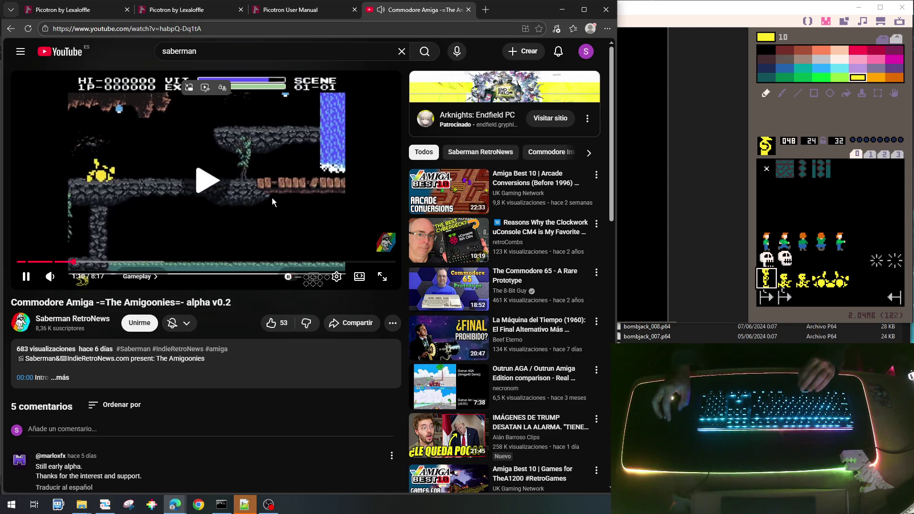
click(272, 198)
click(272, 197)
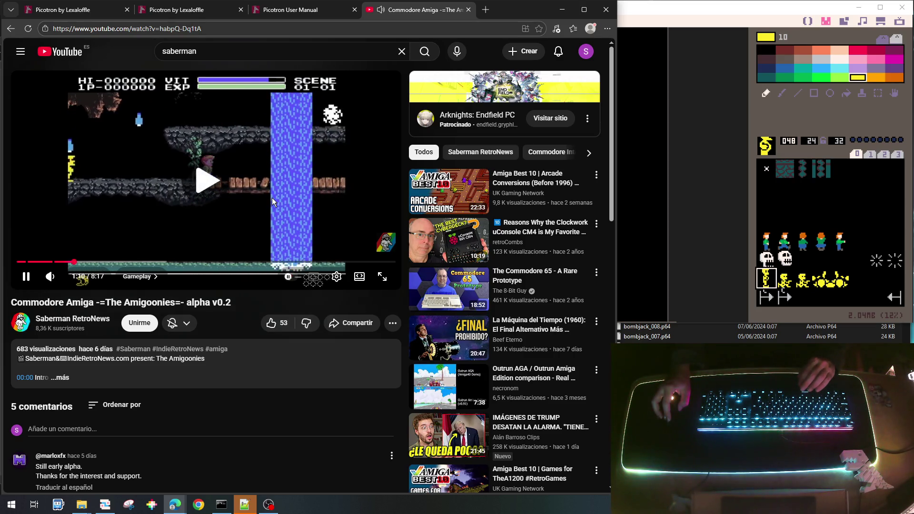
click(273, 198)
click(272, 198)
click(272, 198)
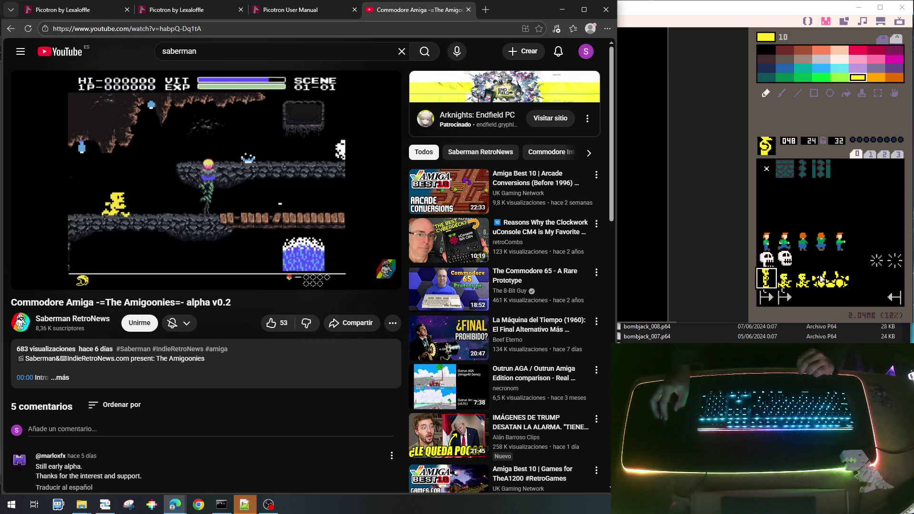
click(837, 283)
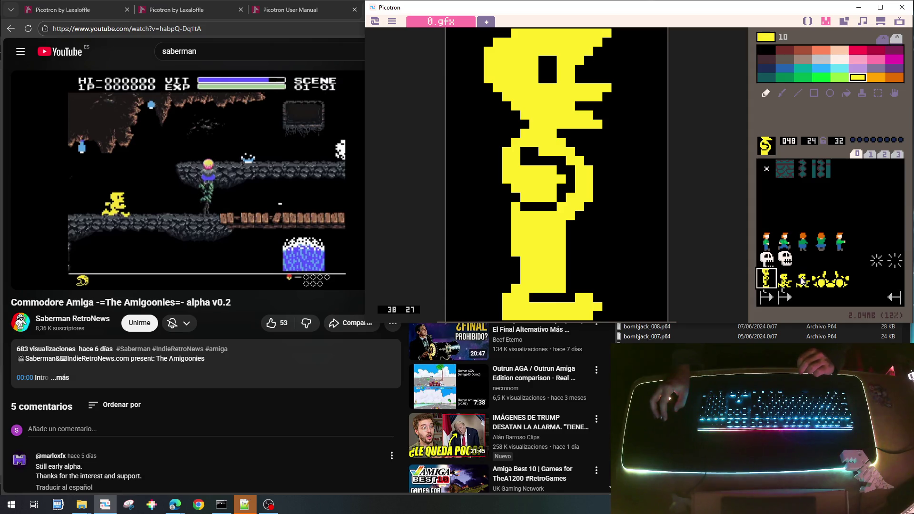
Step: Copy sun sprite 052 into slot 053 and mirror the copy horizontally
click(840, 283)
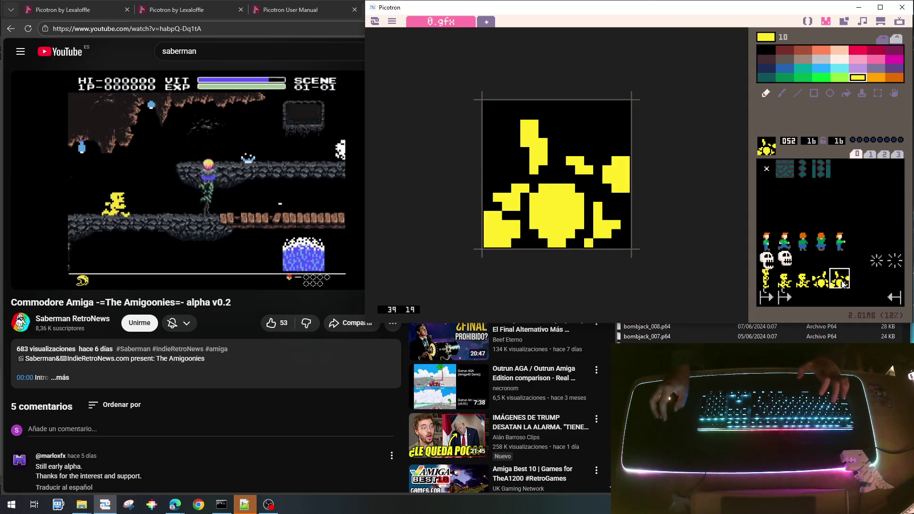
key(ctrl+c)
click(856, 283)
key(ctrl+v)
key(q)
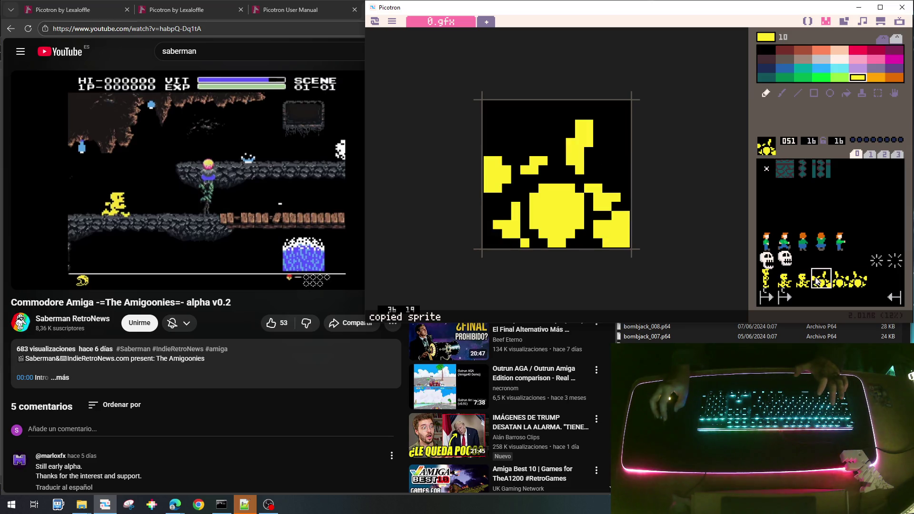
key(ctrl+c)
key(w)
key(q)
Step: Review sprites 051 and 049, then select standing hero 048
click(819, 284)
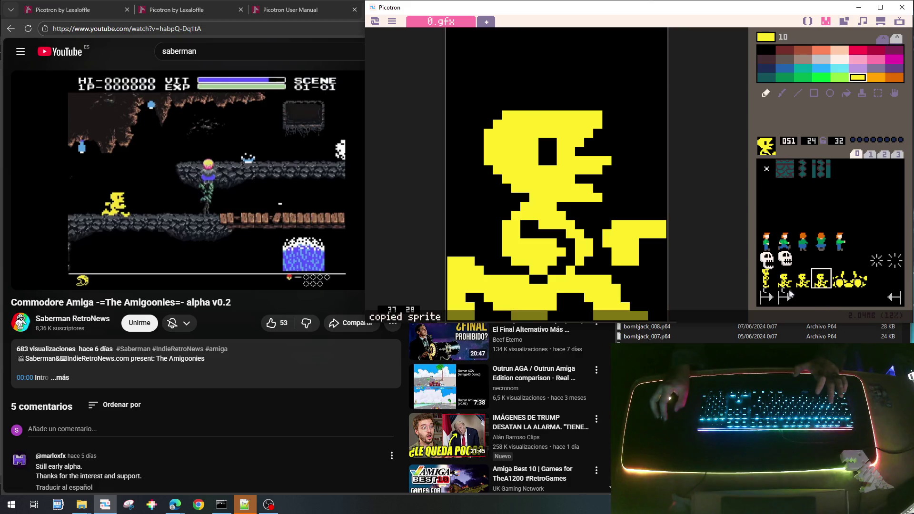
click(784, 283)
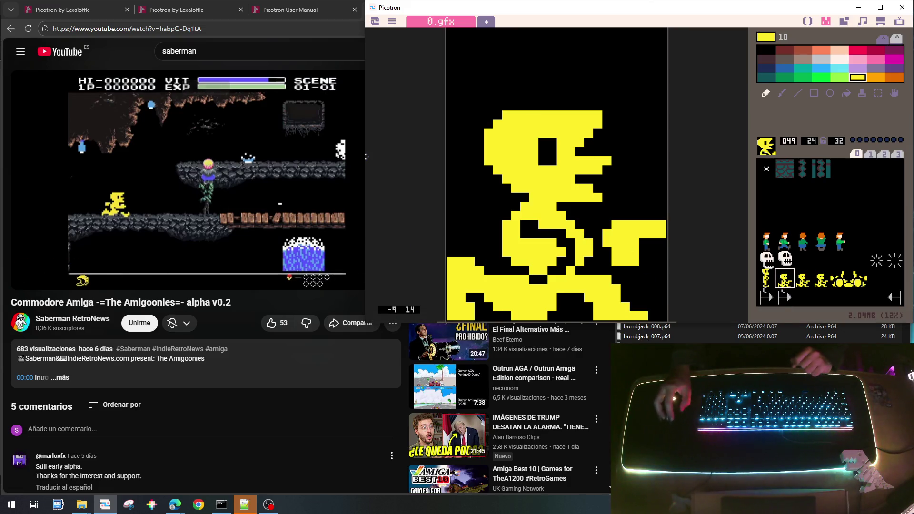
mouse_move(128, 209)
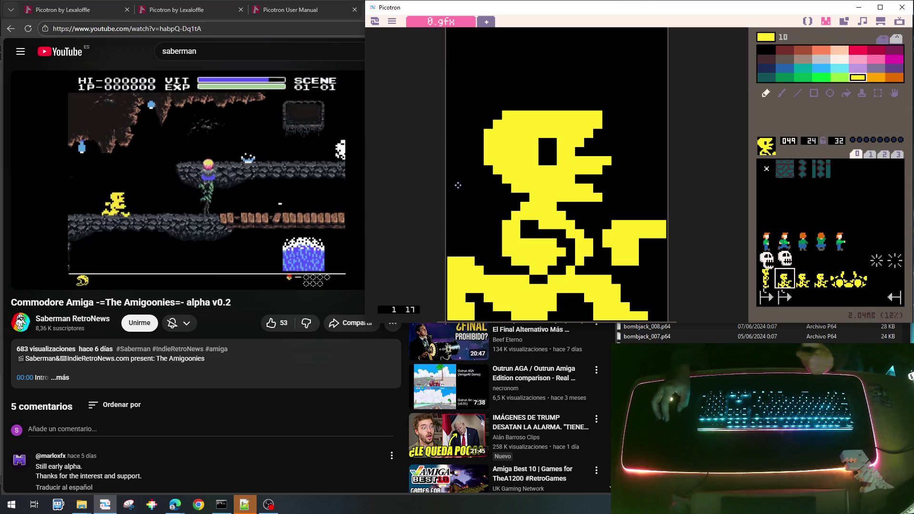
click(763, 280)
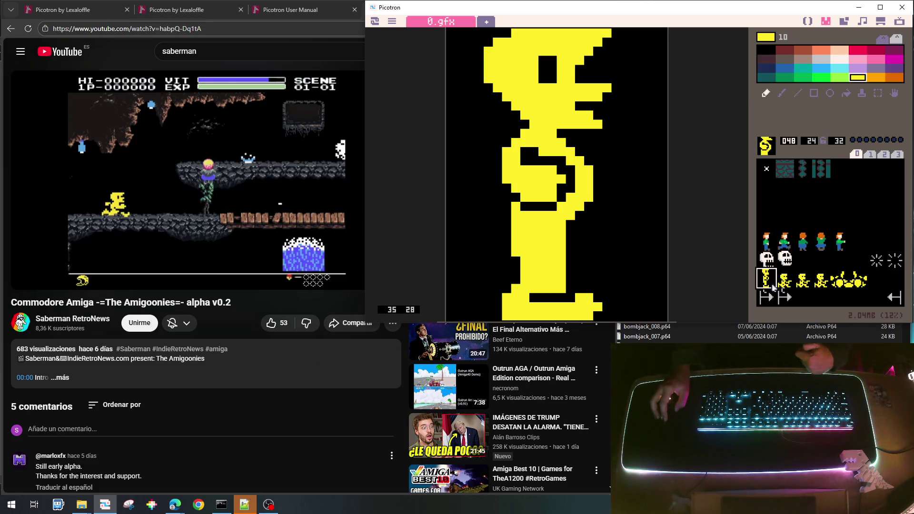
Step: Copy standing hero 048 over frame 049
key(ctrl+c)
click(783, 281)
key(ctrl+v)
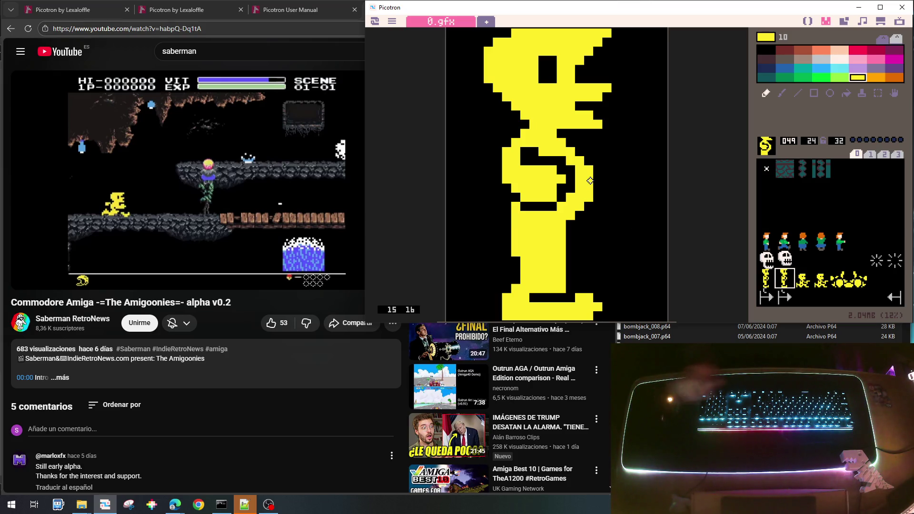
Step: Erase yellow at the bottom, fill the body gap yellow, and carve black lines into the body
right_click(583, 287)
mouse_move(600, 296)
mouse_down()
mouse_move(533, 309)
mouse_move(587, 298)
mouse_move(550, 280)
mouse_move(531, 291)
mouse_move(556, 290)
mouse_move(511, 316)
mouse_move(550, 307)
mouse_up()
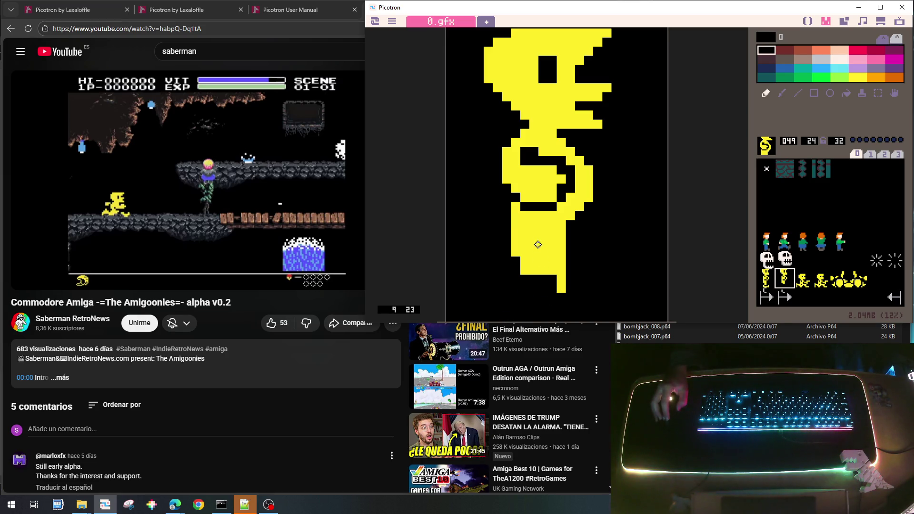
right_click(539, 182)
mouse_move(529, 154)
mouse_down()
mouse_move(574, 170)
mouse_move(611, 148)
mouse_move(605, 143)
mouse_move(635, 151)
mouse_move(635, 171)
mouse_move(608, 161)
mouse_move(628, 168)
mouse_move(605, 178)
mouse_move(604, 167)
mouse_up()
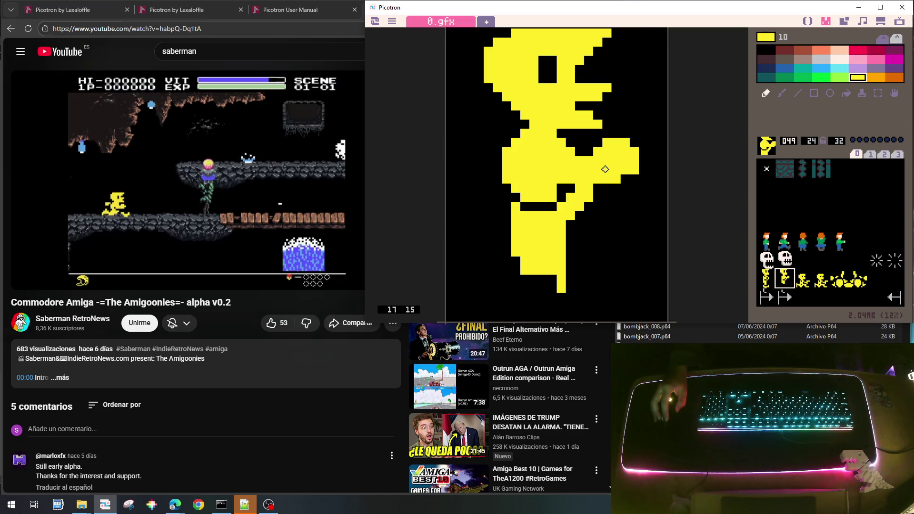
right_click(604, 198)
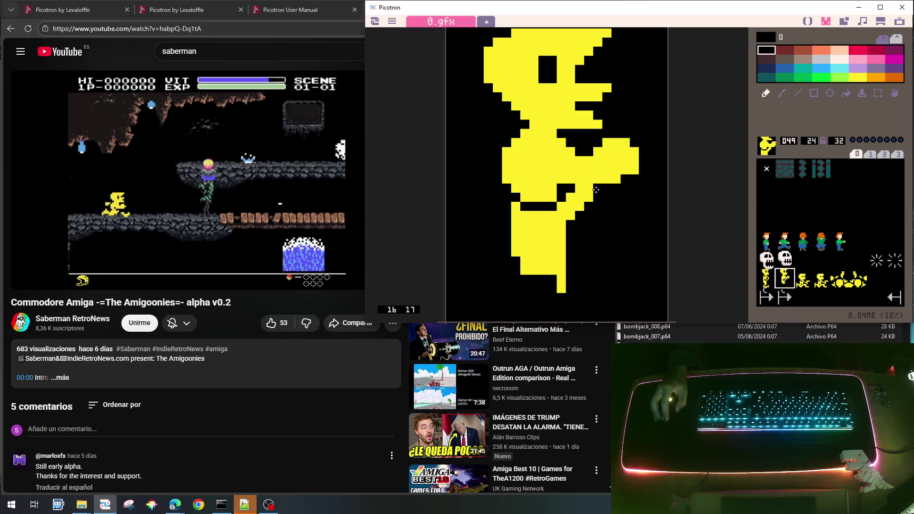
click(549, 180)
drag(541, 177, 534, 169)
Step: Repaint two body cells yellow and trim the sprite's right edge to black
right_click(577, 170)
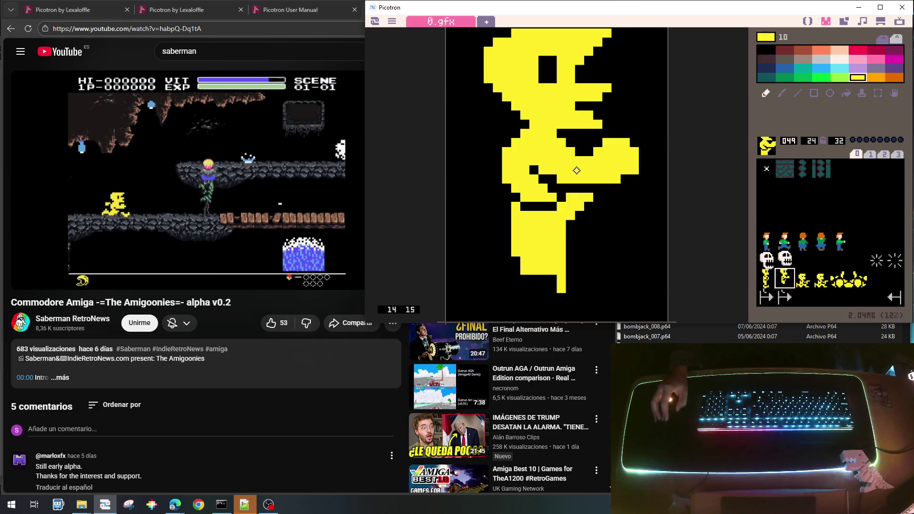
click(551, 179)
click(562, 198)
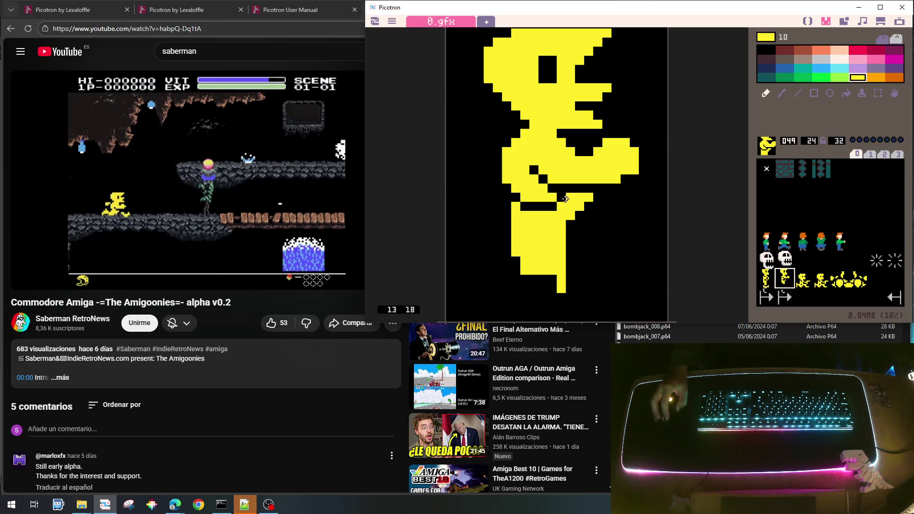
right_click(613, 190)
mouse_move(591, 192)
mouse_down()
mouse_move(571, 217)
mouse_move(603, 206)
mouse_move(594, 227)
mouse_move(612, 224)
mouse_move(605, 238)
mouse_move(631, 242)
mouse_move(648, 223)
mouse_move(653, 236)
mouse_move(621, 243)
mouse_move(642, 241)
mouse_move(638, 253)
mouse_up()
right_click(560, 214)
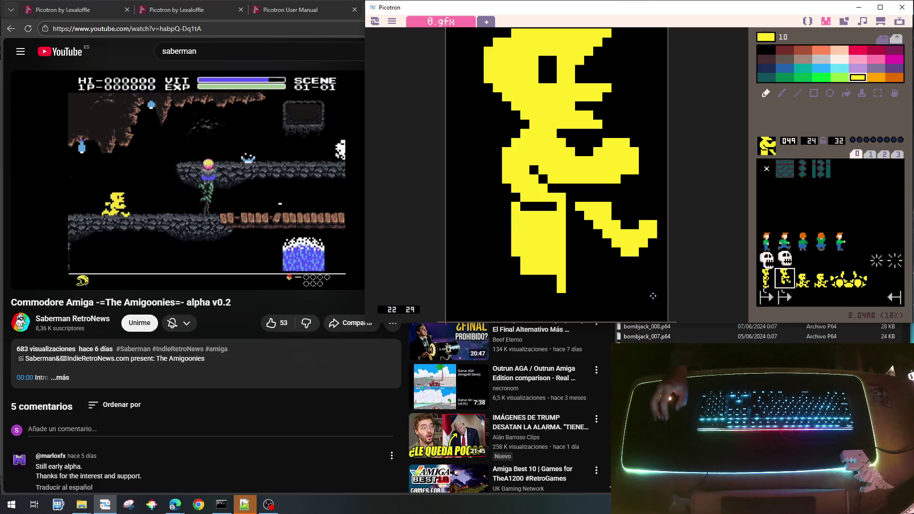
Step: Erase the lower leg's right column and trim the forward arm's tip in black
right_click(581, 253)
drag(567, 242, 557, 295)
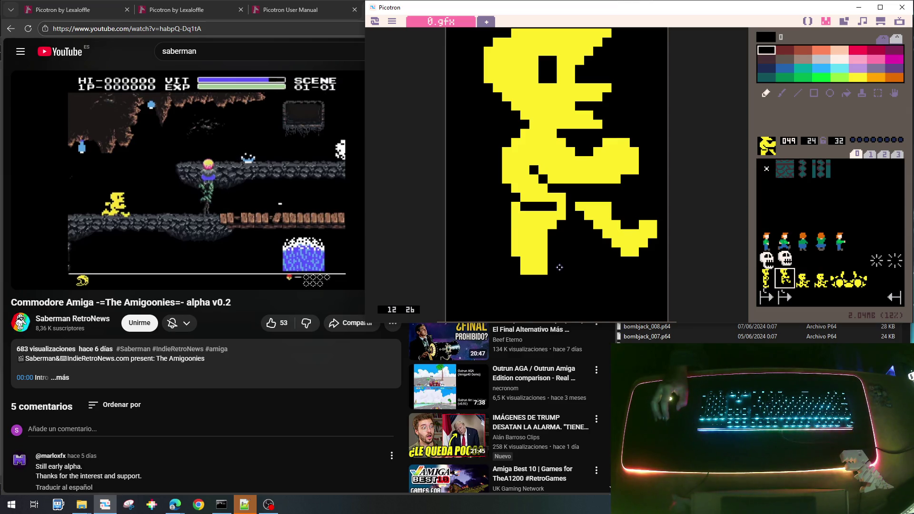
right_click(602, 160)
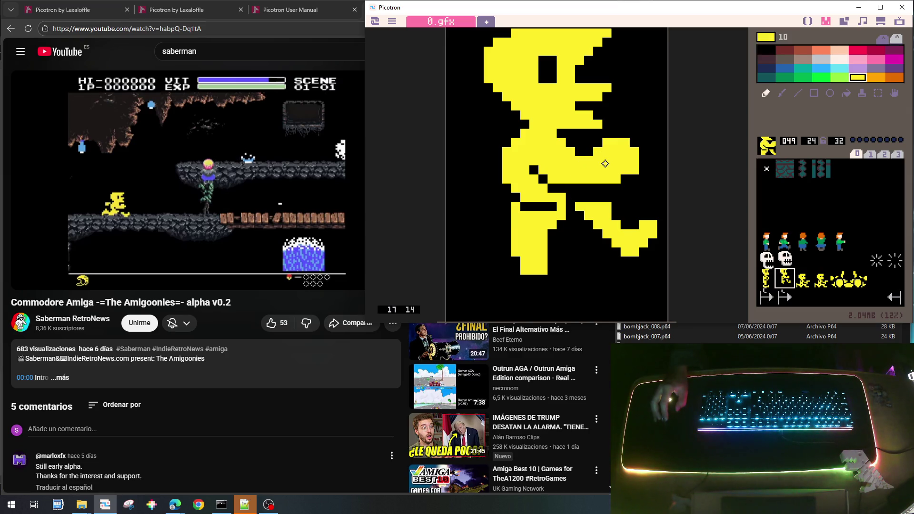
right_click(641, 158)
drag(634, 144, 630, 191)
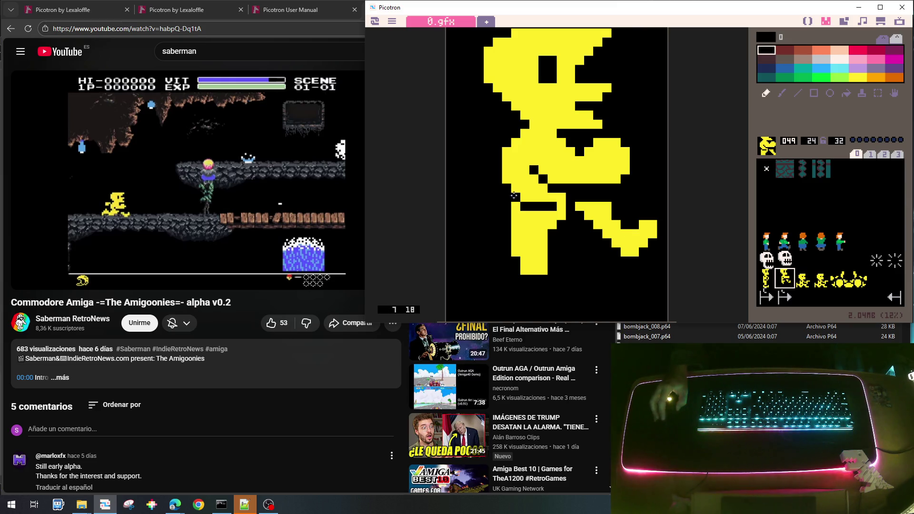
Step: Draw the rear arm reaching left and the rear leg angling down-left in yellow
right_click(514, 164)
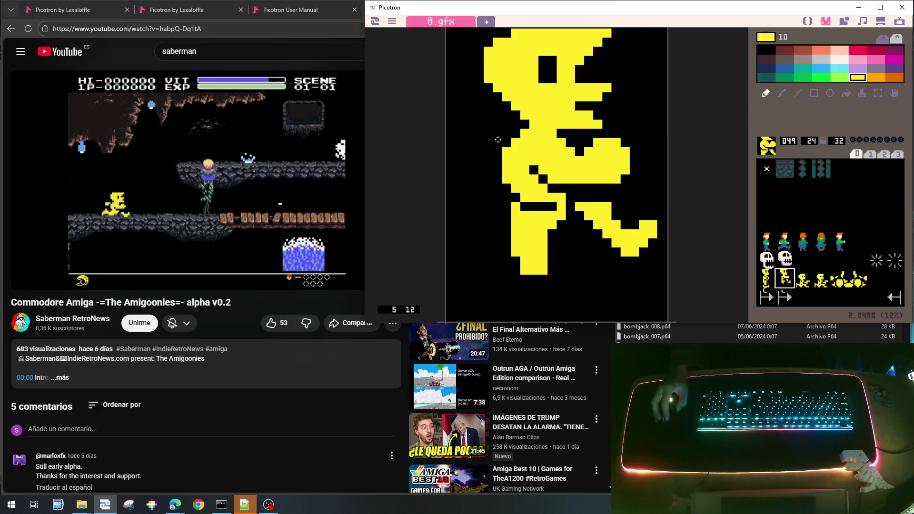
mouse_move(499, 132)
mouse_down()
mouse_move(459, 133)
mouse_move(461, 152)
mouse_move(489, 140)
mouse_move(475, 152)
mouse_up()
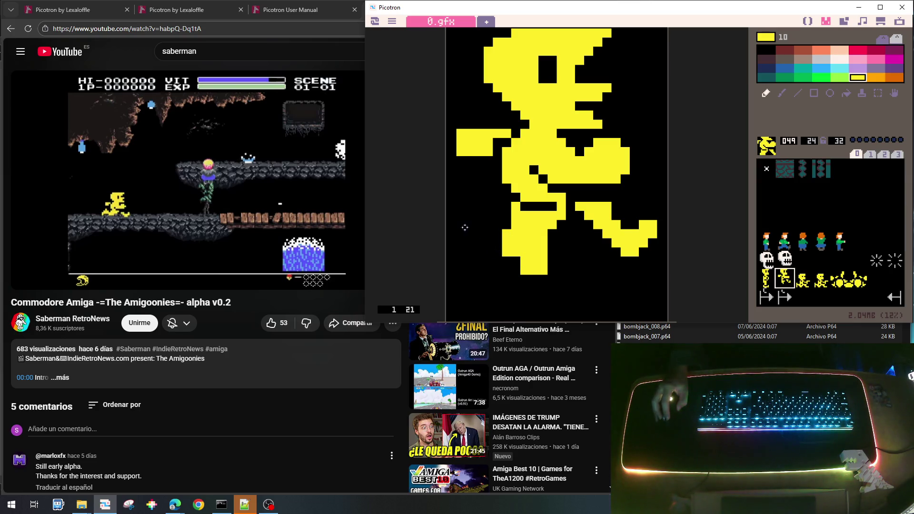
mouse_move(481, 221)
mouse_down()
mouse_move(452, 263)
mouse_move(469, 261)
mouse_move(486, 226)
mouse_move(509, 239)
mouse_move(488, 241)
mouse_move(505, 259)
mouse_up()
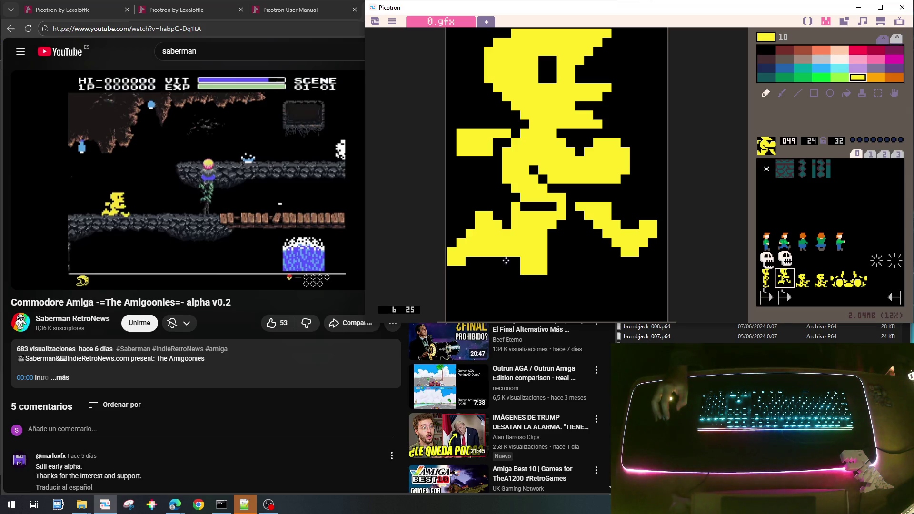
Step: Trim the foot's bottom, fill the leg's black bar yellow, and blacken a rear-leg pixel
right_click(559, 268)
mouse_move(551, 254)
mouse_down()
mouse_move(538, 275)
mouse_move(535, 267)
mouse_up()
right_click(536, 225)
drag(526, 206, 547, 207)
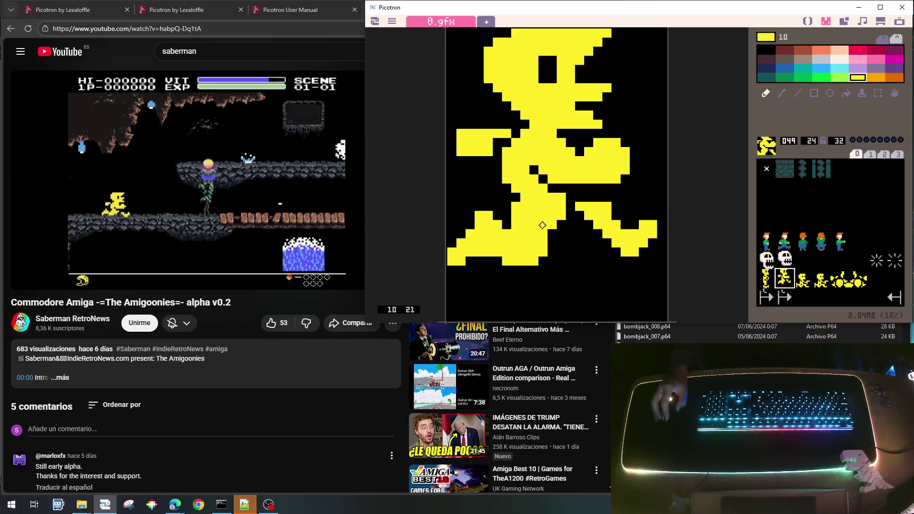
right_click(506, 205)
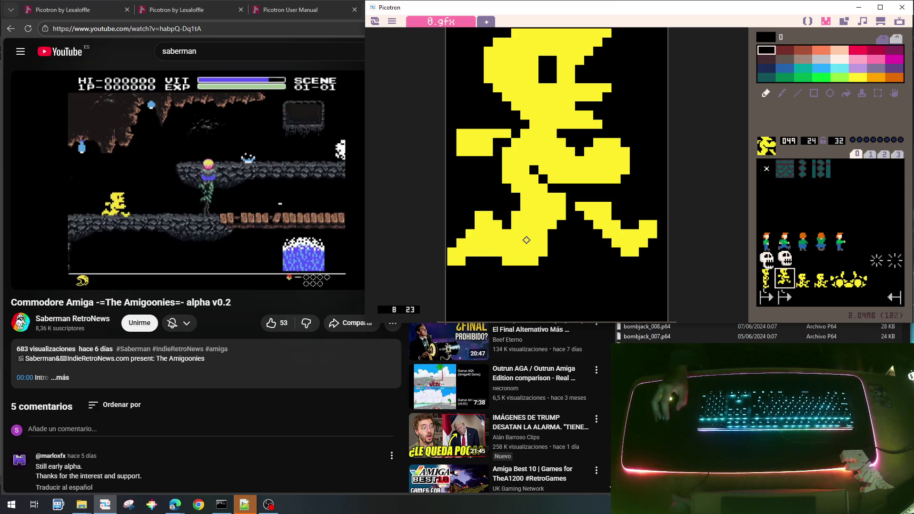
right_click(518, 177)
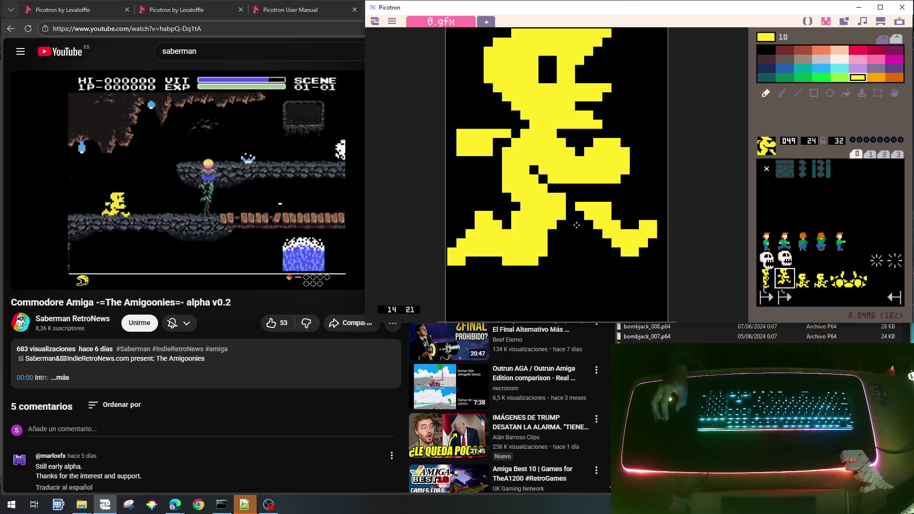
right_click(577, 225)
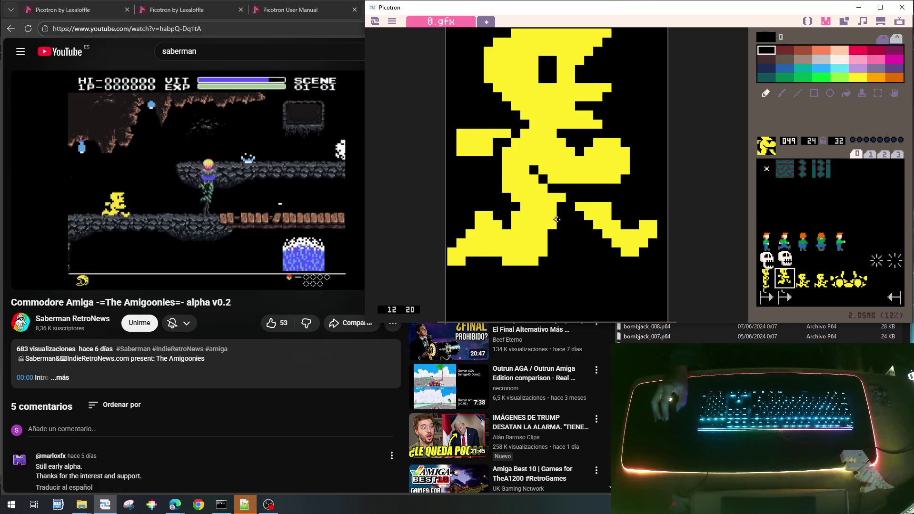
click(534, 262)
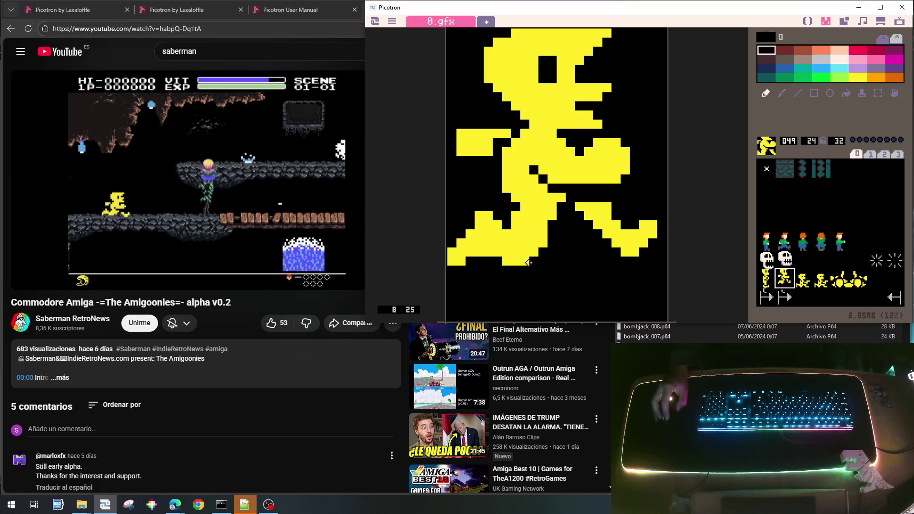
mouse_move(577, 349)
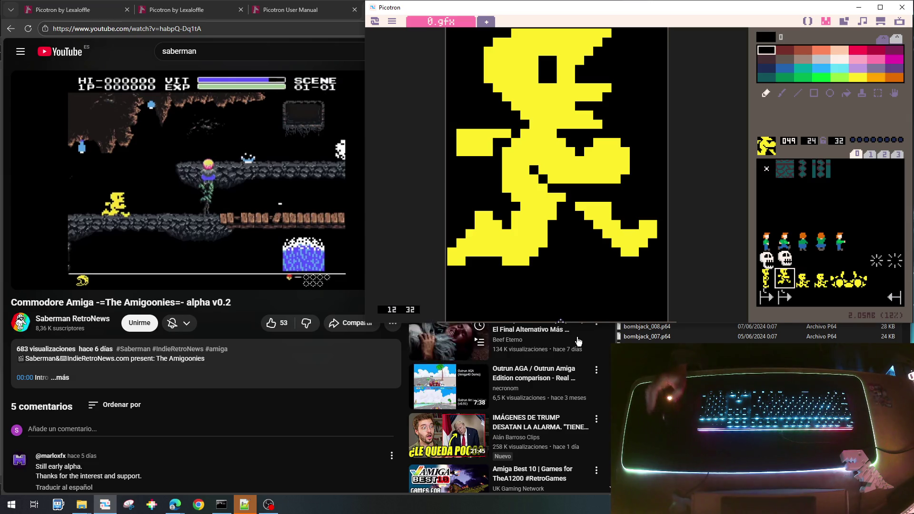
Step: Shift running sprite 049 down two pixels, compare with 048, then nudge it back up
key(Down)
key(Down)
key(Down)
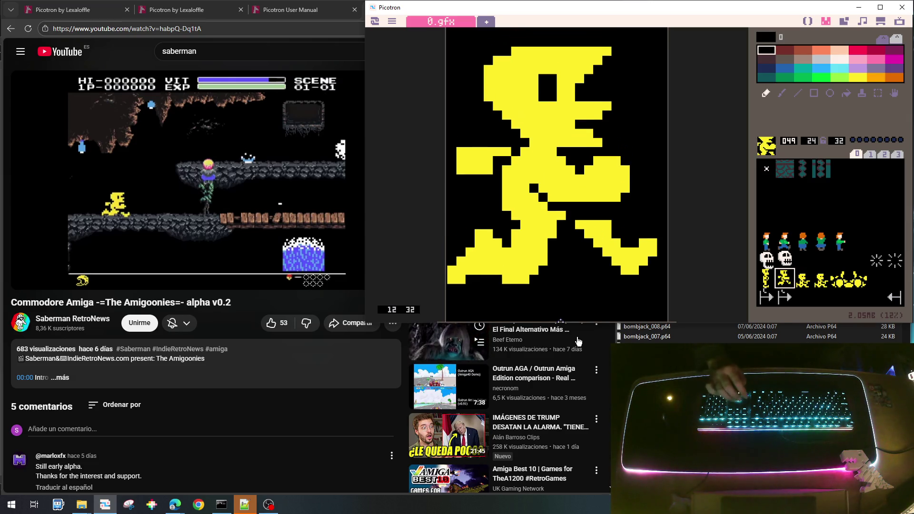
key(Down)
key(Down)
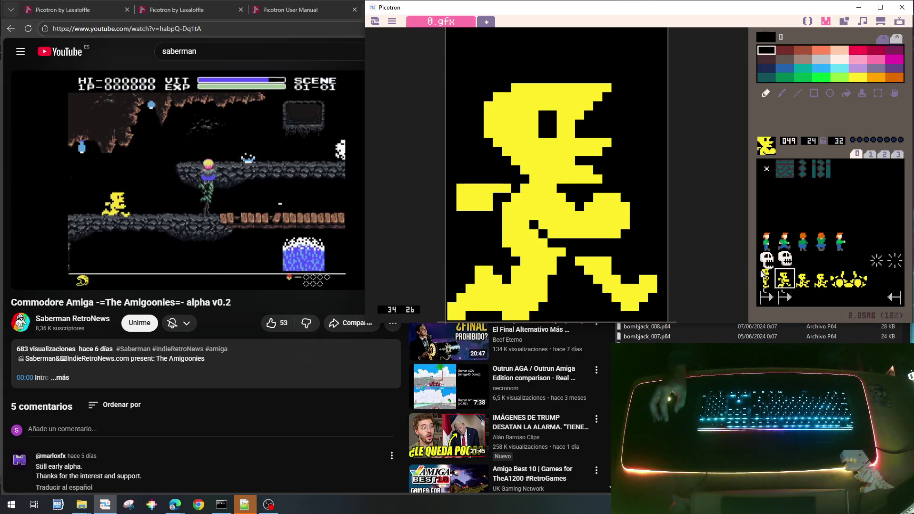
click(764, 275)
click(780, 275)
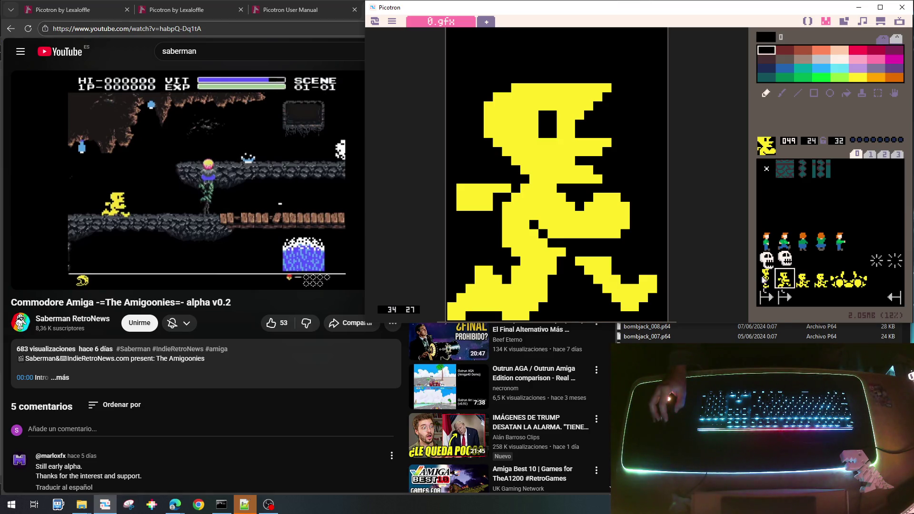
click(763, 279)
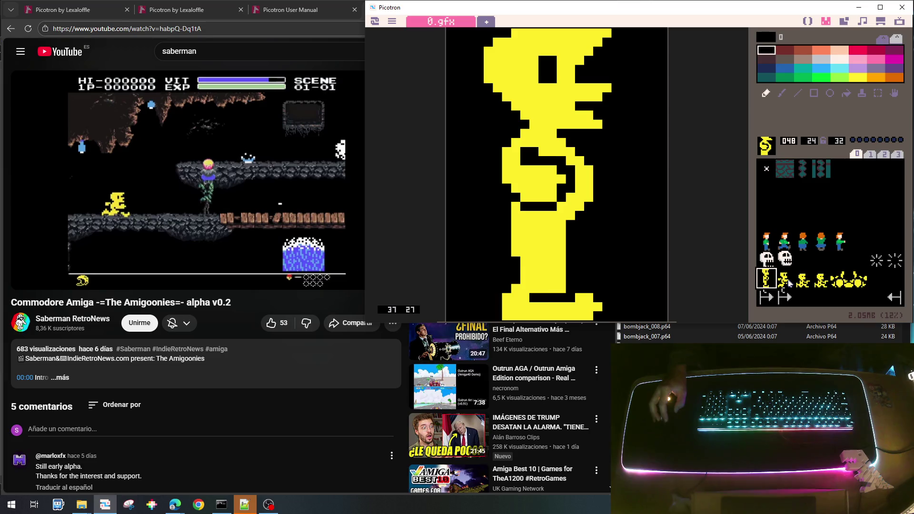
click(782, 282)
key(Up)
key(Up)
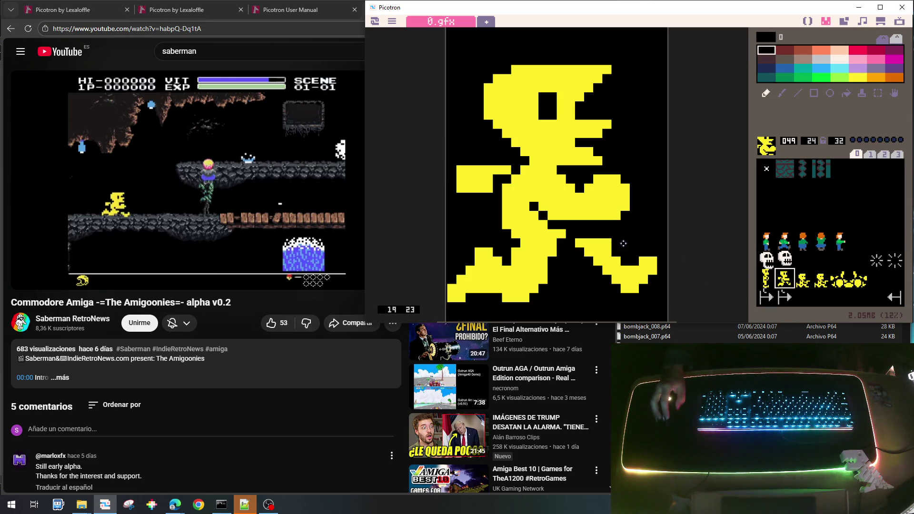
Step: Extend the rear foot further right with yellow pixels
right_click(611, 253)
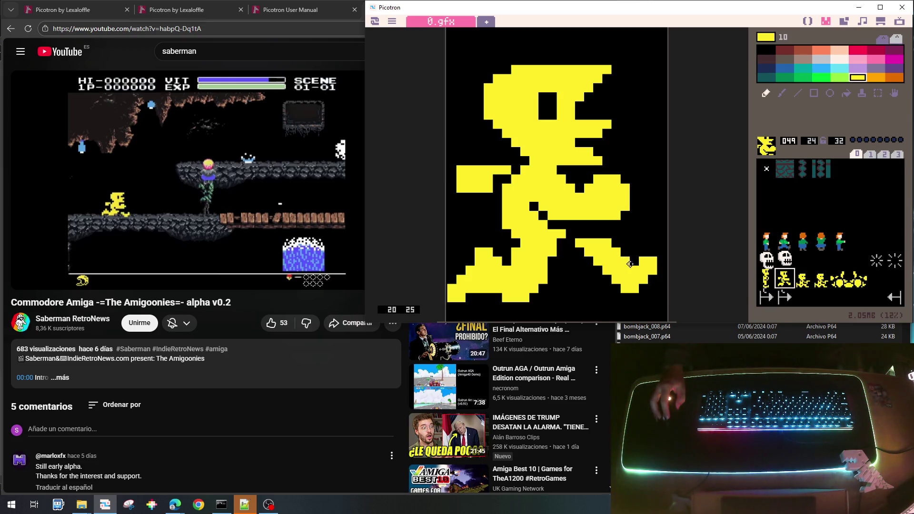
mouse_move(642, 260)
mouse_down()
mouse_move(661, 259)
mouse_move(660, 271)
mouse_move(633, 295)
mouse_up()
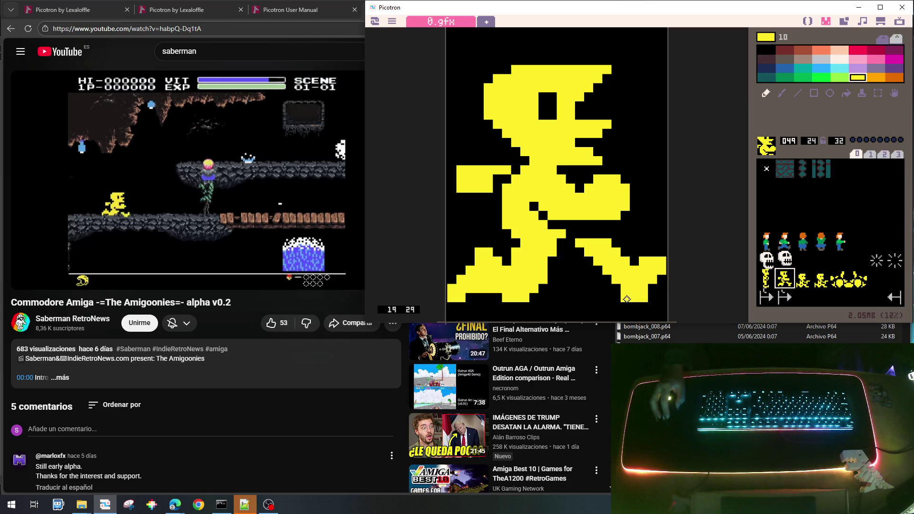
right_click(624, 298)
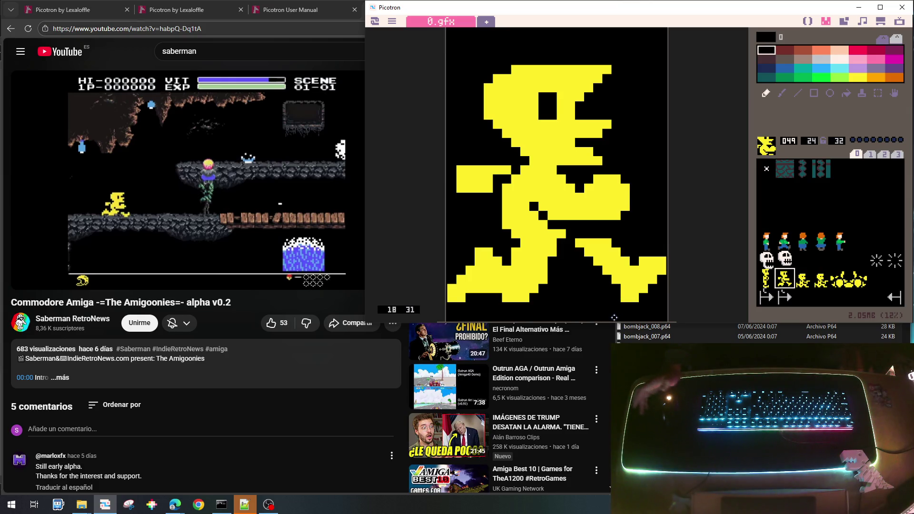
right_click(620, 288)
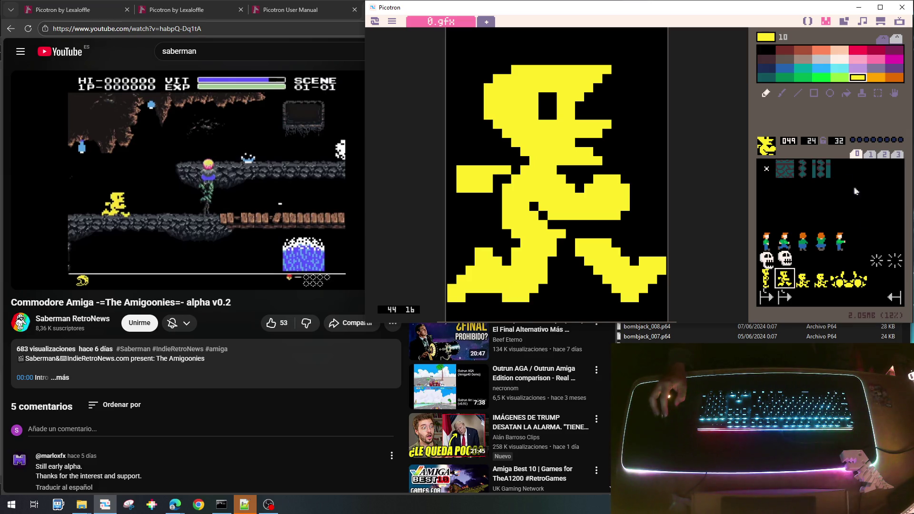
Step: Compare sprites 048, 049 and 051, then open sprite 050 for editing
click(766, 279)
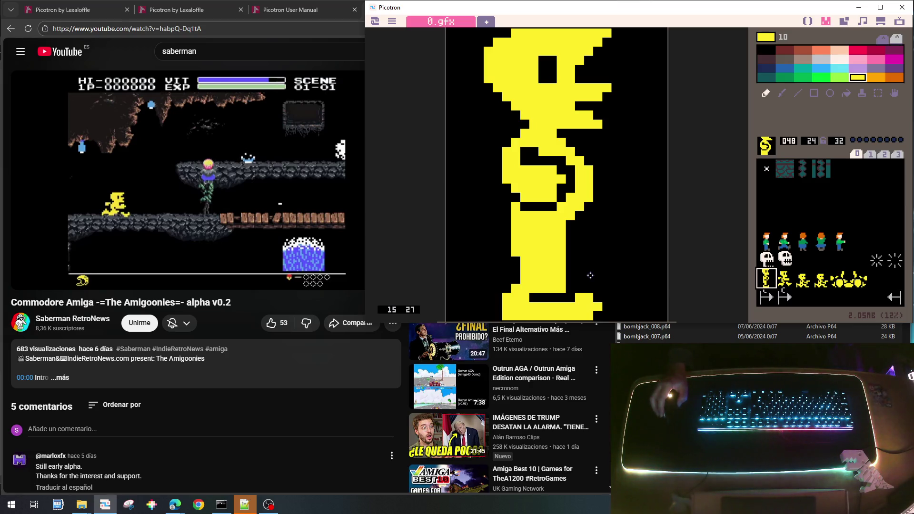
click(788, 279)
click(767, 281)
click(789, 278)
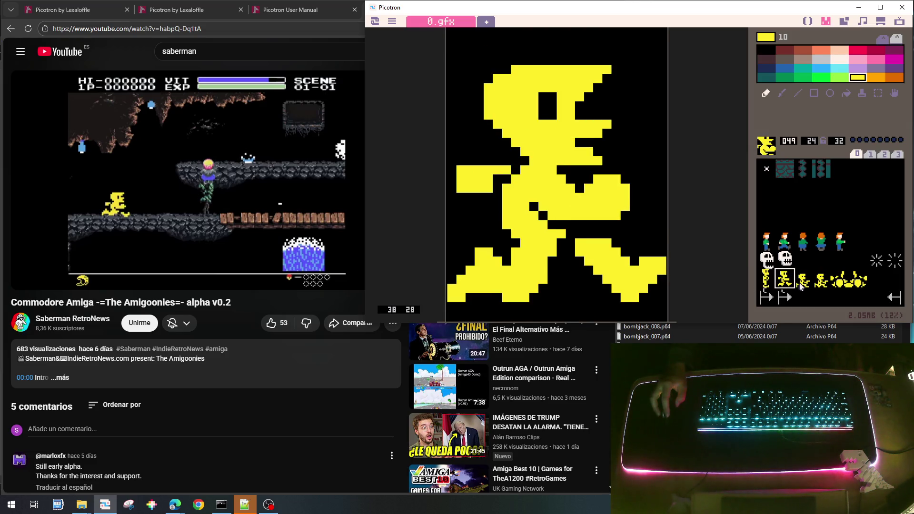
click(802, 281)
click(821, 280)
click(808, 284)
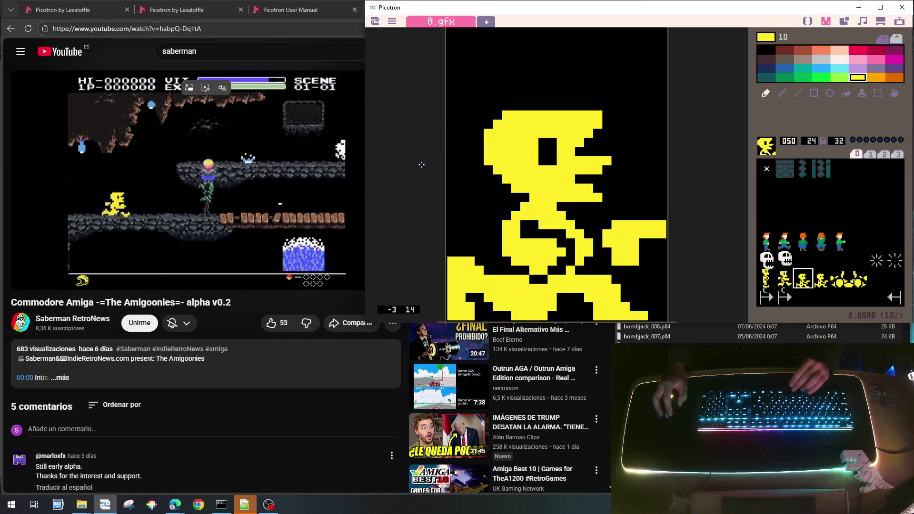
Step: Pause the Amigoonies video at 1:14 on the front-facing hero, then return to Picotron
click(269, 185)
click(266, 187)
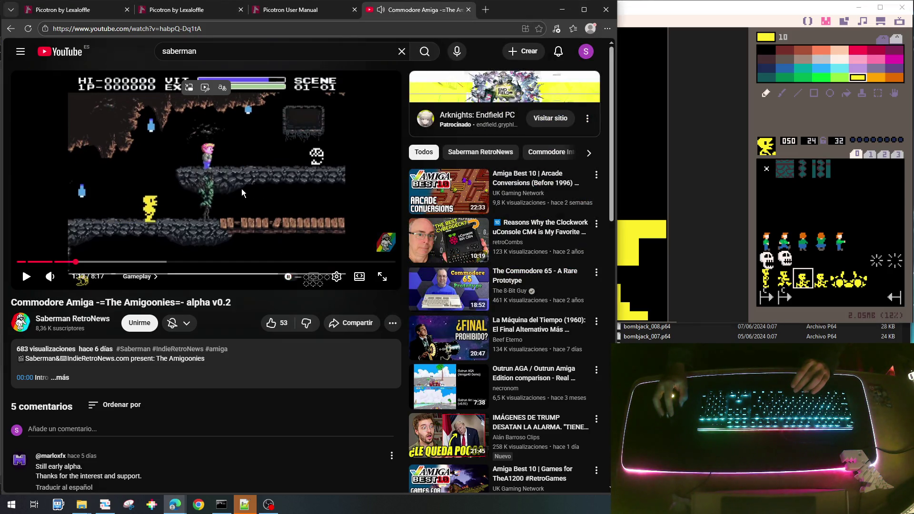
double_click(241, 188)
click(453, 276)
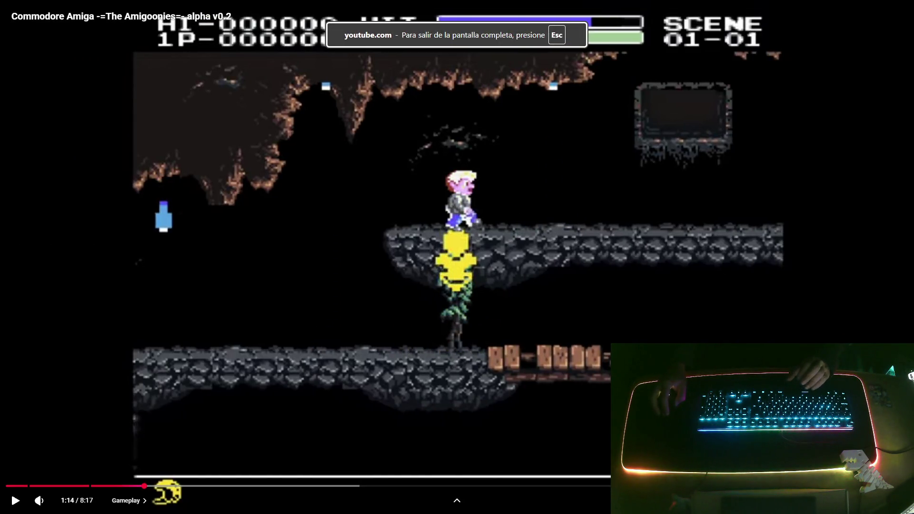
key(Escape)
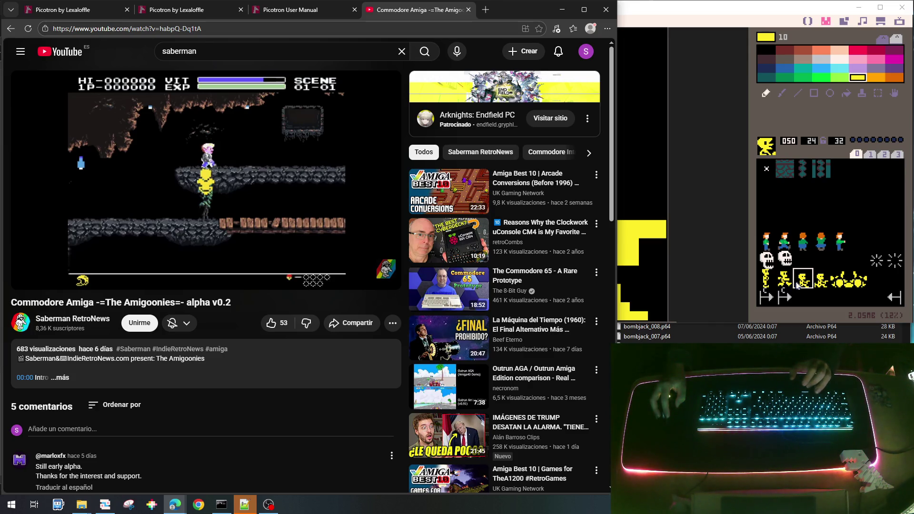
click(862, 285)
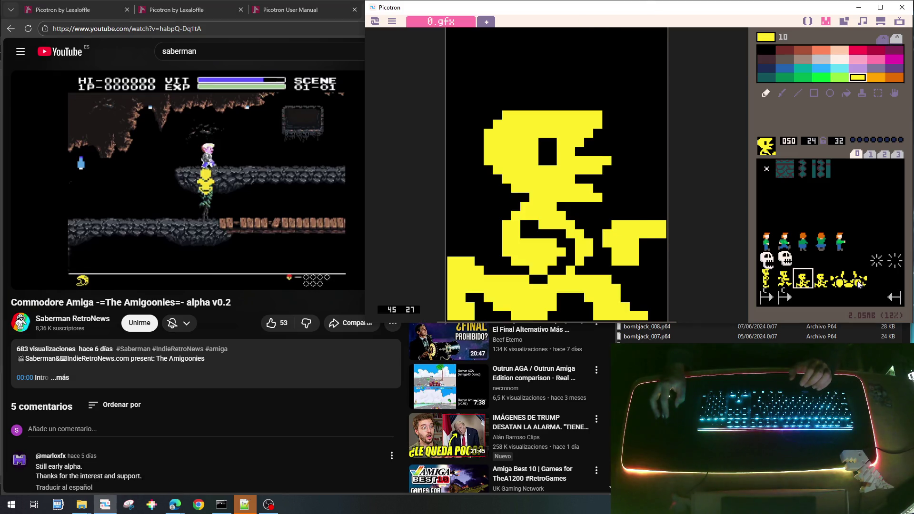
Step: Copy explosion sprite 053 into empty slot 054, then mirror both the copy and sprite 053
click(859, 283)
key(ctrl+c)
click(878, 283)
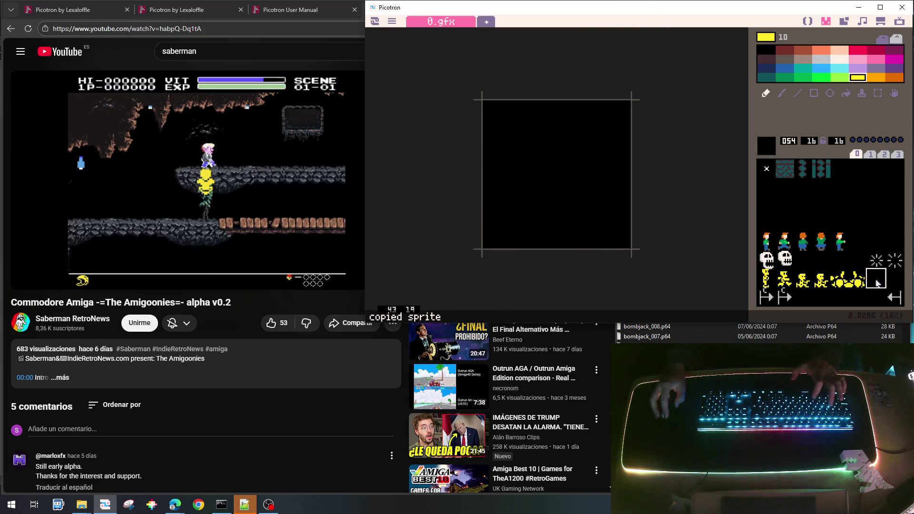
key(ctrl+v)
key(f)
key(ctrl+c)
click(857, 278)
key(f)
Step: Look through sprites 051, 052 and empty slots 043 and 055, ending on crouching sprite 050
click(819, 282)
click(839, 280)
click(820, 282)
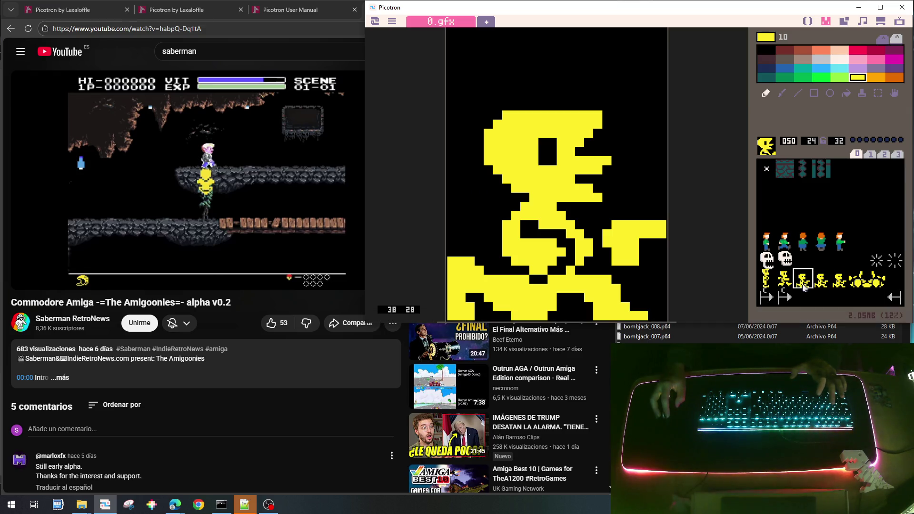
click(824, 262)
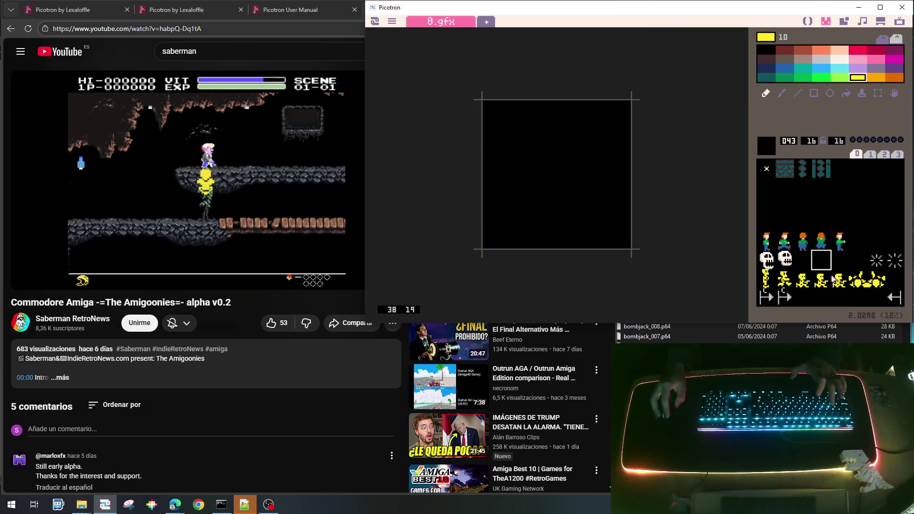
click(803, 282)
click(892, 286)
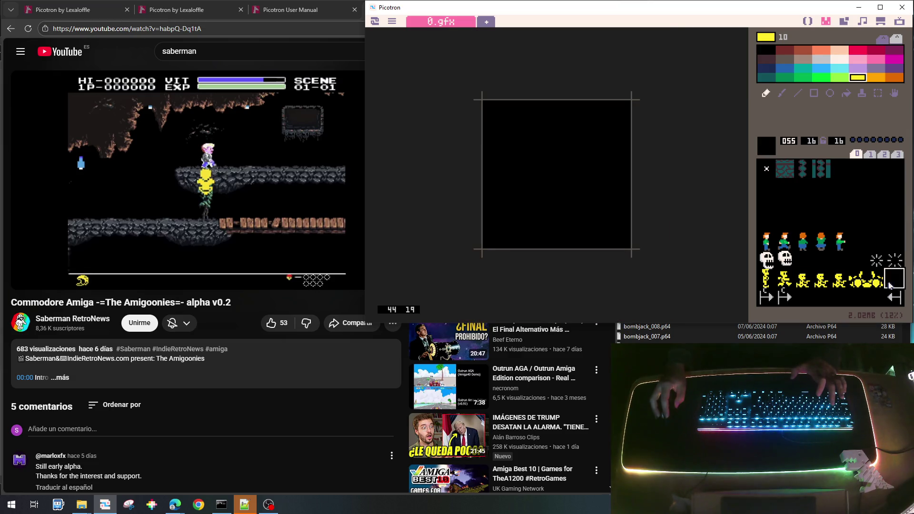
click(804, 282)
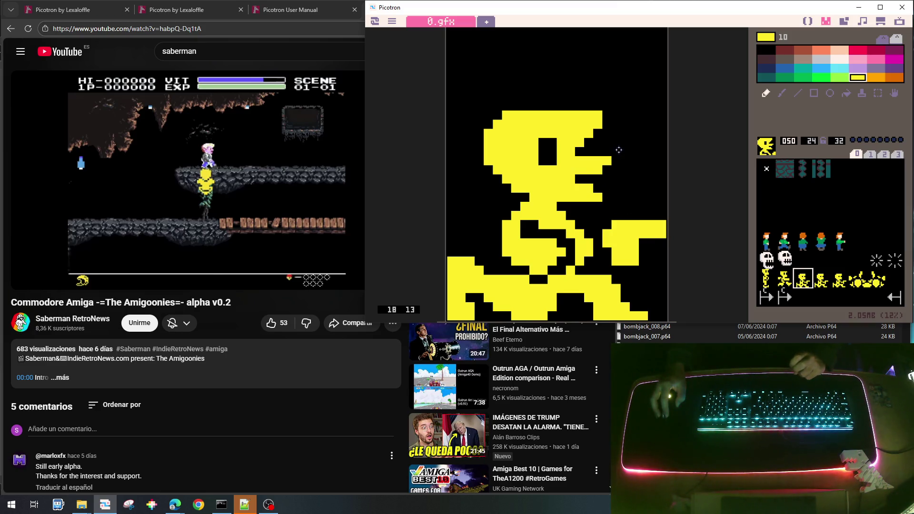
Step: Paint over the eye and mouth in yellow and add a yellow row across the head's top
right_click(625, 124)
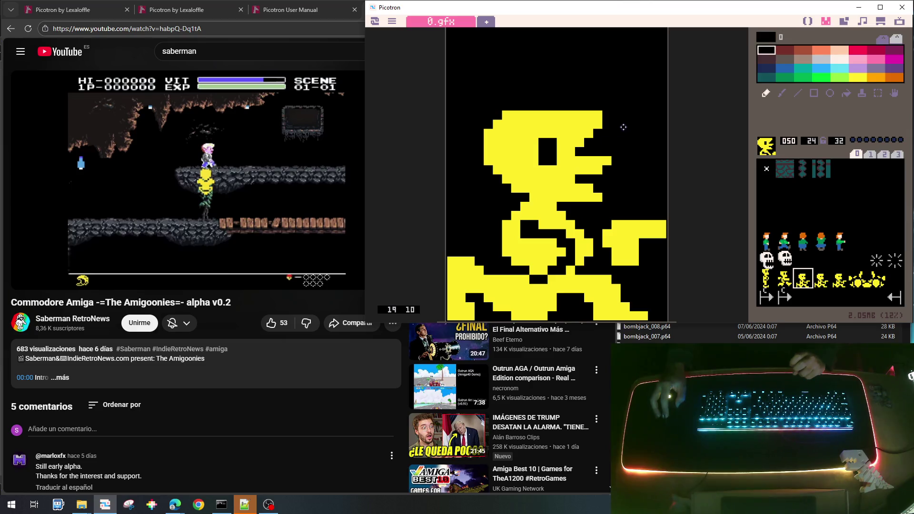
right_click(526, 143)
mouse_move(537, 135)
mouse_down()
mouse_move(542, 162)
mouse_move(551, 135)
mouse_up()
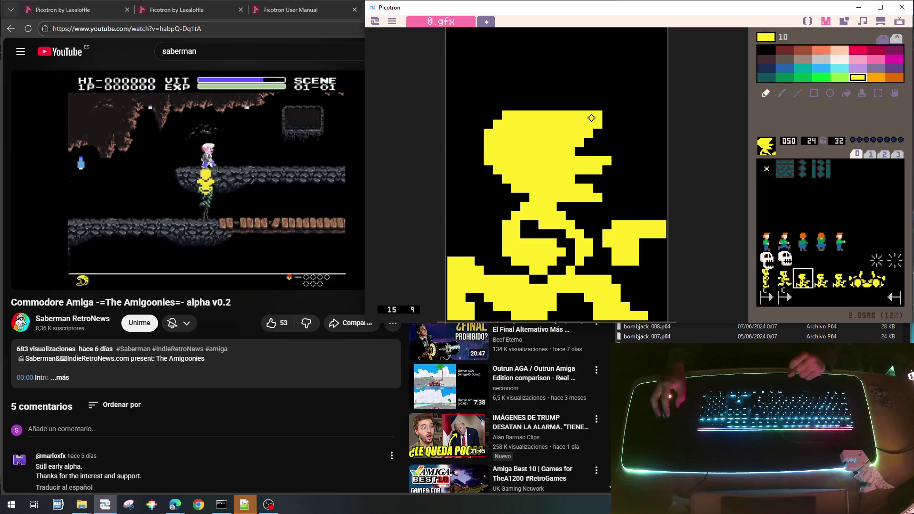
drag(532, 105, 571, 106)
mouse_move(596, 142)
mouse_down()
mouse_move(577, 150)
mouse_move(606, 160)
mouse_move(574, 195)
mouse_up()
Step: Shift the sprite up, cut the neck in black, and flood-fill the body, lower body and hand black
right_click(626, 158)
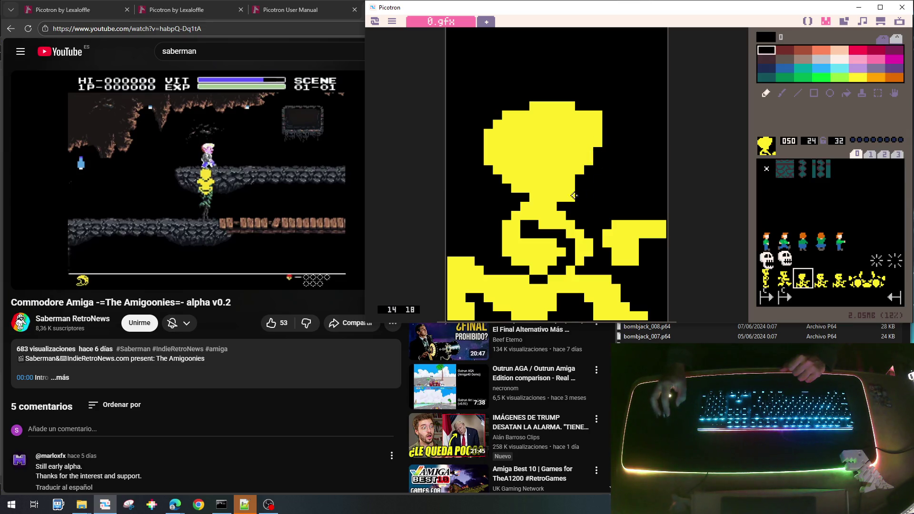
key(Up)
key(Up)
key(Up)
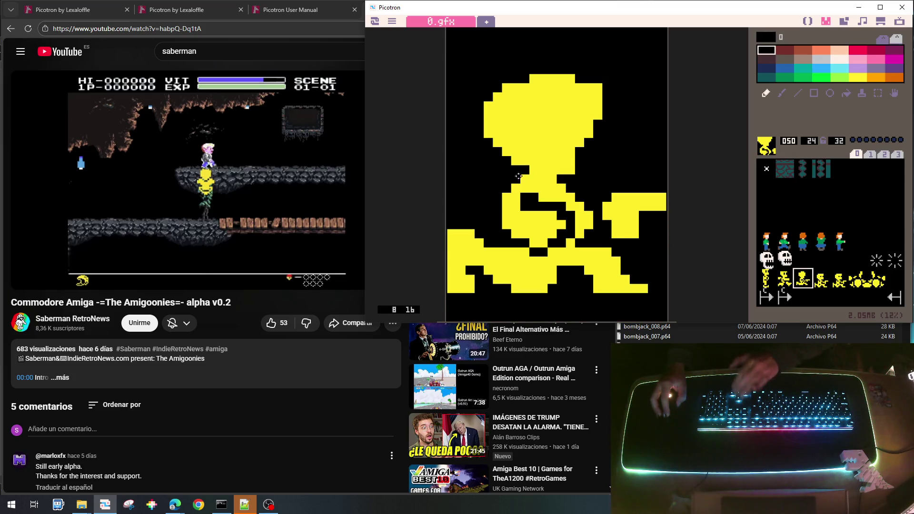
mouse_move(564, 181)
mouse_down()
mouse_move(549, 177)
mouse_move(582, 169)
mouse_up()
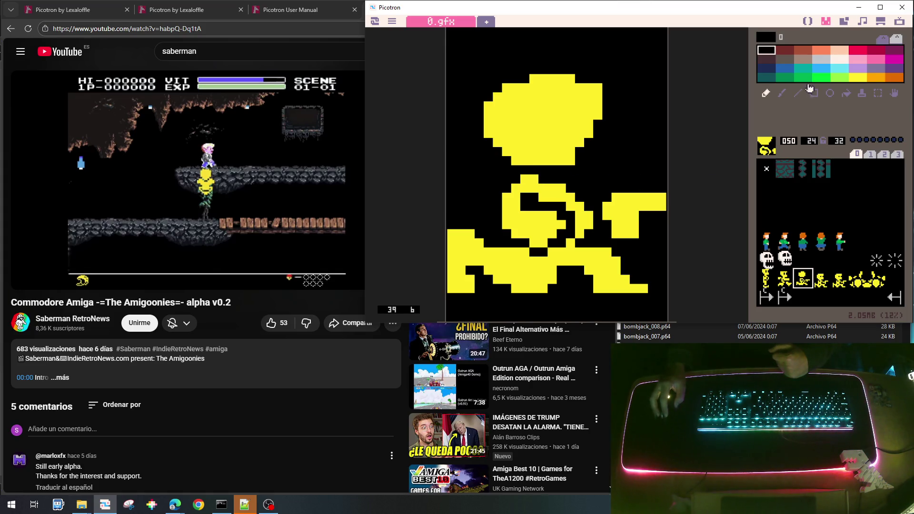
click(846, 94)
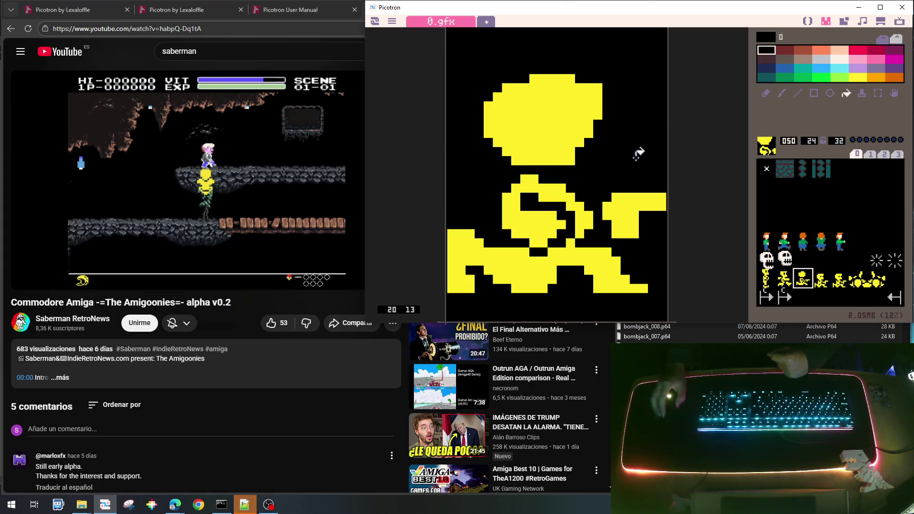
click(559, 188)
click(556, 255)
click(640, 197)
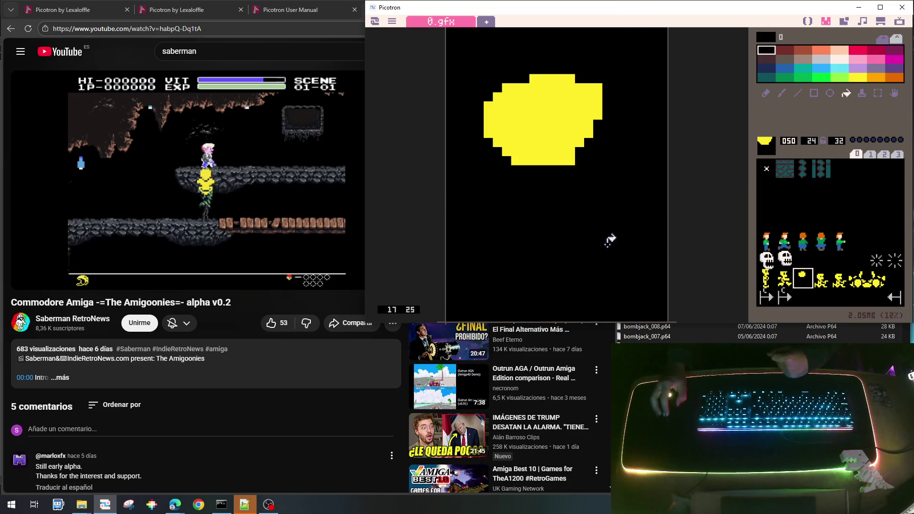
Step: With the pencil, add a top-left yellow pixel, trim the upper-right edge, and fill the lower-right notch
click(766, 94)
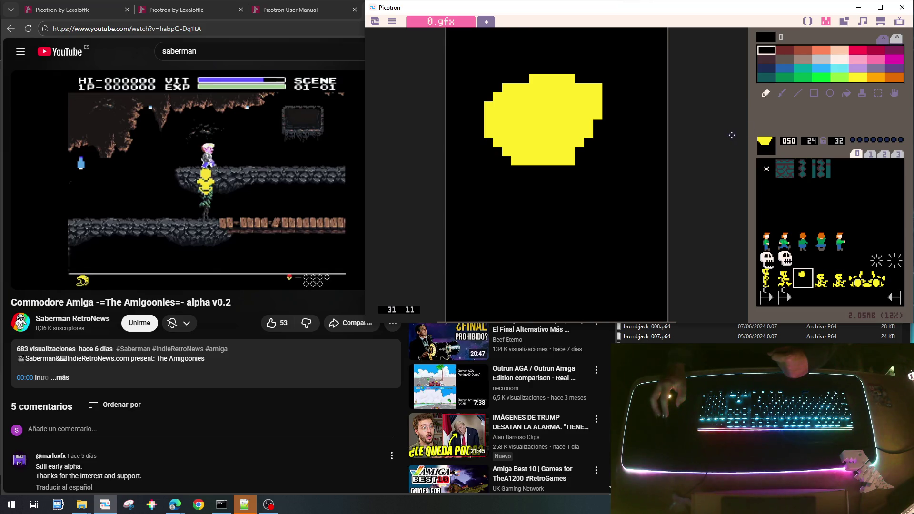
right_click(545, 89)
click(524, 79)
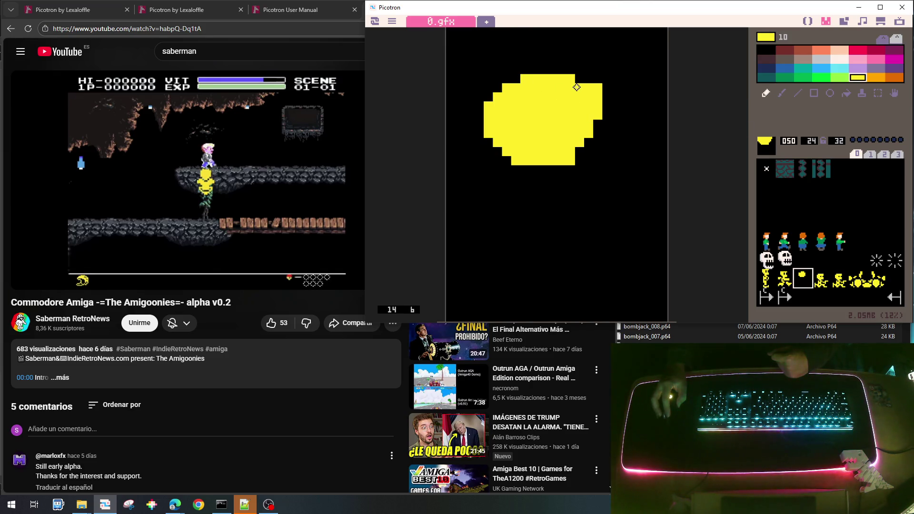
right_click(601, 75)
click(591, 84)
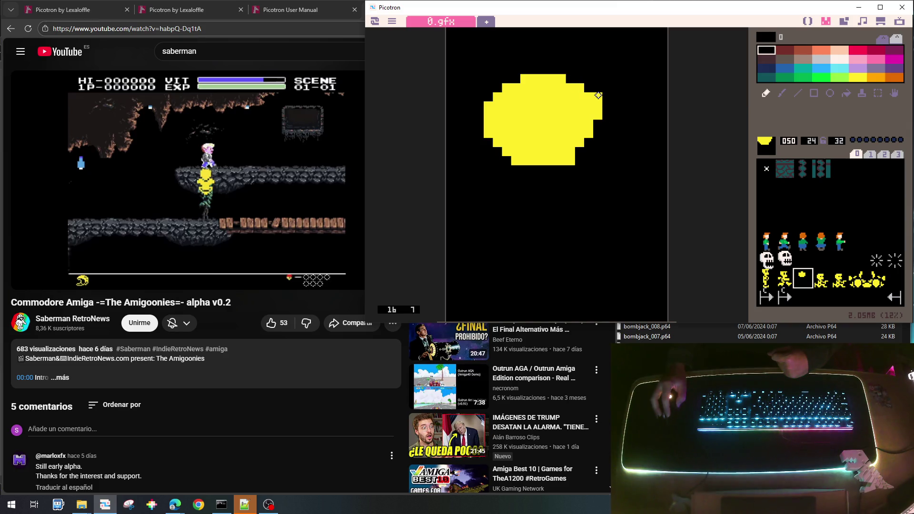
right_click(596, 111)
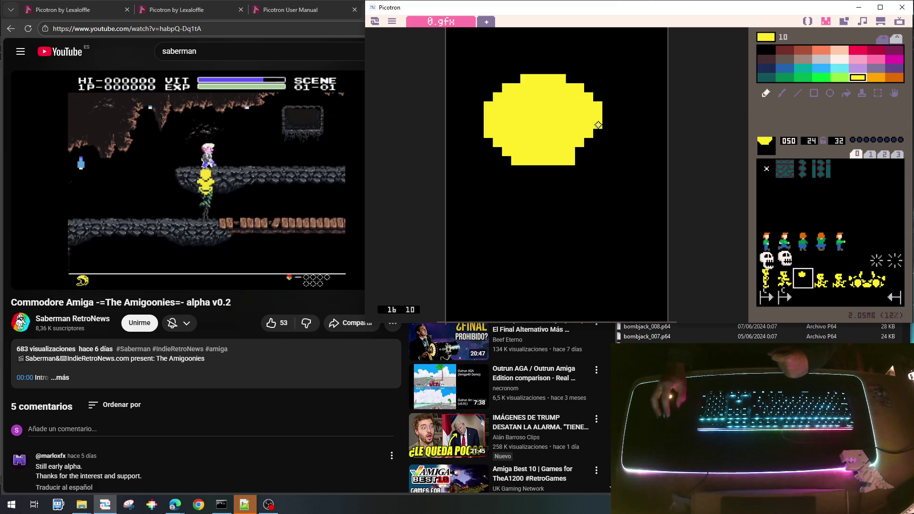
click(587, 141)
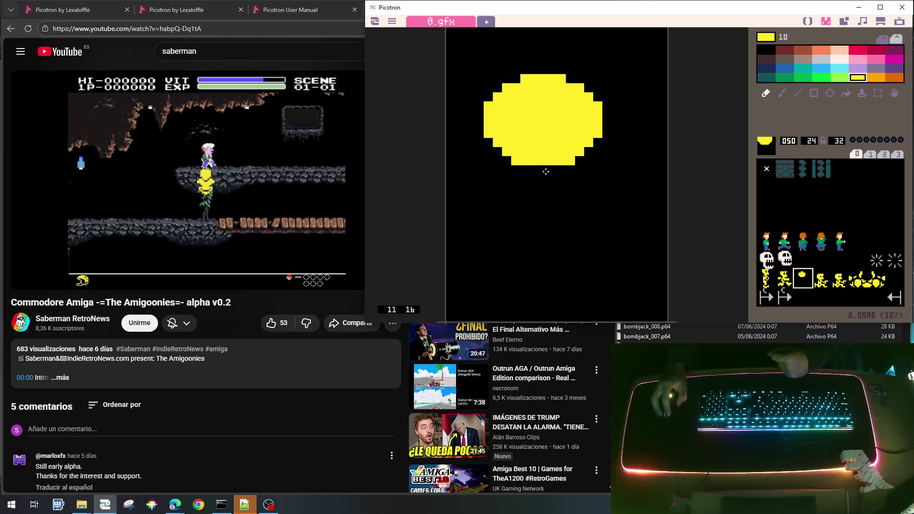
Step: Even out the head's left edge, trim its right column, round its bottom, and add a yellow block below-left
drag(478, 97, 488, 152)
right_click(480, 72)
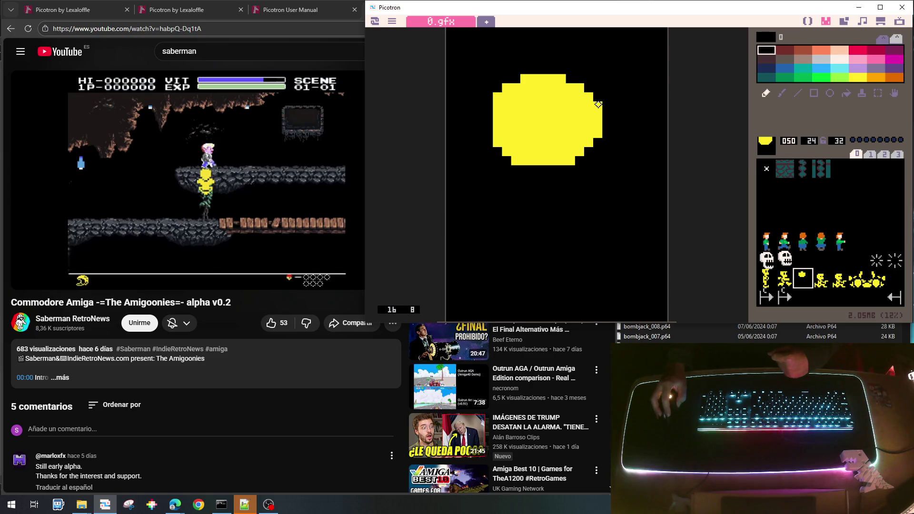
drag(598, 104, 598, 137)
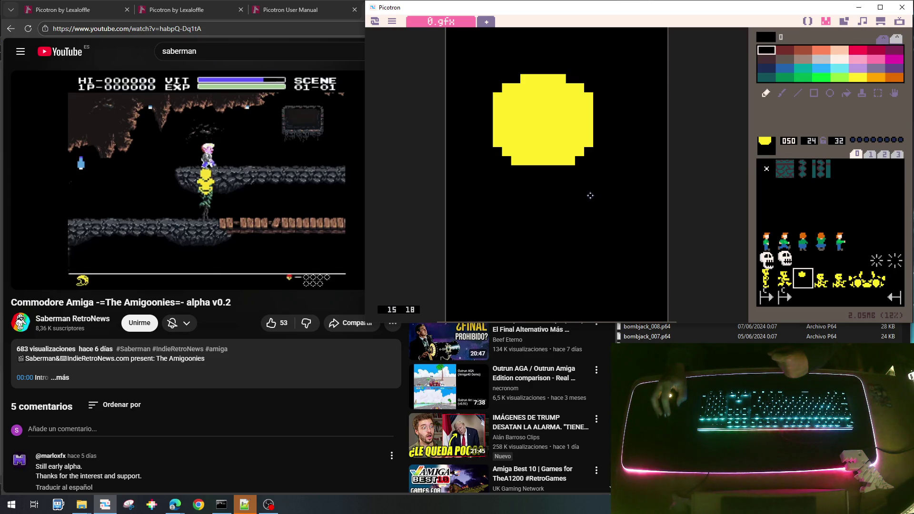
right_click(543, 155)
drag(527, 170, 554, 166)
right_click(516, 190)
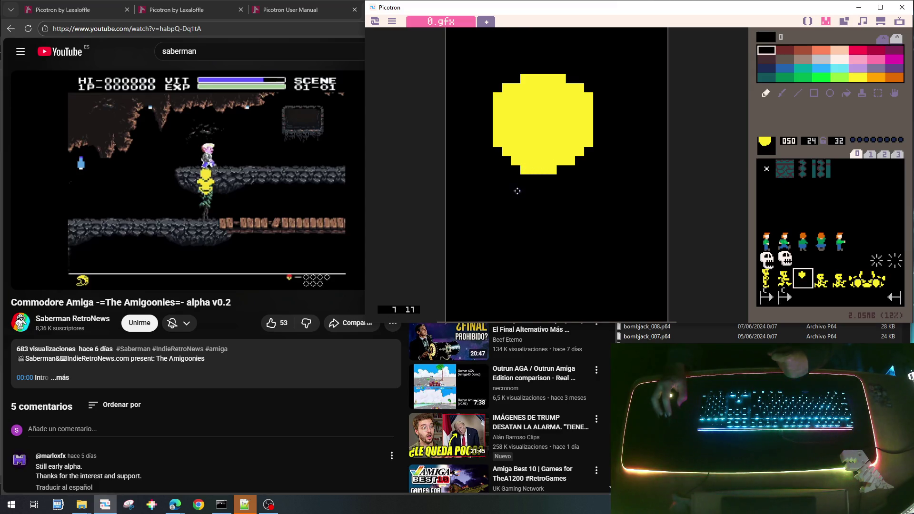
right_click(543, 161)
drag(496, 168, 507, 170)
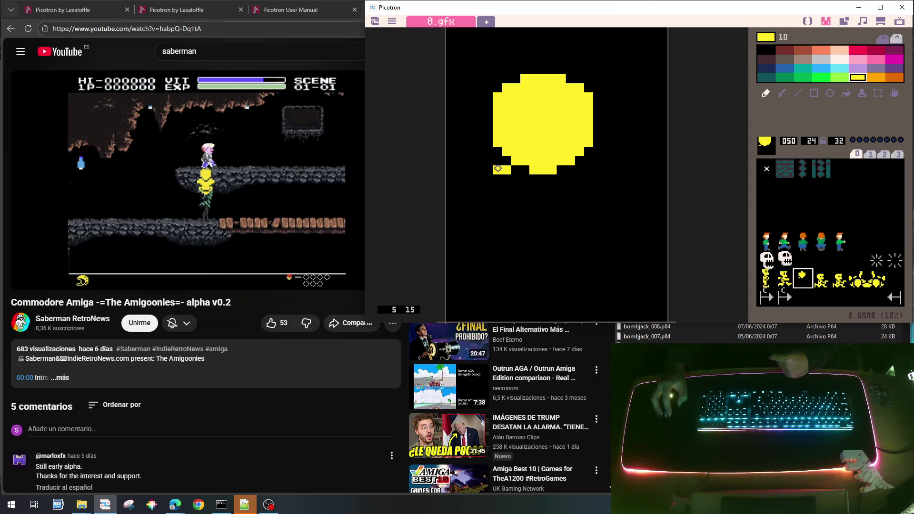
Step: Paint yellow rows beneath the head, extending them left and right into a full-width shoulder band
click(520, 179)
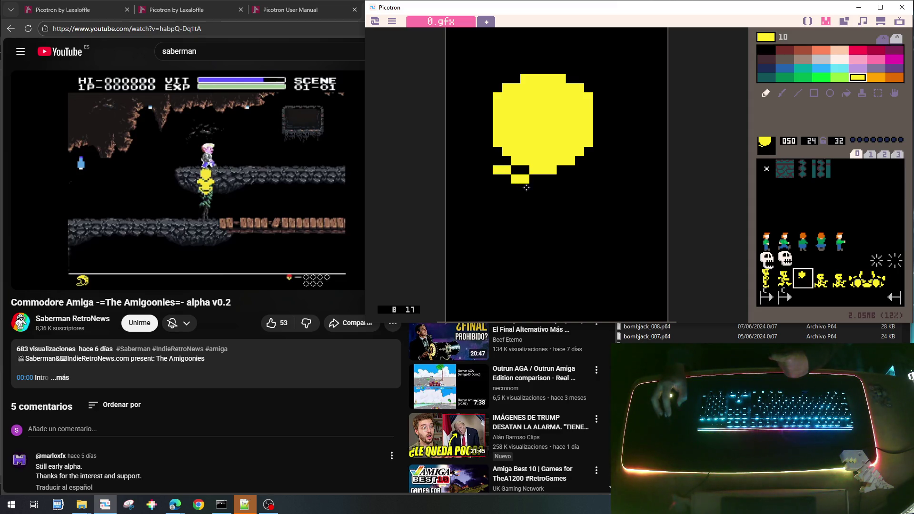
drag(533, 188, 570, 178)
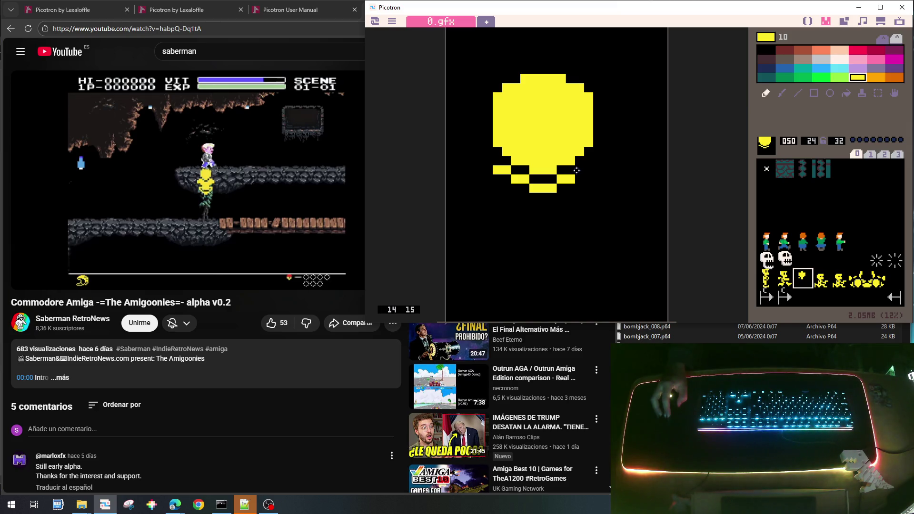
drag(576, 170, 588, 170)
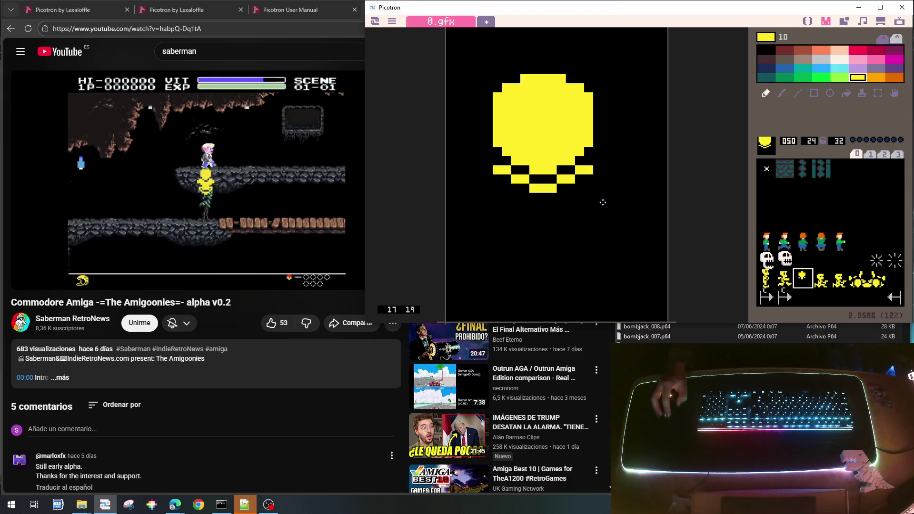
drag(507, 179, 483, 179)
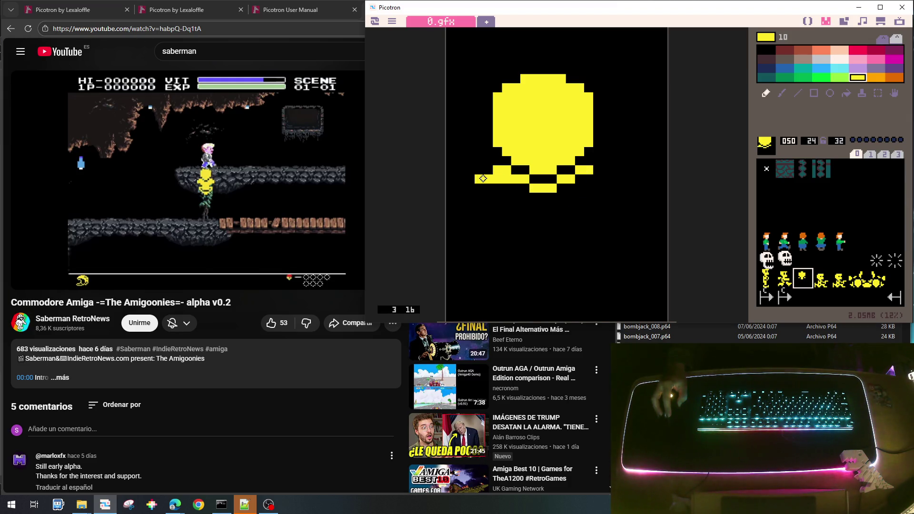
drag(580, 179, 603, 181)
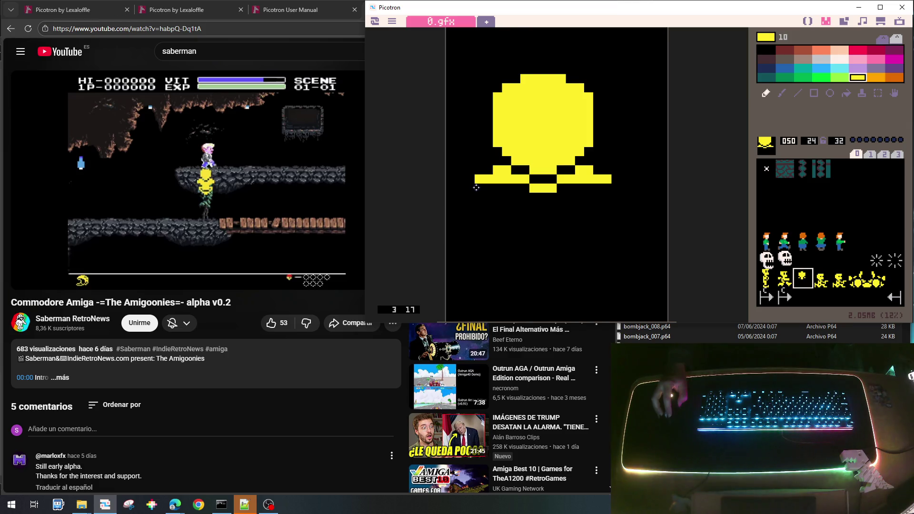
drag(476, 188, 490, 188)
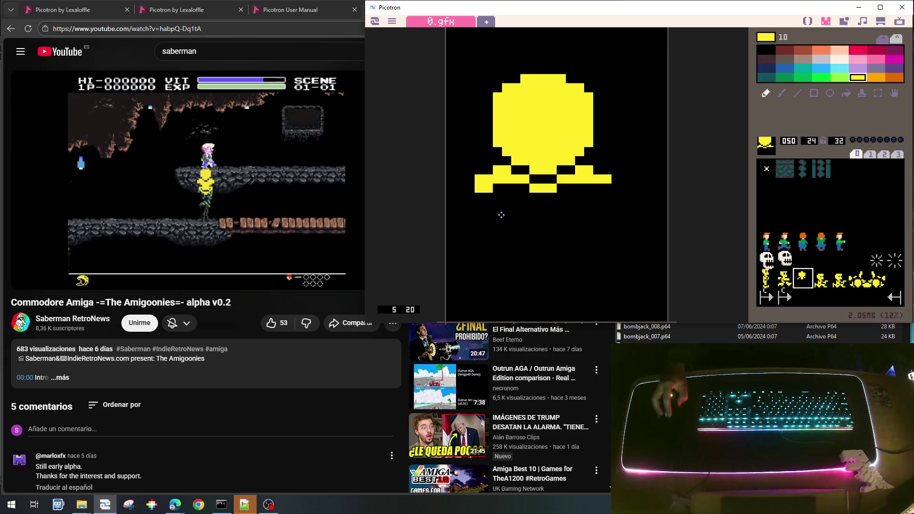
click(498, 189)
mouse_move(500, 190)
mouse_down()
mouse_move(530, 188)
mouse_move(512, 197)
mouse_move(607, 187)
mouse_up()
Step: Paint yellow torso rows beneath the shoulders and widen the lower body on the right
drag(543, 197, 589, 194)
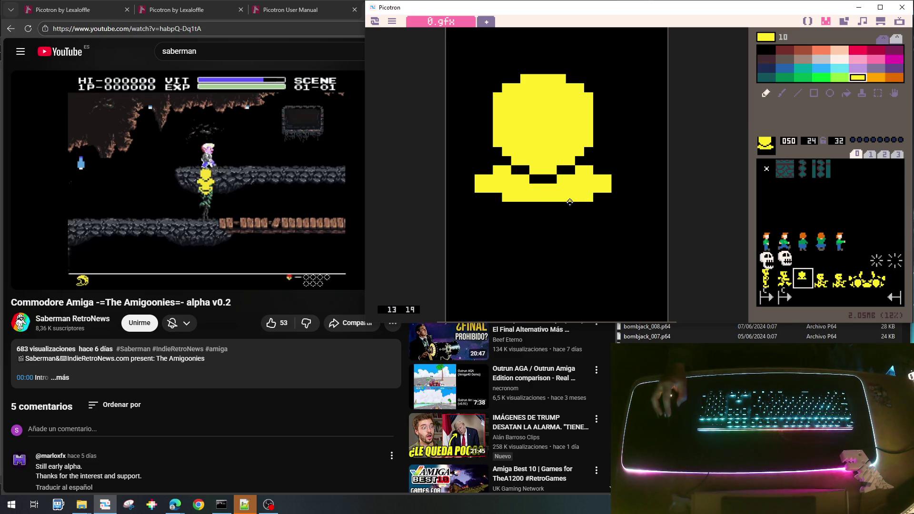
drag(512, 208, 577, 202)
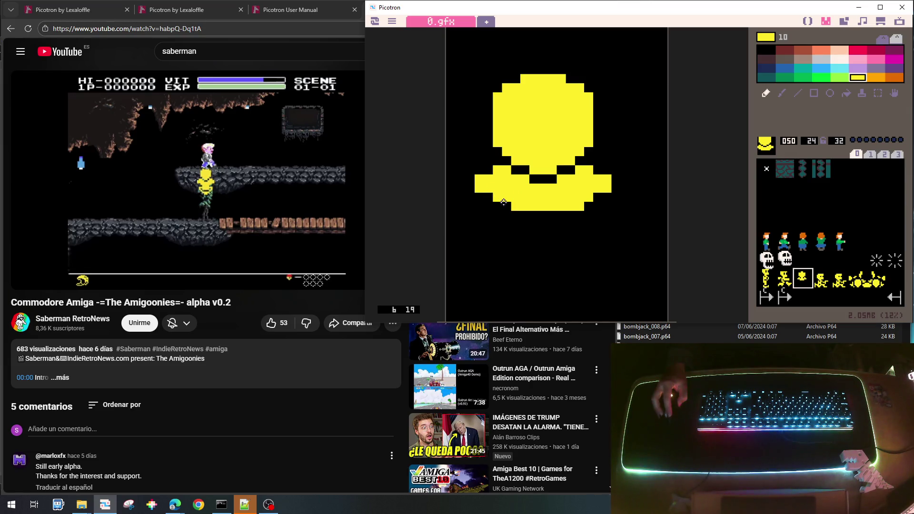
mouse_move(522, 215)
mouse_down()
mouse_move(561, 213)
mouse_move(528, 224)
mouse_move(516, 217)
mouse_move(571, 214)
mouse_move(517, 224)
mouse_move(560, 240)
mouse_move(515, 244)
mouse_move(572, 243)
mouse_up()
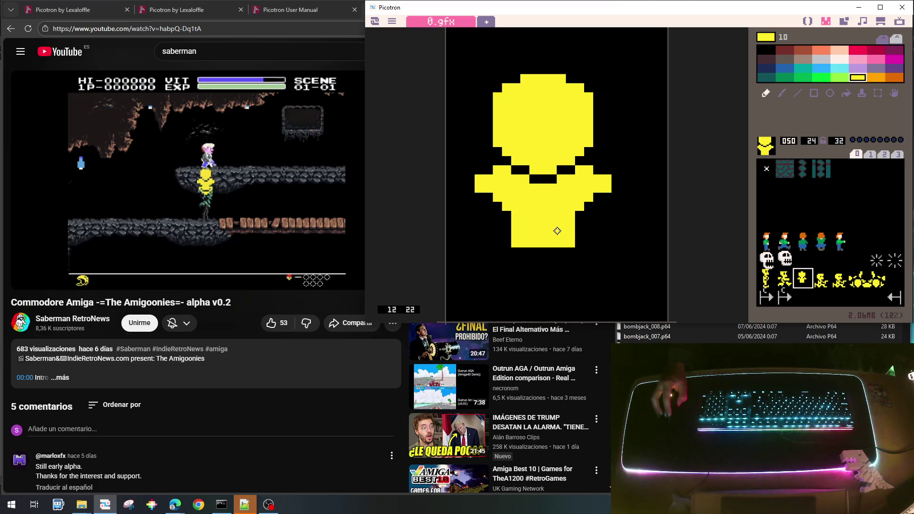
mouse_move(580, 228)
mouse_down()
mouse_move(578, 237)
mouse_move(590, 224)
mouse_move(590, 235)
mouse_move(600, 226)
mouse_move(609, 234)
mouse_move(589, 253)
mouse_move(615, 242)
mouse_up()
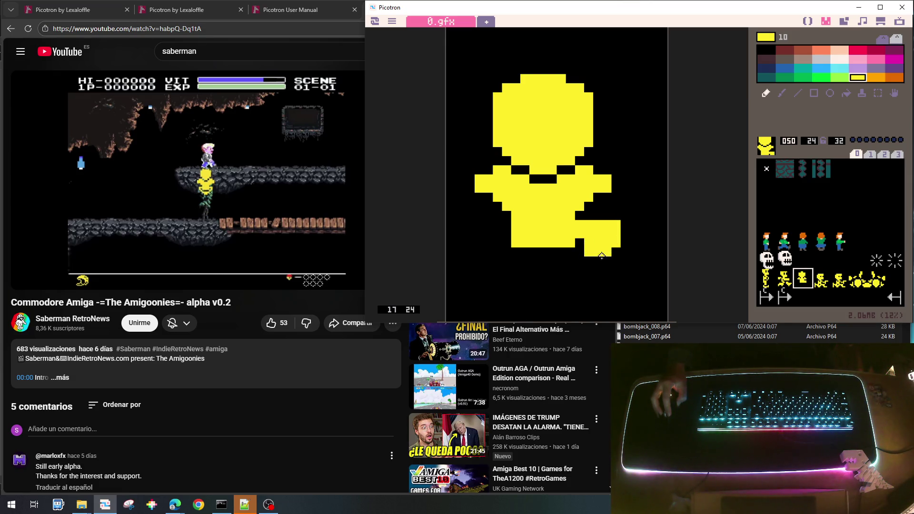
Step: Draw a curved yellow leg at the bottom right, trimming its diagonal edge in black, and begin a left leg
right_click(581, 249)
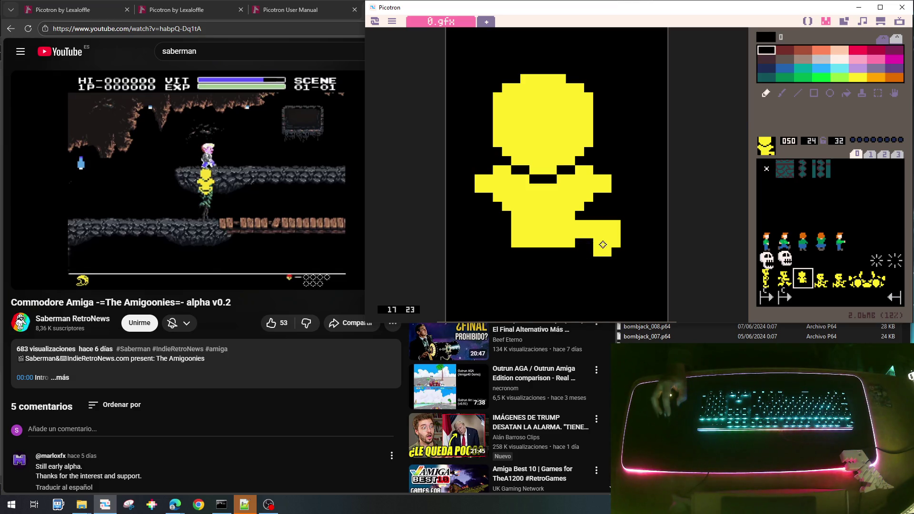
right_click(601, 245)
drag(582, 265, 596, 263)
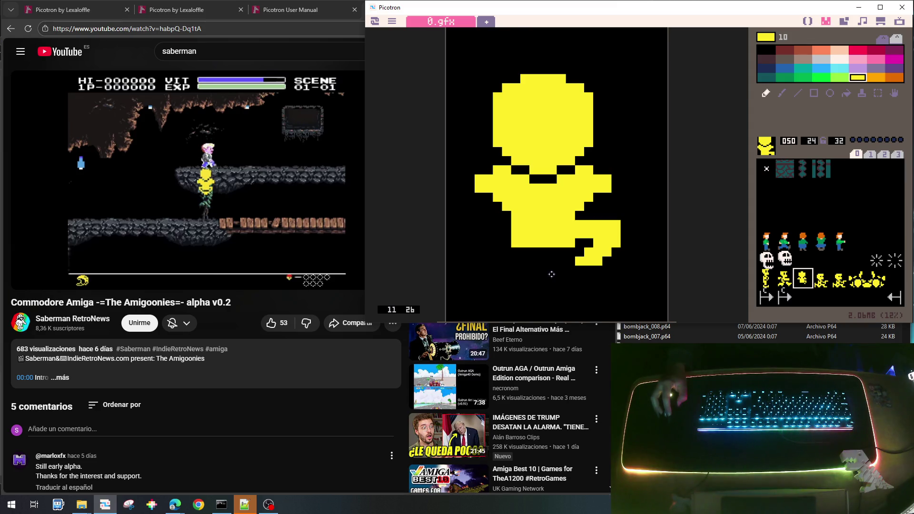
mouse_move(533, 279)
mouse_down()
mouse_move(594, 270)
mouse_move(580, 279)
mouse_move(570, 272)
mouse_move(598, 265)
mouse_up()
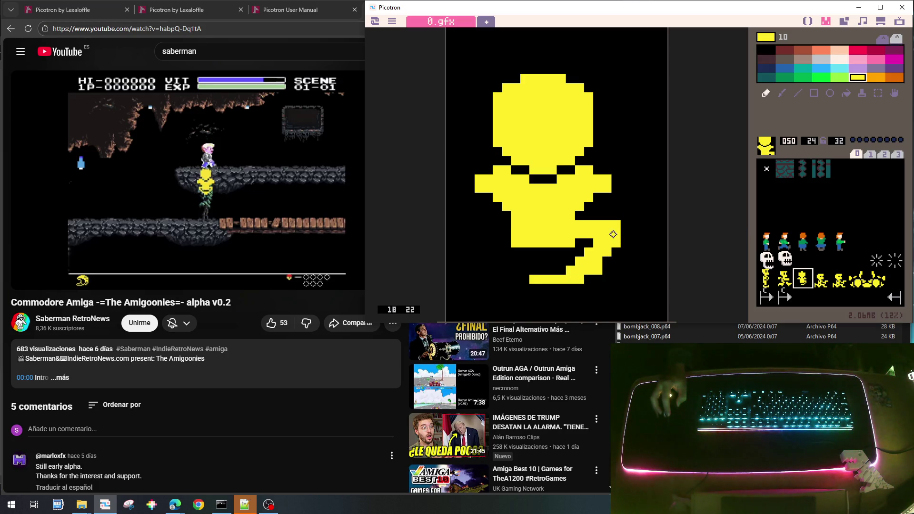
mouse_move(622, 221)
mouse_down()
mouse_move(625, 243)
mouse_move(599, 275)
mouse_up()
right_click(634, 206)
click(624, 215)
click(621, 243)
right_click(614, 242)
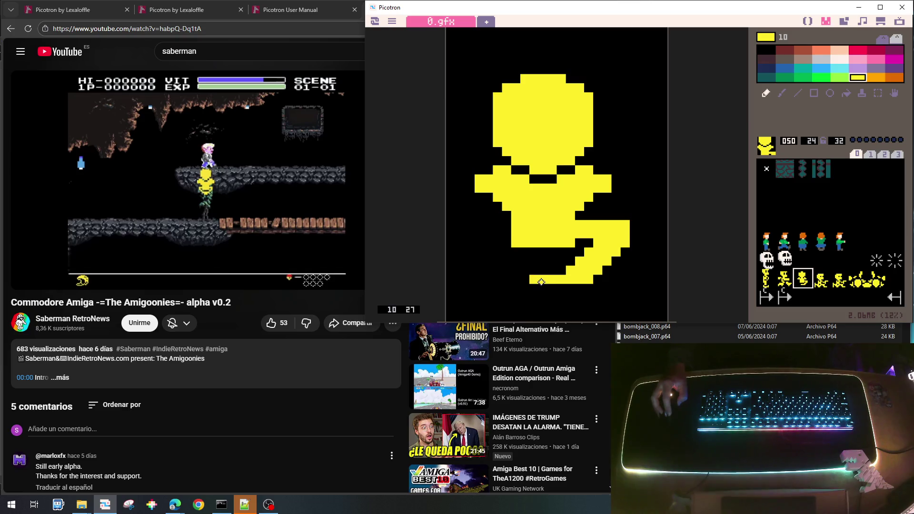
mouse_move(503, 231)
mouse_down()
mouse_move(476, 224)
mouse_move(468, 228)
mouse_move(505, 232)
mouse_move(485, 243)
mouse_move(465, 236)
mouse_move(499, 263)
mouse_move(491, 270)
mouse_move(507, 270)
mouse_move(505, 259)
mouse_up()
Step: Shape the left leg's tip and fill the bottom rows so both legs join at the base
click(462, 242)
right_click(471, 275)
click(460, 253)
right_click(485, 253)
right_click(481, 271)
click(469, 263)
right_click(495, 262)
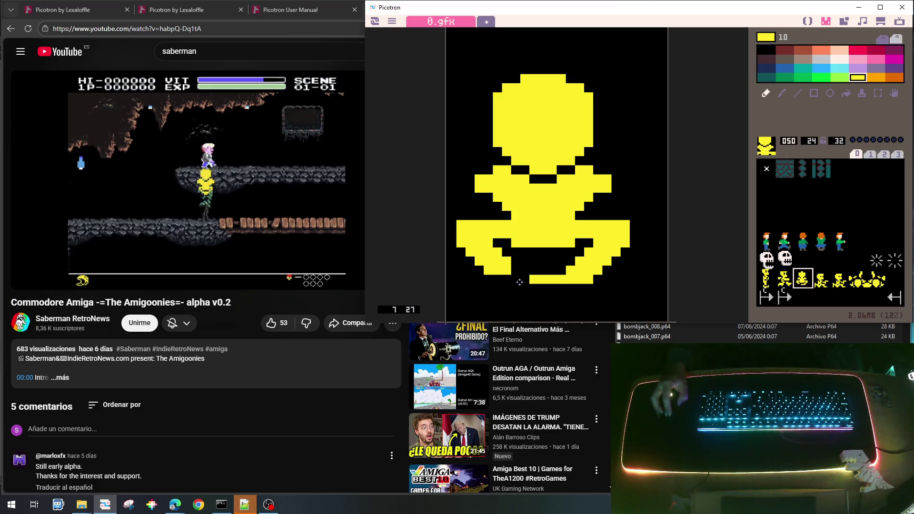
click(516, 270)
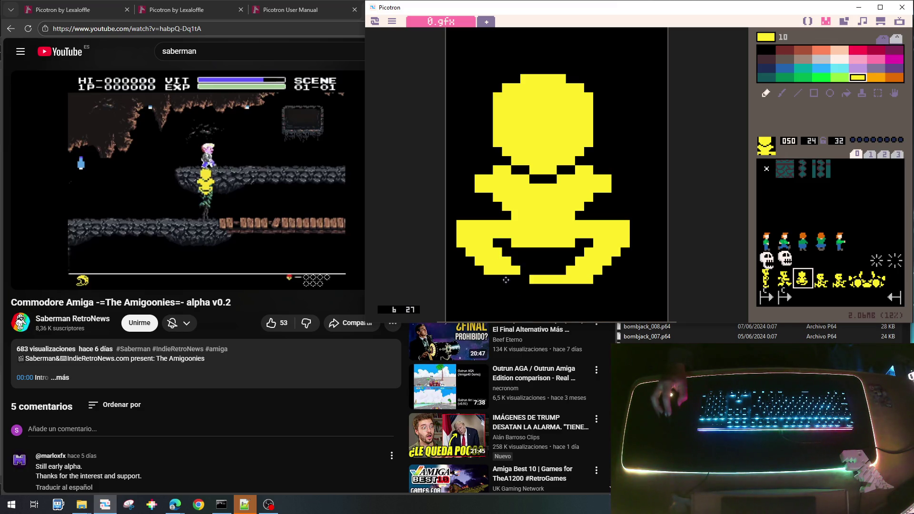
mouse_move(505, 280)
mouse_down()
mouse_move(561, 289)
mouse_move(524, 297)
mouse_move(562, 297)
mouse_up()
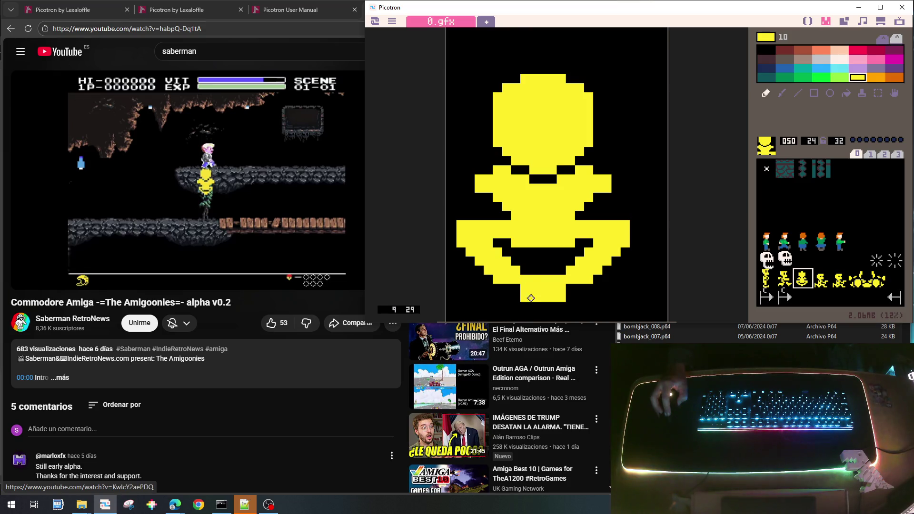
drag(517, 253, 564, 253)
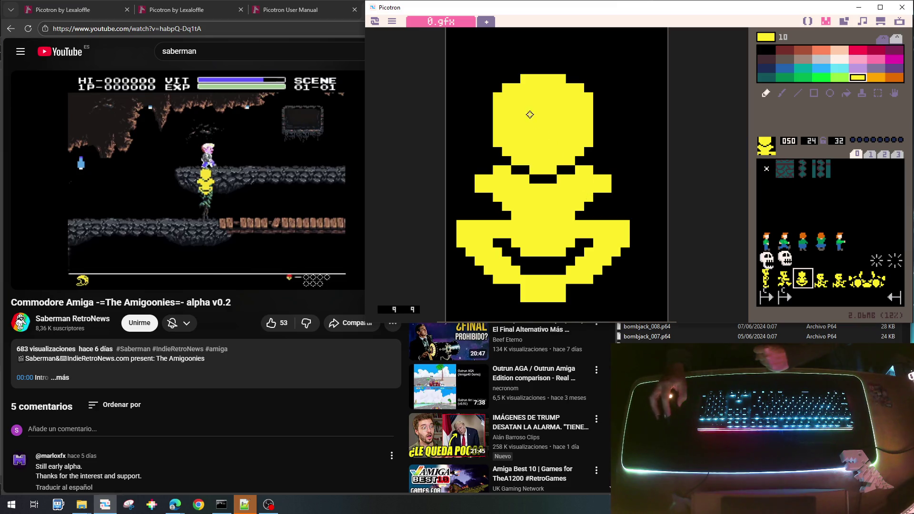
Step: Widen the head's top-left edge, trim its corner pixel, and cut black notches for the neck line
mouse_move(497, 86)
mouse_down()
mouse_move(522, 70)
mouse_move(560, 69)
mouse_move(586, 105)
mouse_up()
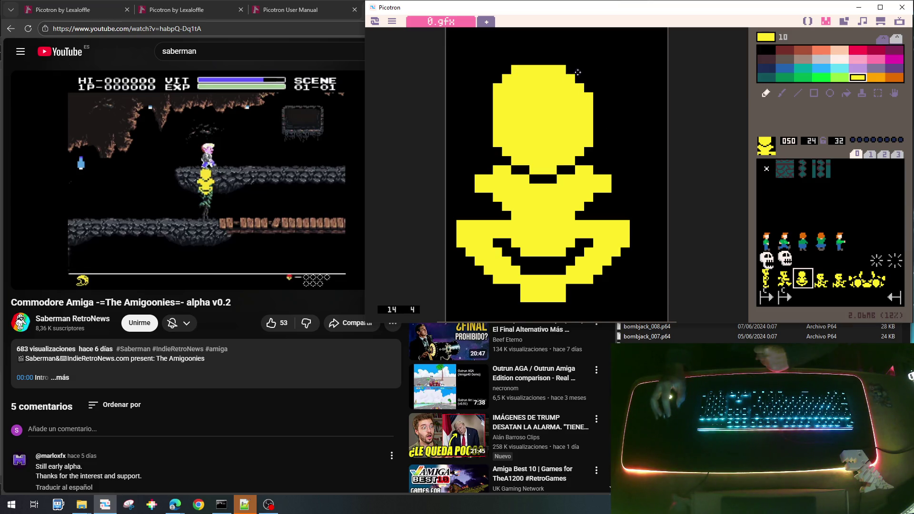
right_click(514, 63)
click(515, 71)
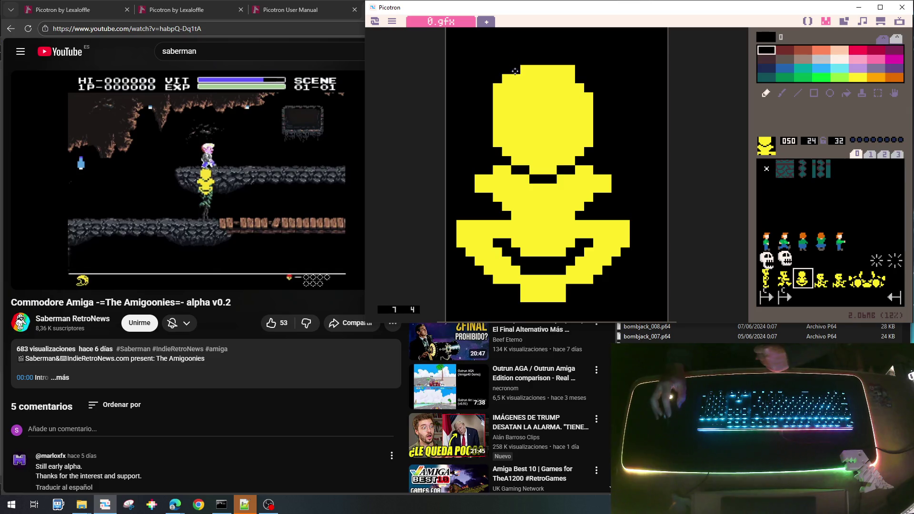
right_click(572, 83)
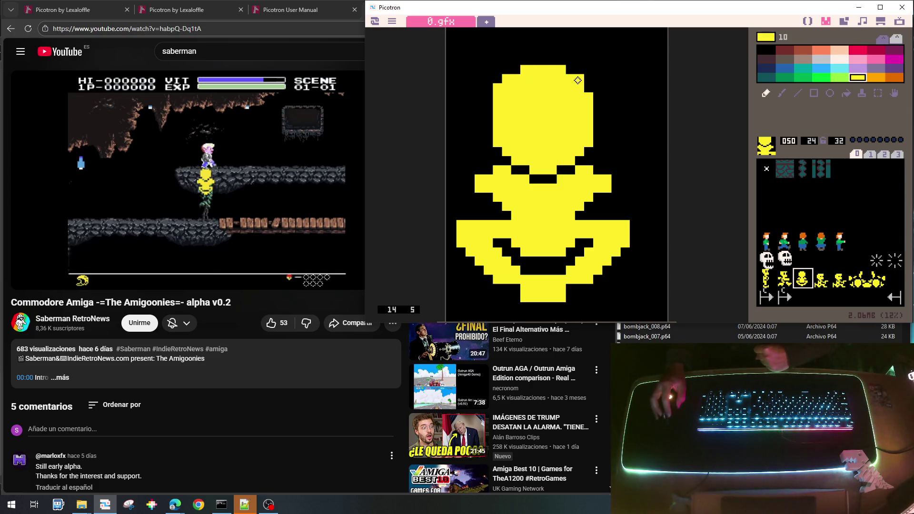
right_click(606, 148)
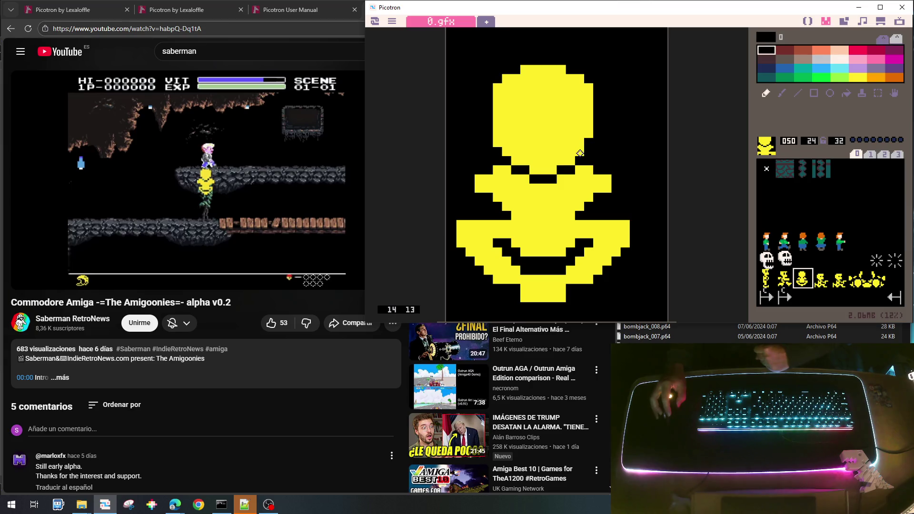
mouse_move(579, 152)
mouse_down()
mouse_move(534, 170)
mouse_move(497, 143)
mouse_move(500, 160)
mouse_move(556, 179)
mouse_move(610, 168)
mouse_up()
right_click(499, 169)
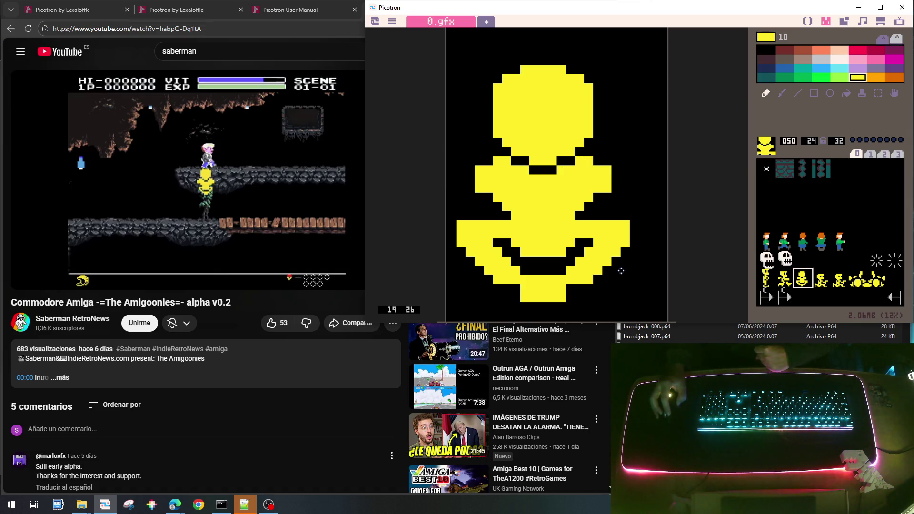
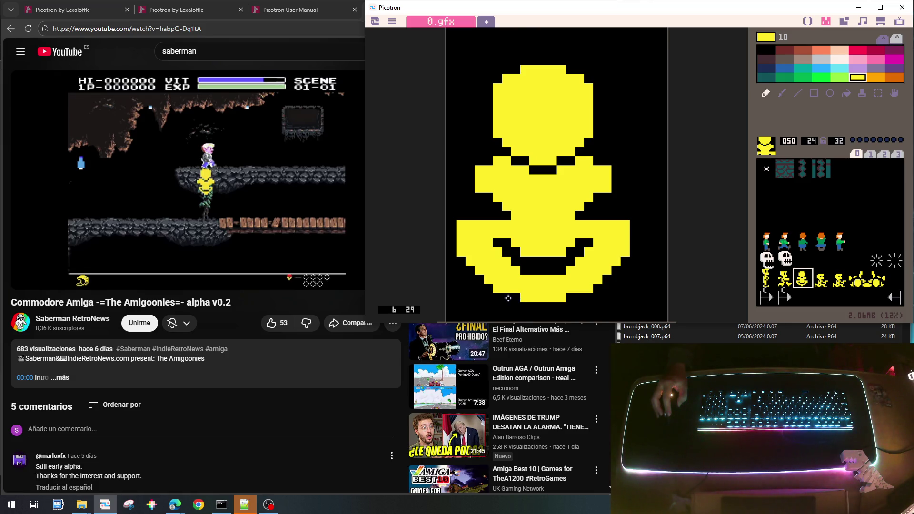
Step: Add a yellow row under the blob sprite and reshape its mouth in black and yellow
drag(522, 306, 564, 306)
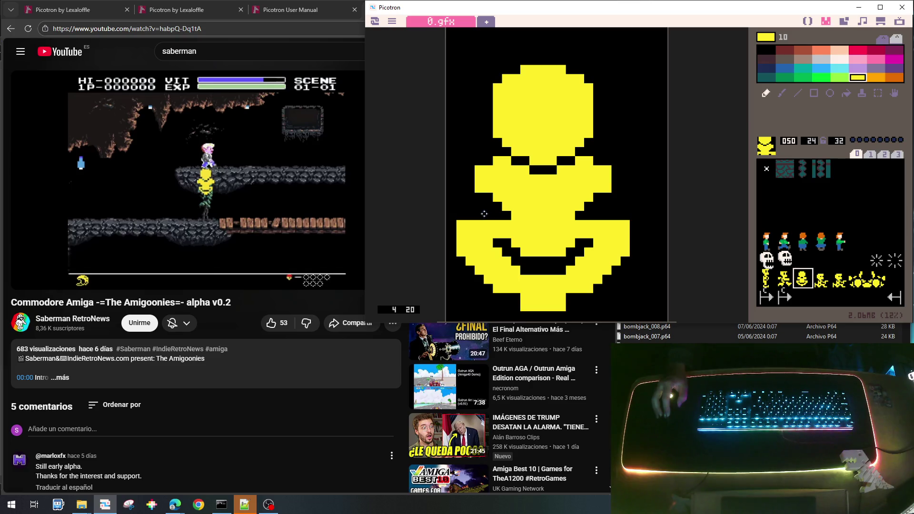
right_click(523, 262)
mouse_move(498, 251)
mouse_down()
mouse_move(515, 271)
mouse_move(569, 269)
mouse_move(590, 242)
mouse_move(501, 243)
mouse_move(559, 261)
mouse_move(576, 251)
mouse_up()
right_click(592, 224)
right_click(575, 265)
click(579, 253)
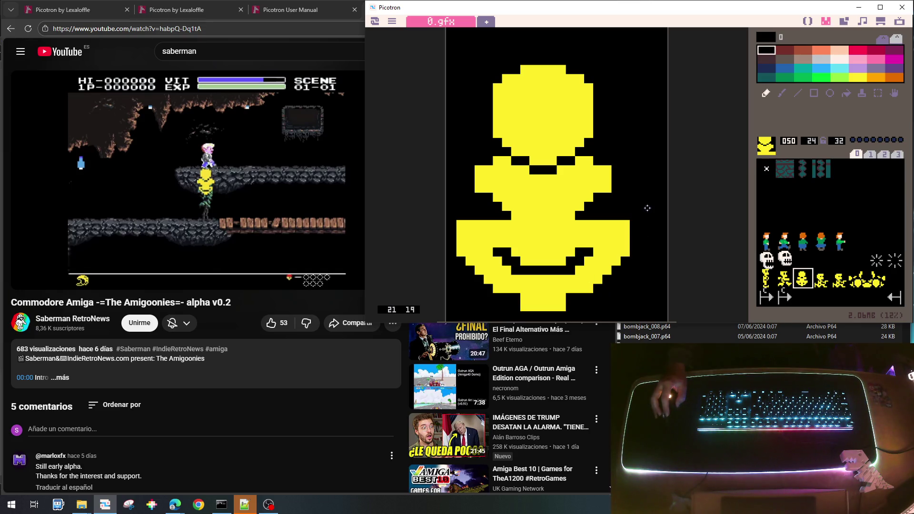
Step: Blacken the top rows of both wings and shift the sprite up and right one pixel
drag(626, 224, 579, 225)
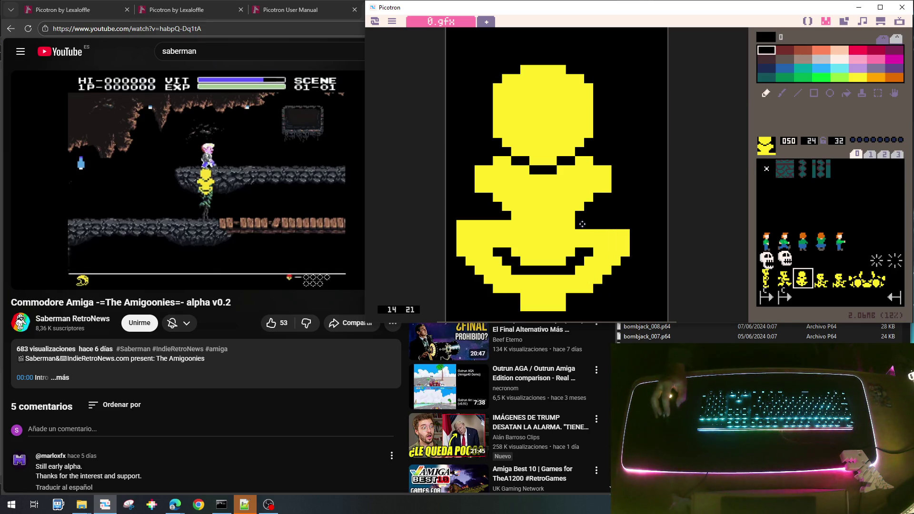
drag(513, 223, 460, 226)
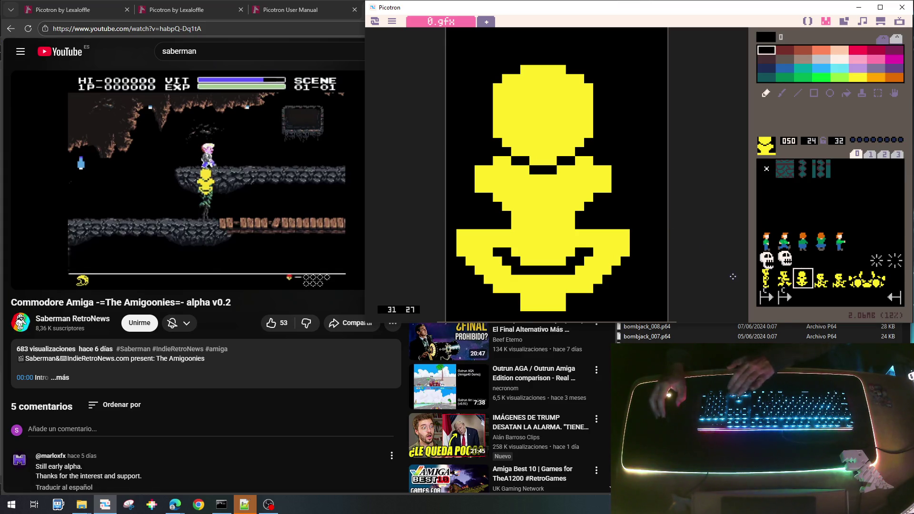
key(Up)
key(Right)
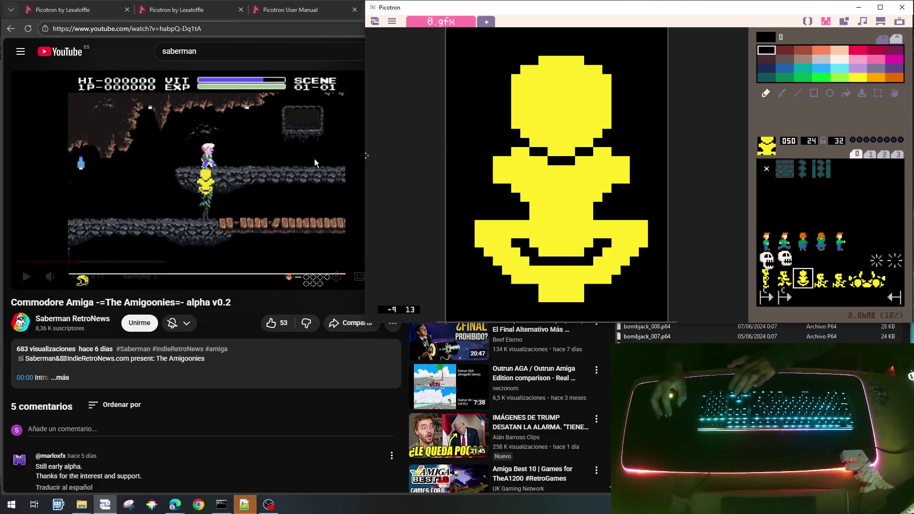
Step: Bring the Amigoonies gameplay video forward, rewind five seconds and pause at 1:13
mouse_move(275, 173)
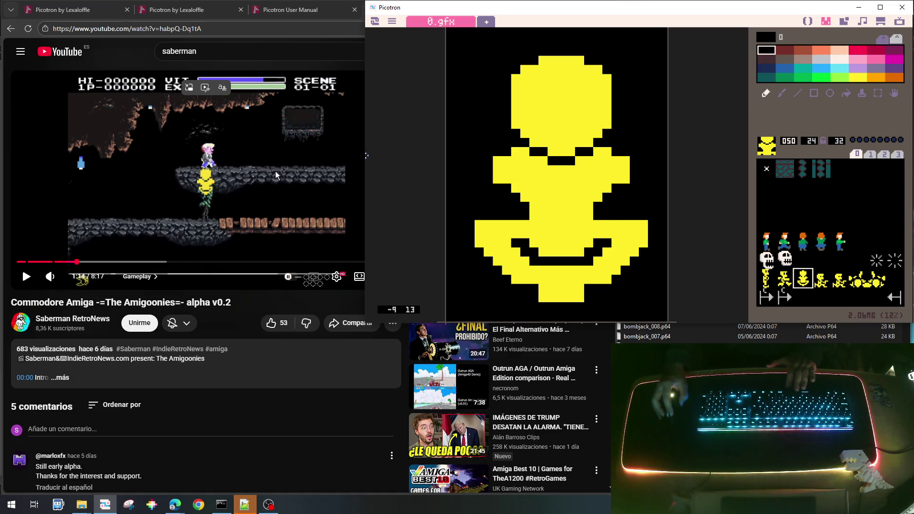
click(275, 171)
key(space)
key(Left)
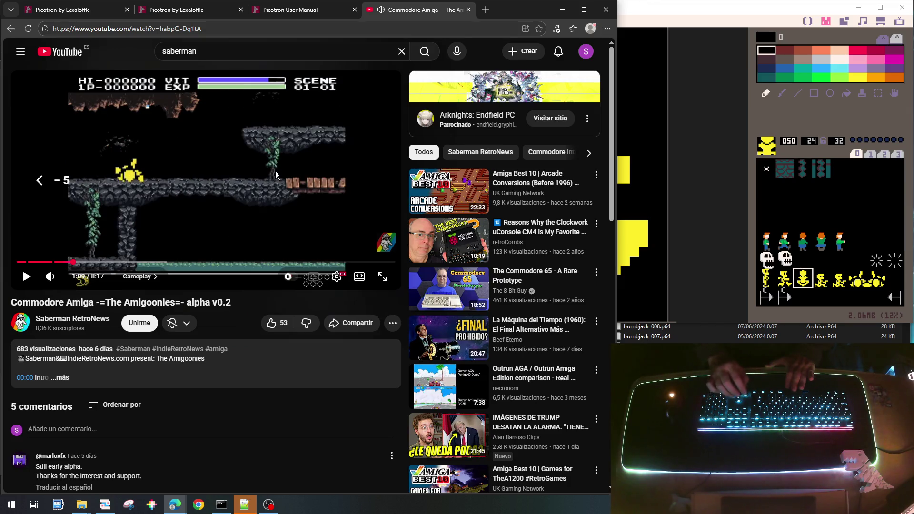
key(space)
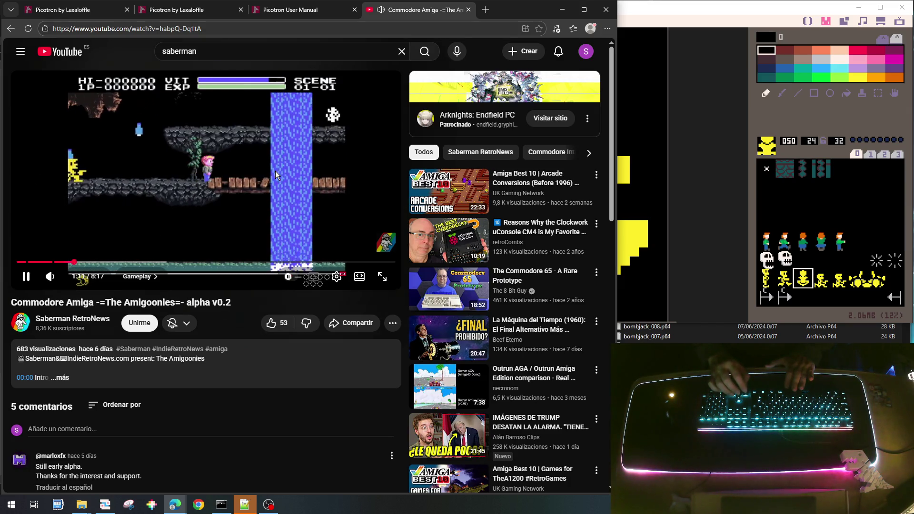
key(space)
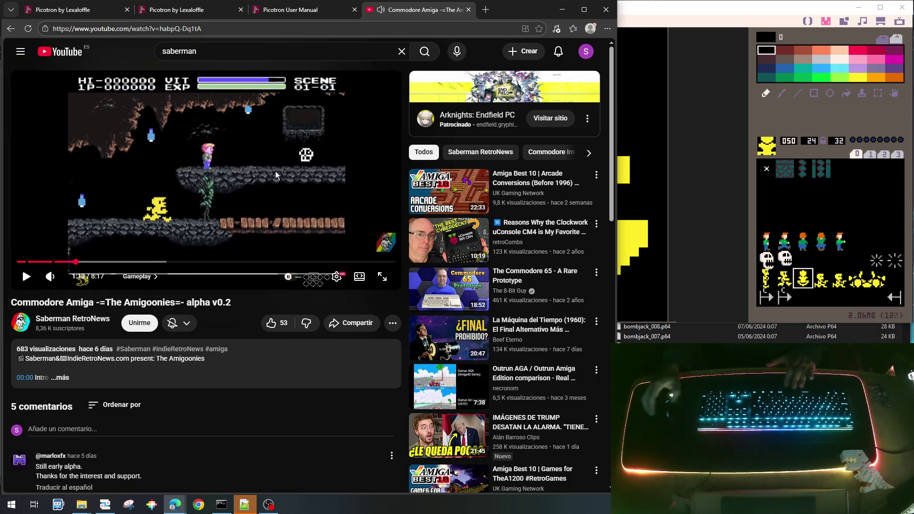
Step: Toggle the video between play and pause to re-watch the gameplay moment
mouse_move(247, 179)
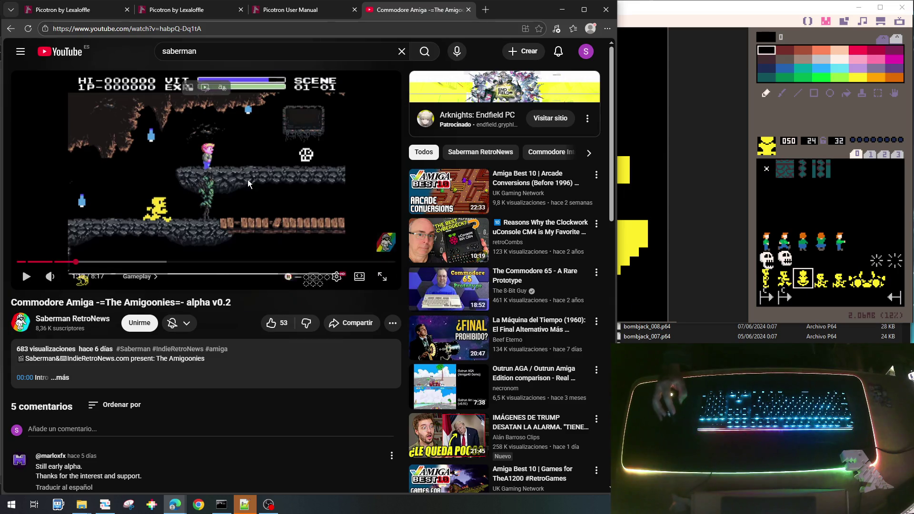
click(384, 133)
click(384, 133)
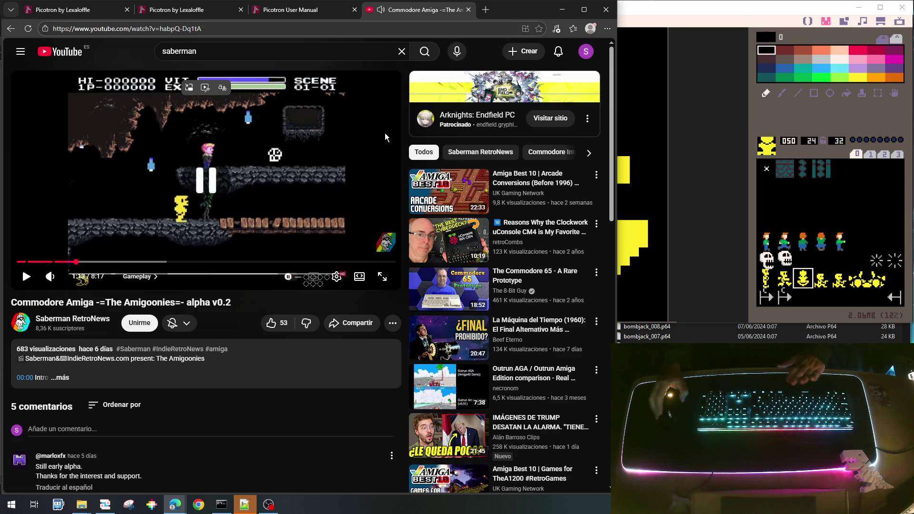
click(385, 133)
click(384, 133)
click(384, 133)
click(385, 132)
click(385, 133)
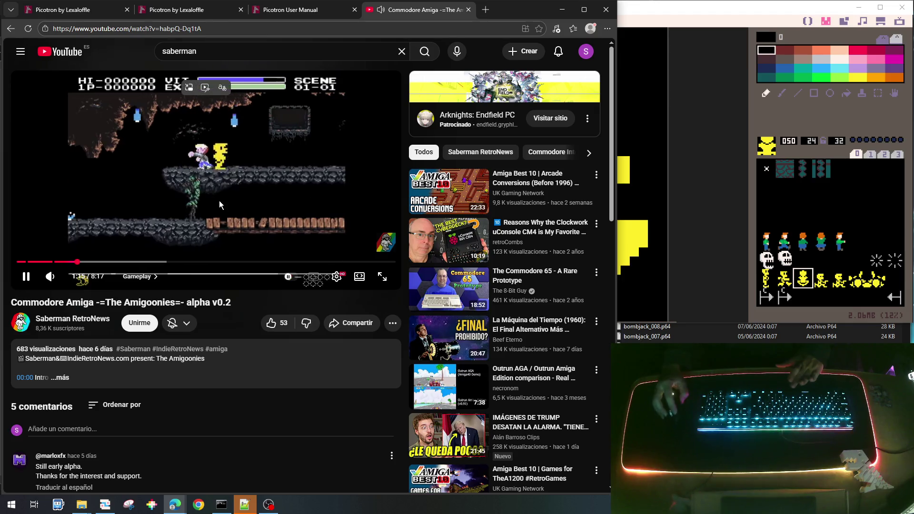
Step: Rewind again, pause the video at 1:12, and return to the sun sprite in Picotron
key(Left)
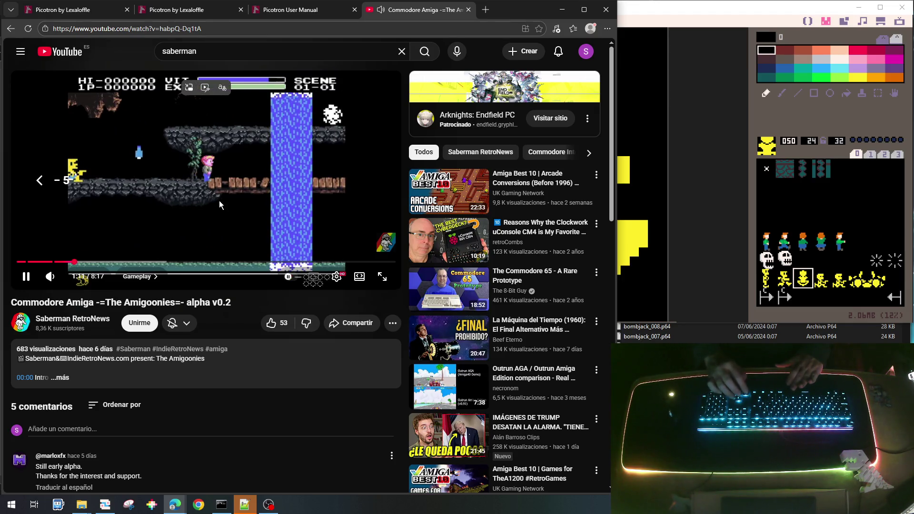
key(space)
key(space)
key(space)
key(space)
key(space)
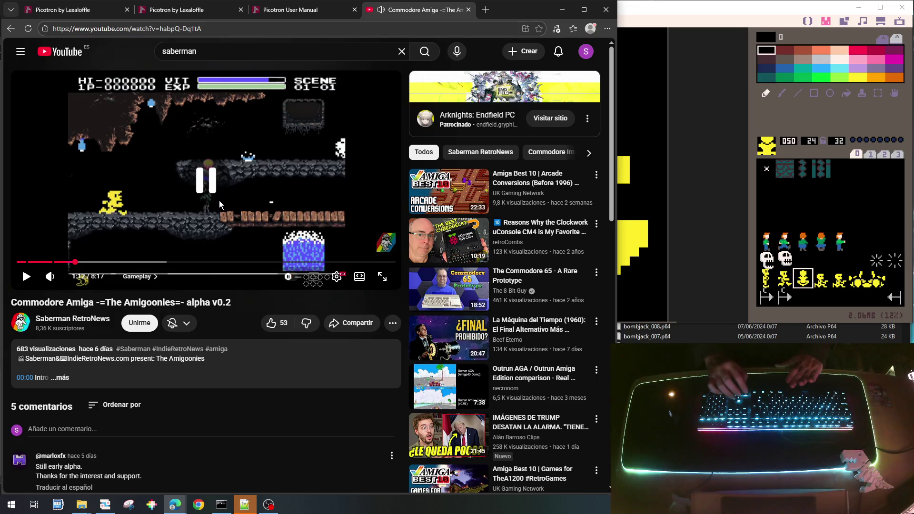
key(Left)
key(space)
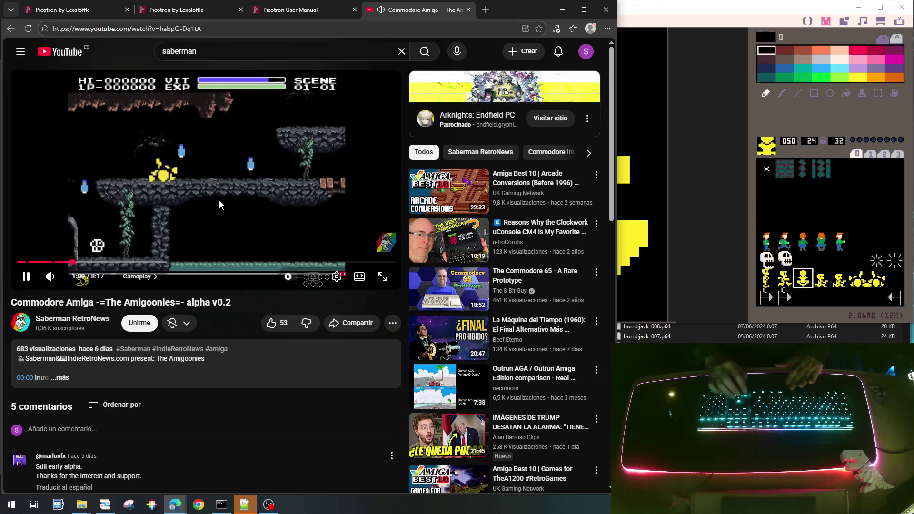
click(219, 204)
click(219, 204)
click(220, 204)
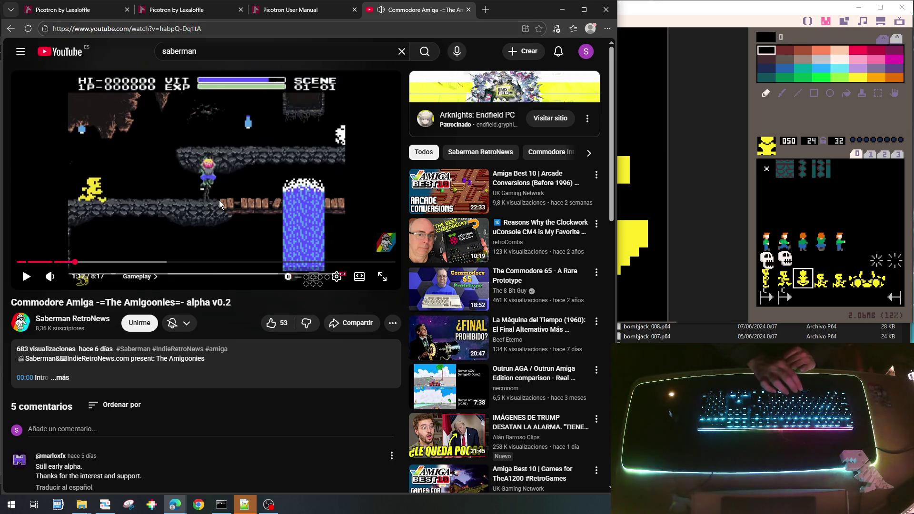
click(219, 201)
click(219, 201)
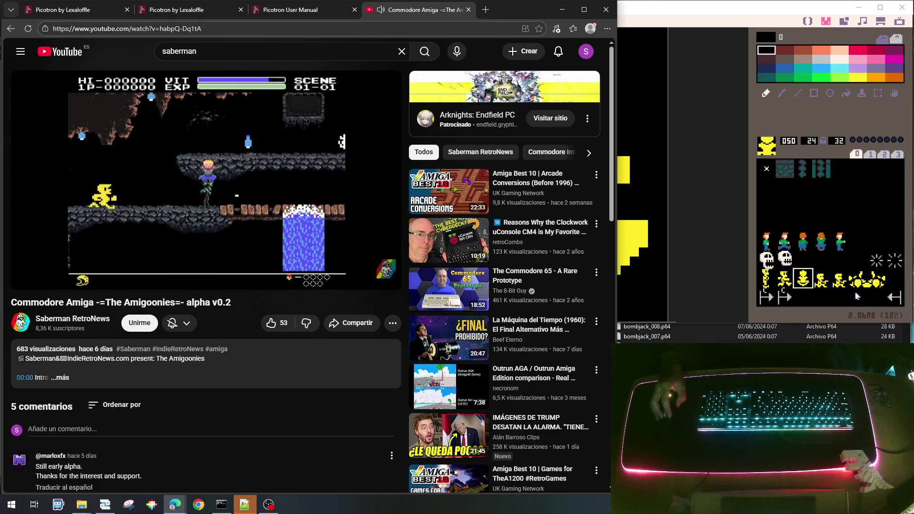
click(877, 280)
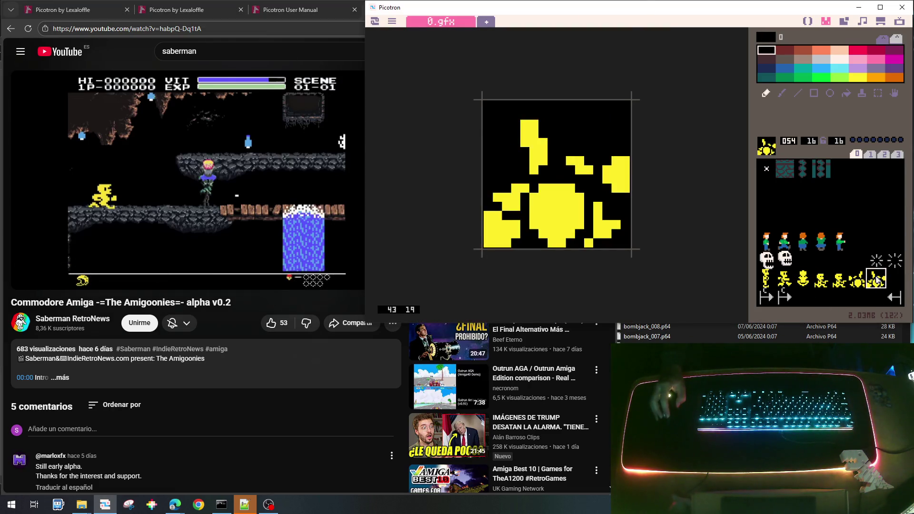
Step: Copy the sun sprite into empty slot 055, undoing a stray paste onto sprite 052
key(ctrl+c)
click(895, 280)
key(ctrl+v)
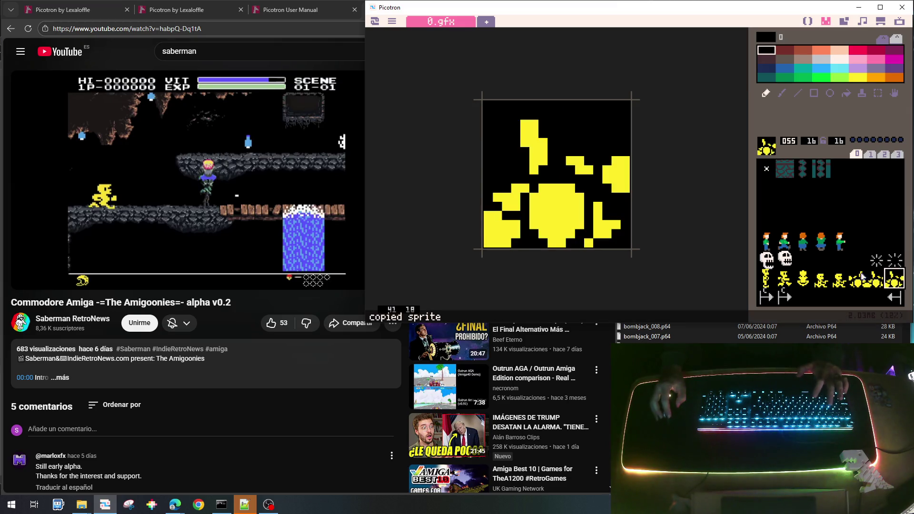
click(856, 277)
key(ctrl+c)
click(877, 280)
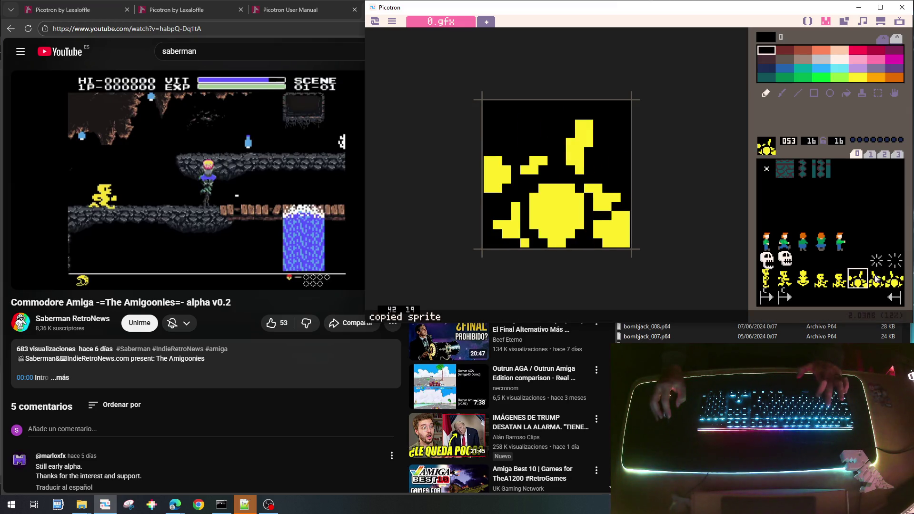
click(834, 280)
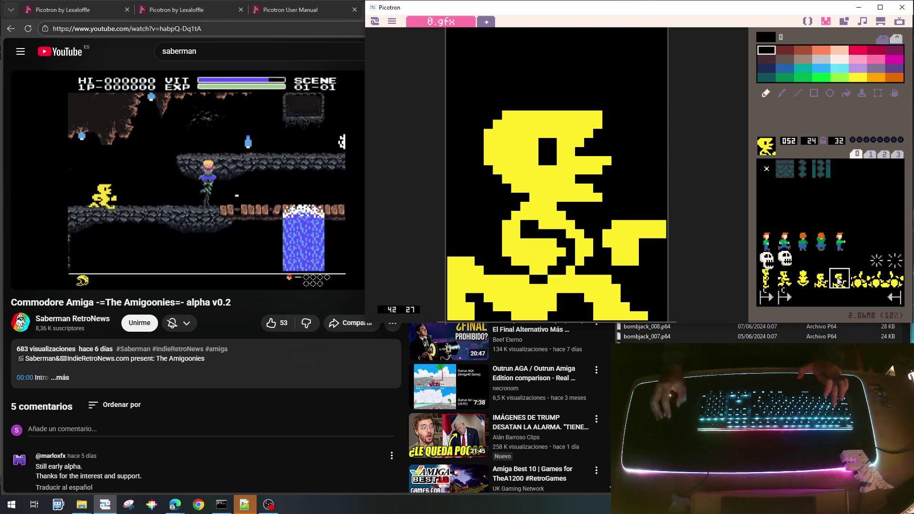
key(ctrl+v)
key(ctrl+z)
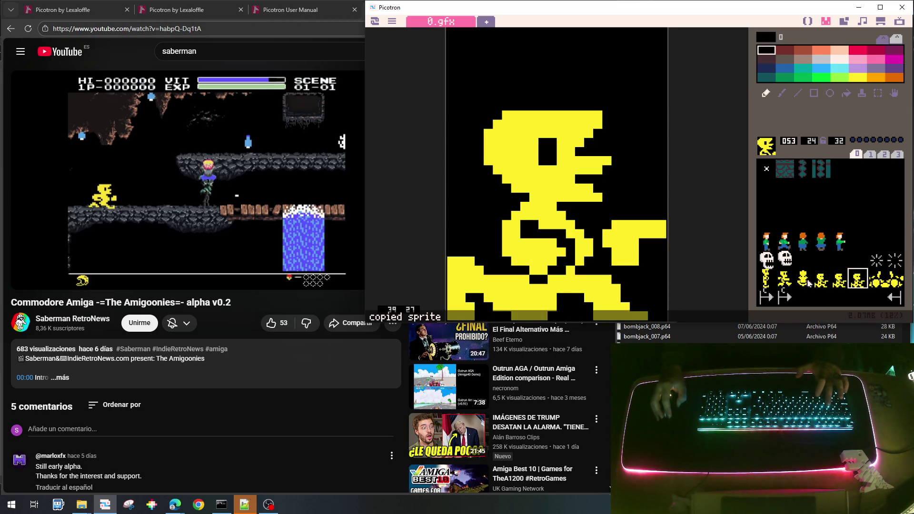
Step: Copy the yellow blob sprite 050 into slot 051
click(802, 280)
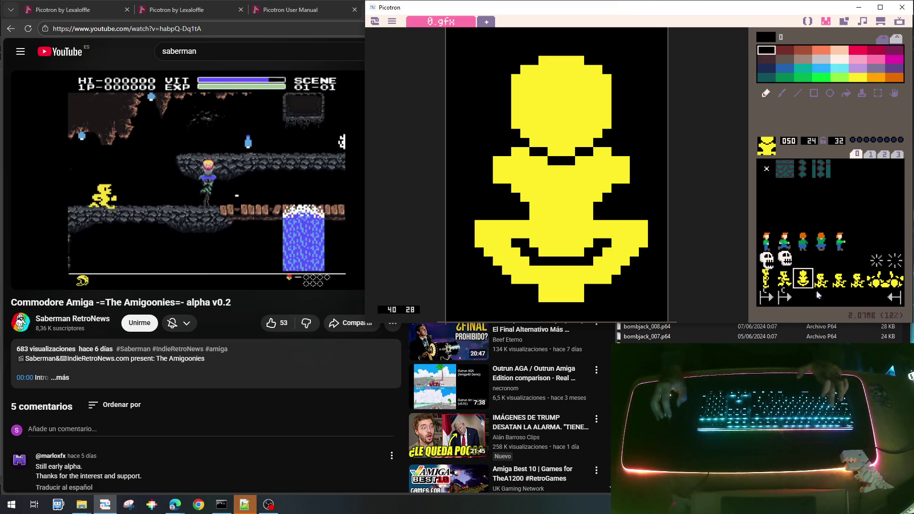
key(ctrl+c)
click(817, 281)
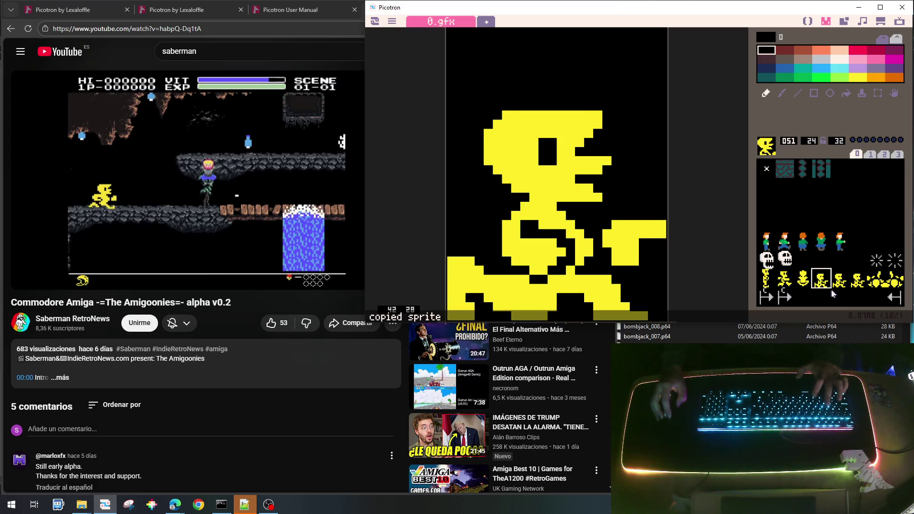
key(ctrl+v)
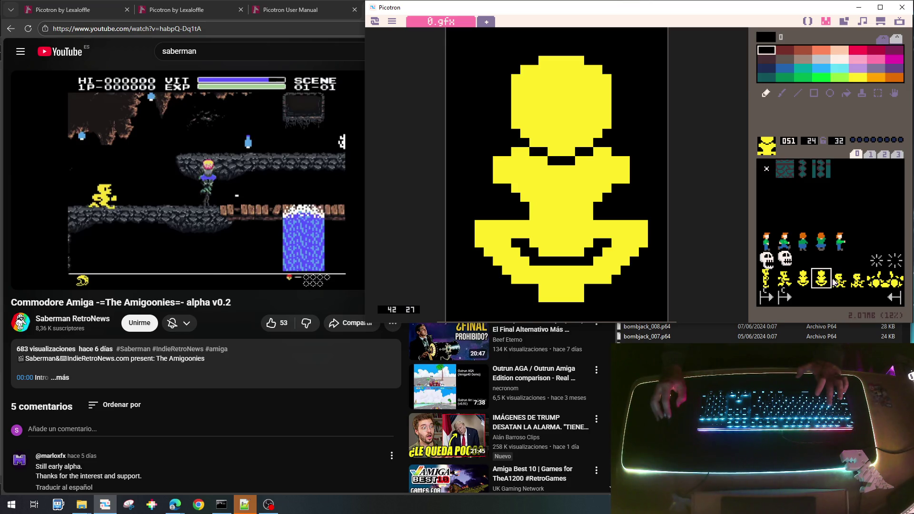
Step: Copy the running man sprite 049 and move to slot 050
click(839, 281)
key(minus)
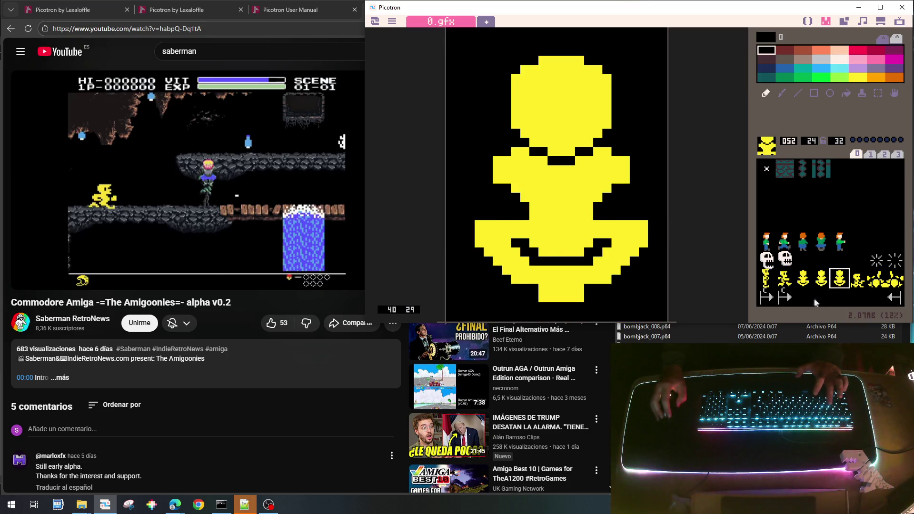
click(785, 281)
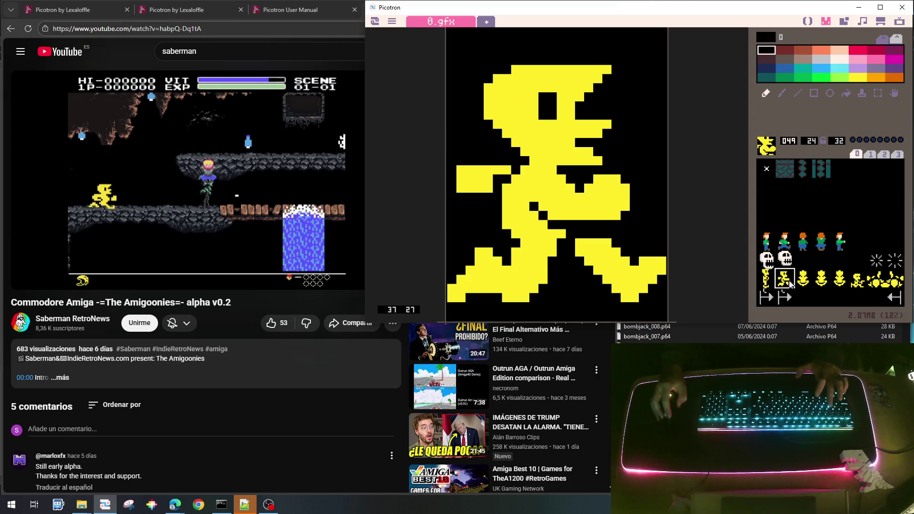
key(ctrl+c)
key(equal)
Step: Paste the running man into slot 050, add yellow to the right fist and separate the arm in black
key(ctrl+v)
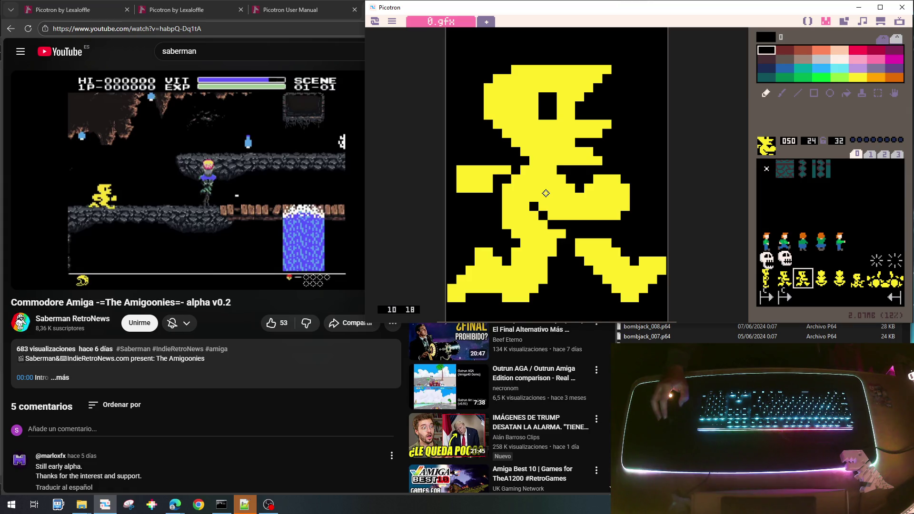
right_click(592, 181)
drag(624, 180, 635, 198)
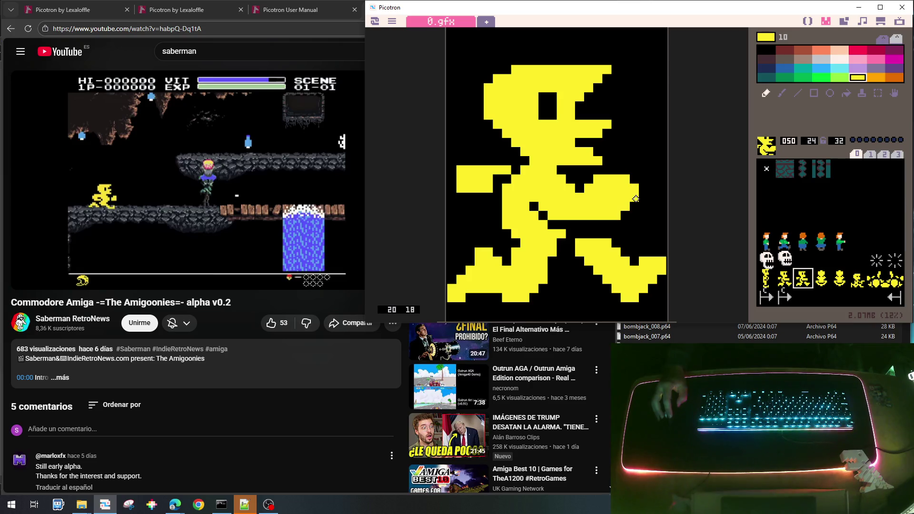
right_click(590, 172)
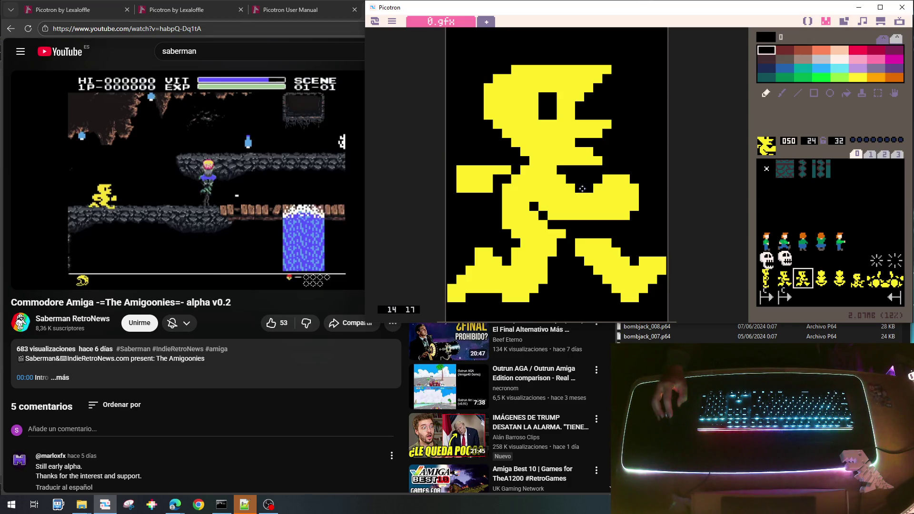
drag(582, 189, 580, 220)
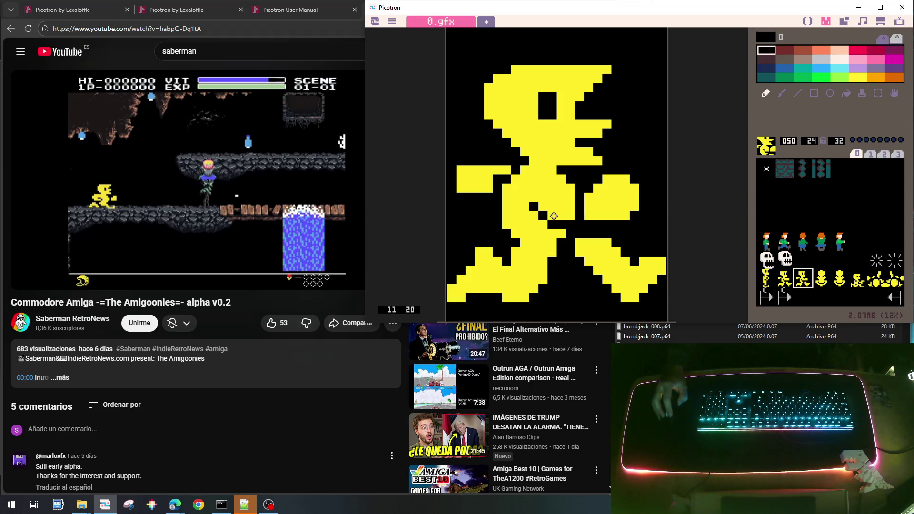
Step: Fill the torso's black gaps with yellow and widen the right fist block
right_click(560, 193)
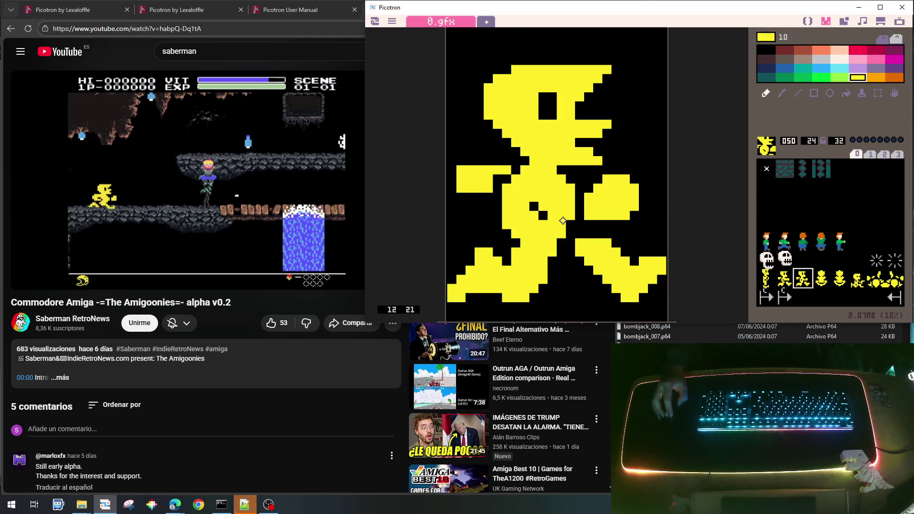
drag(534, 206, 547, 219)
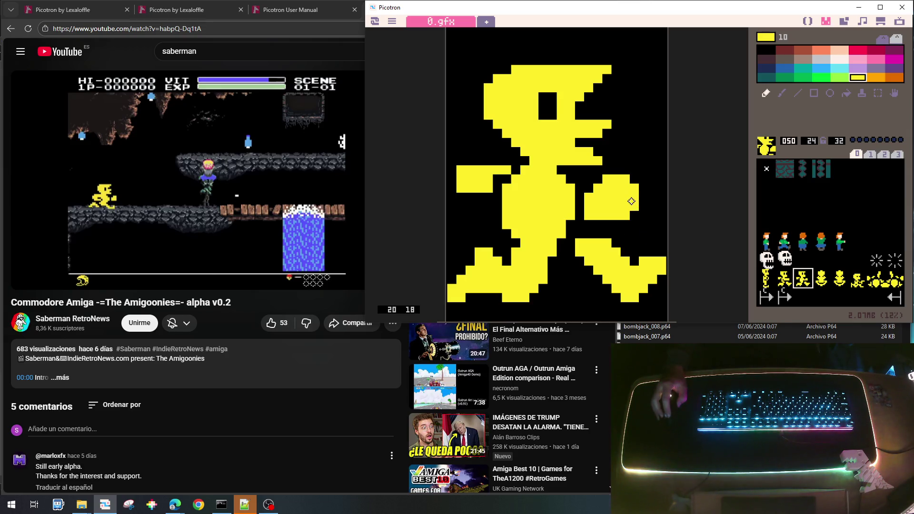
mouse_move(631, 196)
mouse_down()
mouse_move(635, 180)
mouse_move(646, 206)
mouse_move(631, 216)
mouse_up()
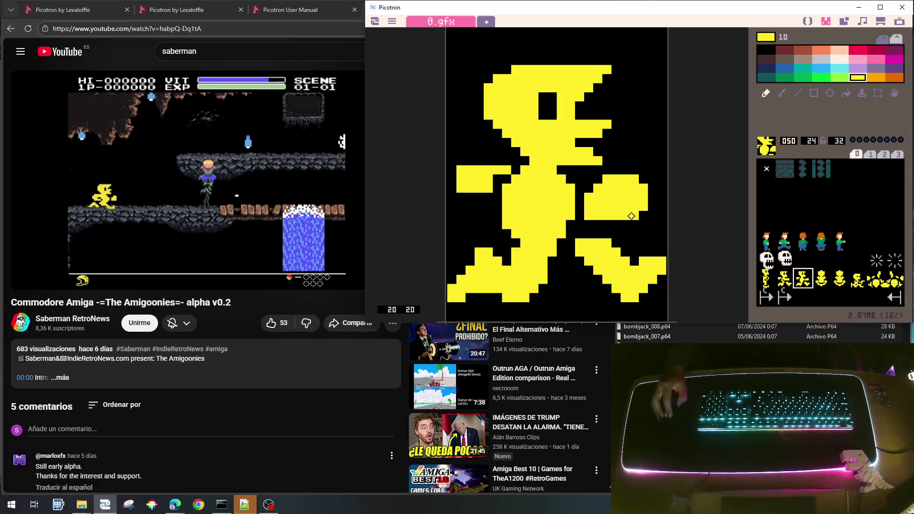
right_click(592, 178)
mouse_move(599, 184)
mouse_down()
mouse_move(586, 220)
mouse_move(577, 197)
mouse_move(580, 216)
mouse_up()
right_click(566, 196)
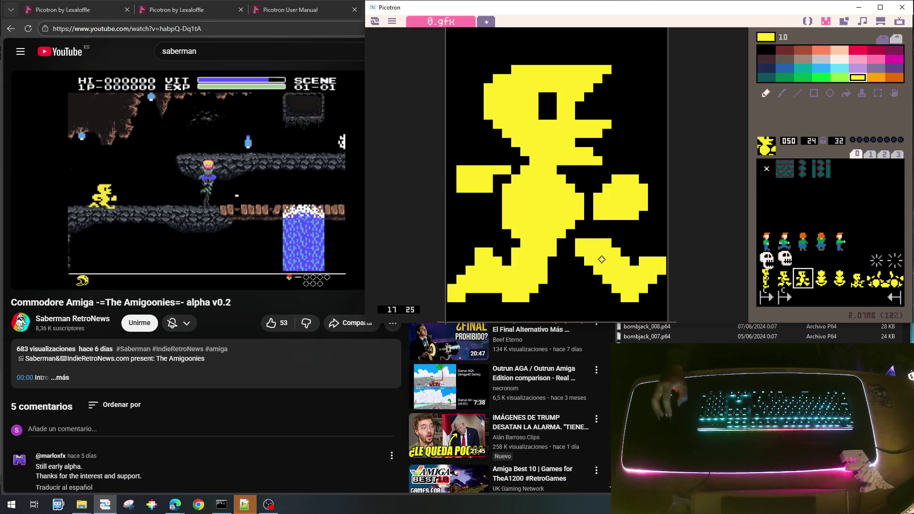
Step: Extend the right leg in yellow, fill the notch between the legs, and trim the right foot's tip
mouse_move(606, 242)
mouse_down()
mouse_move(628, 261)
mouse_move(663, 261)
mouse_move(598, 272)
mouse_move(558, 251)
mouse_move(564, 241)
mouse_up()
right_click(628, 236)
right_click(592, 259)
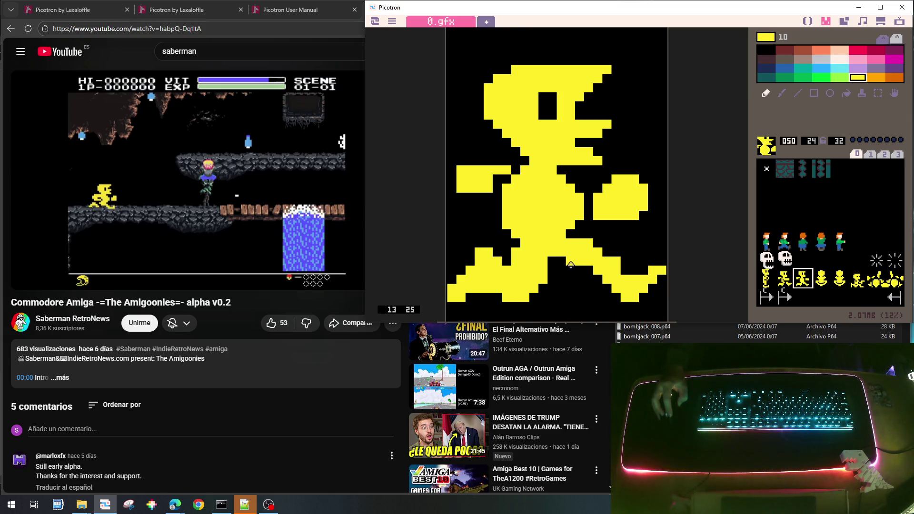
drag(590, 269, 615, 299)
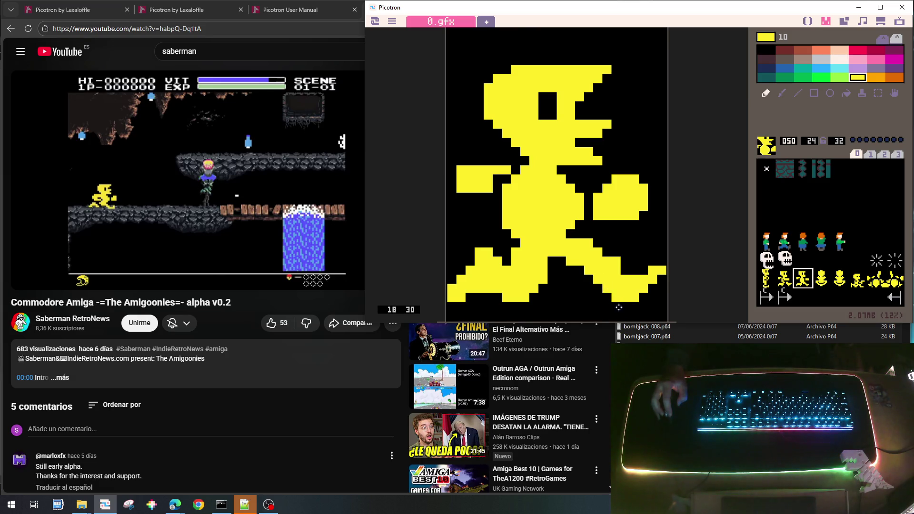
right_click(645, 270)
click(661, 267)
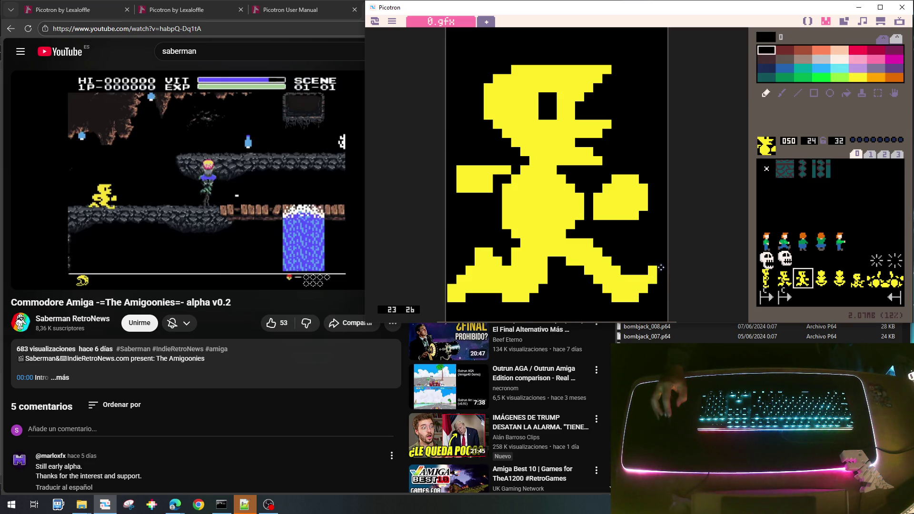
right_click(627, 296)
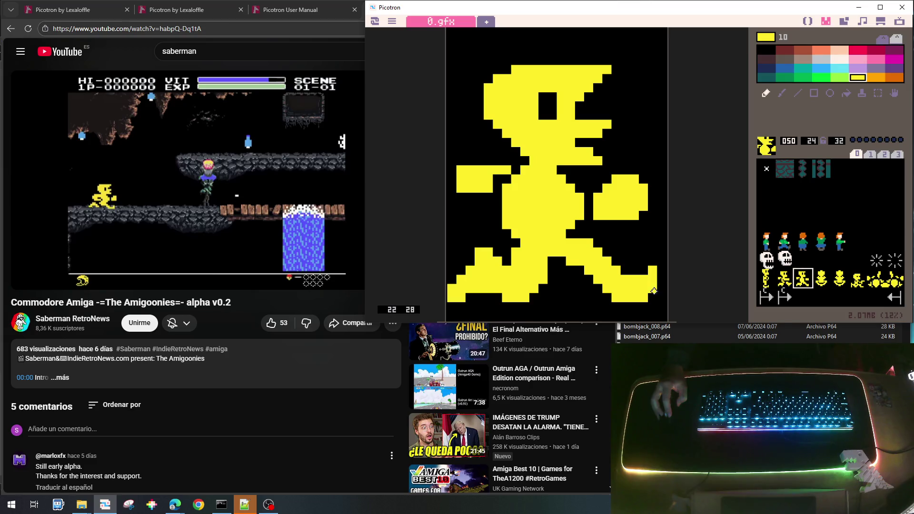
right_click(633, 264)
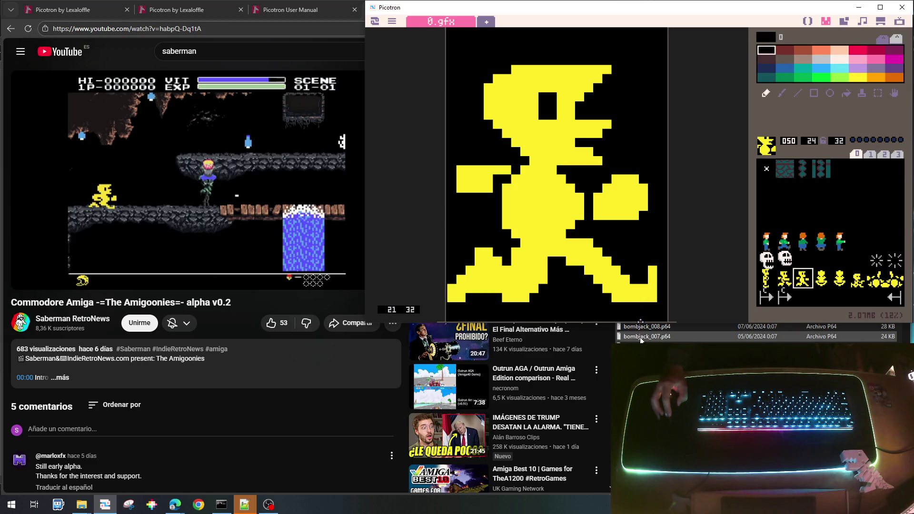
click(651, 270)
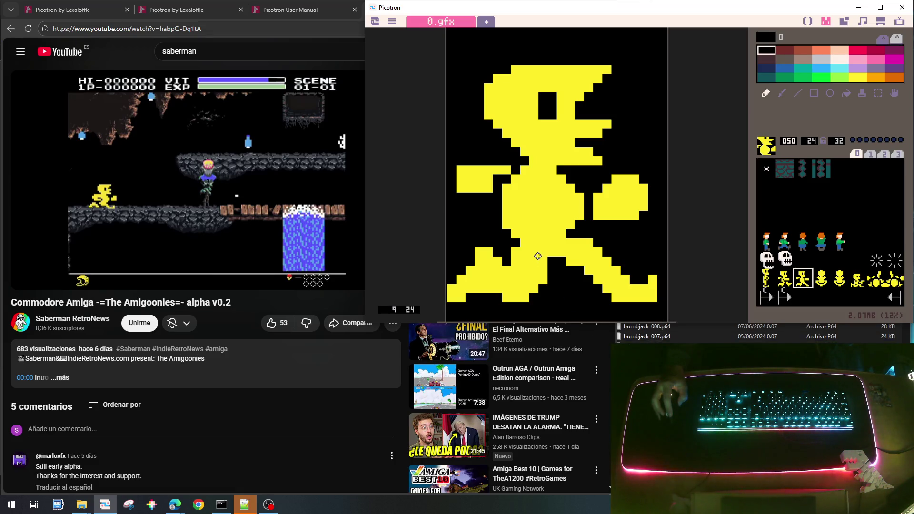
Step: Carve black pixels along the left leg and trim the left foot's top and far-left edges
drag(508, 261, 539, 280)
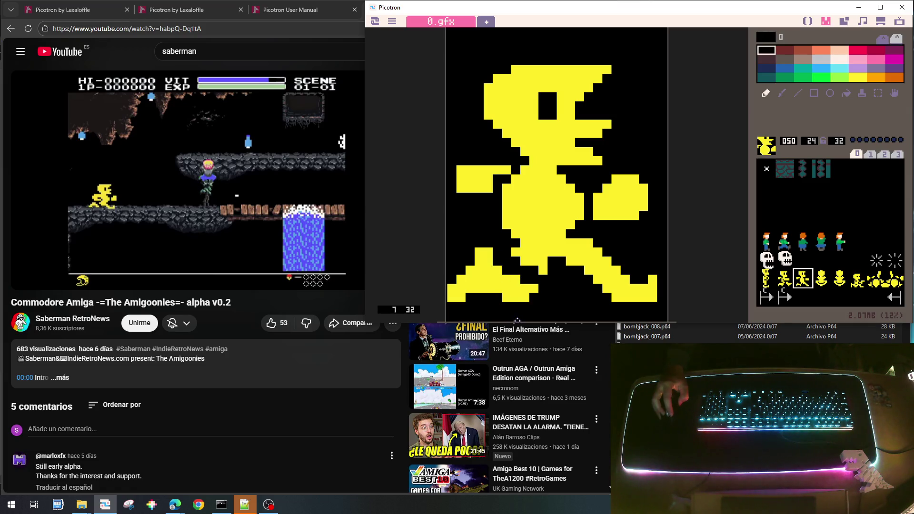
drag(498, 241, 476, 251)
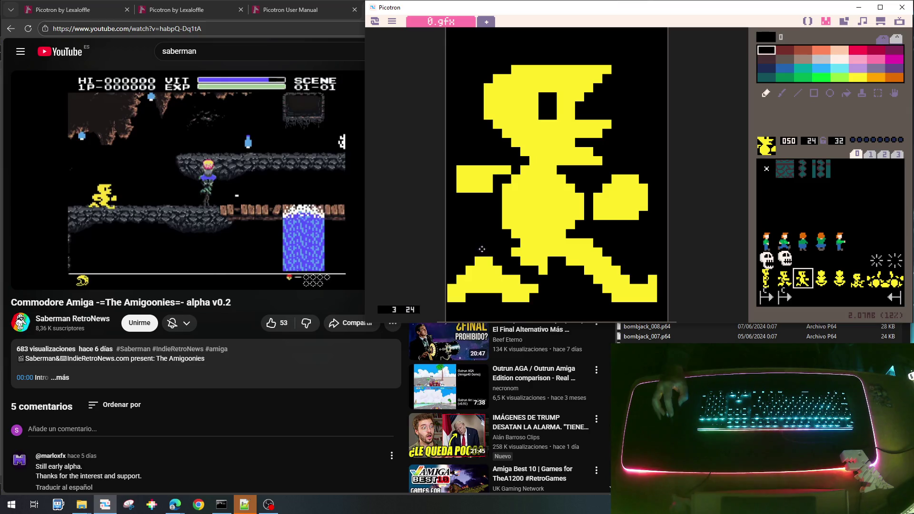
right_click(473, 294)
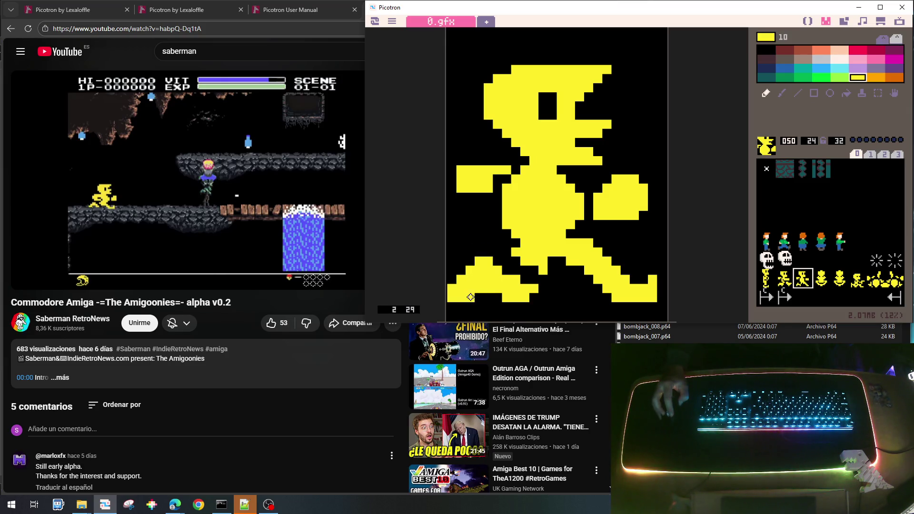
right_click(458, 262)
click(470, 270)
click(479, 262)
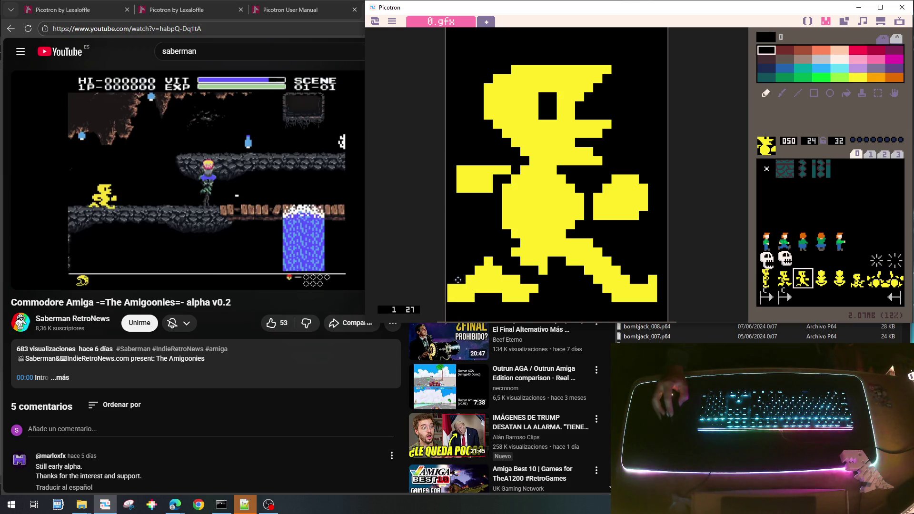
drag(451, 288, 451, 298)
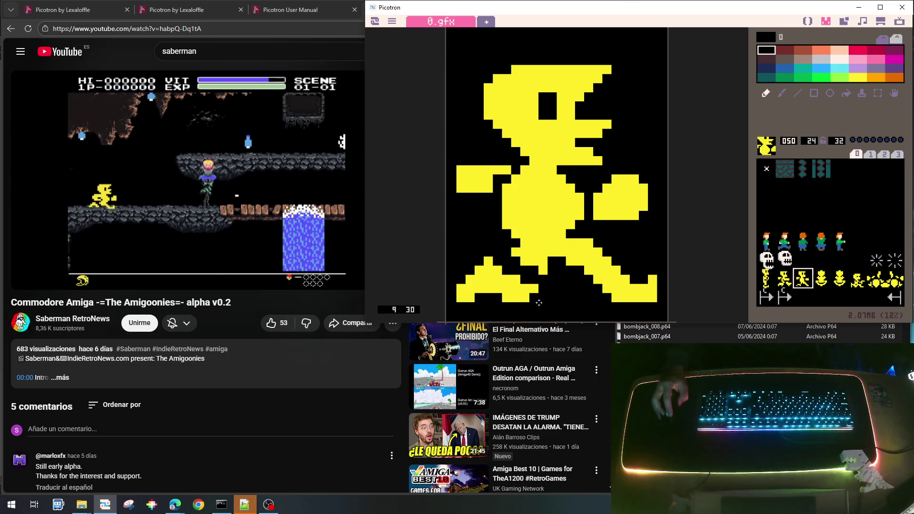
Step: Fill the arm notch in yellow and draw black edges above and below the bent arm line
right_click(531, 295)
right_click(500, 308)
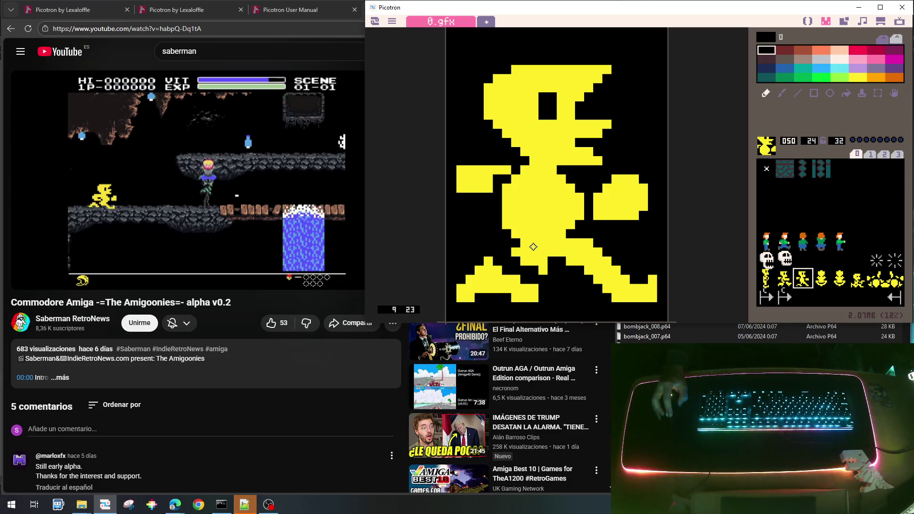
right_click(515, 182)
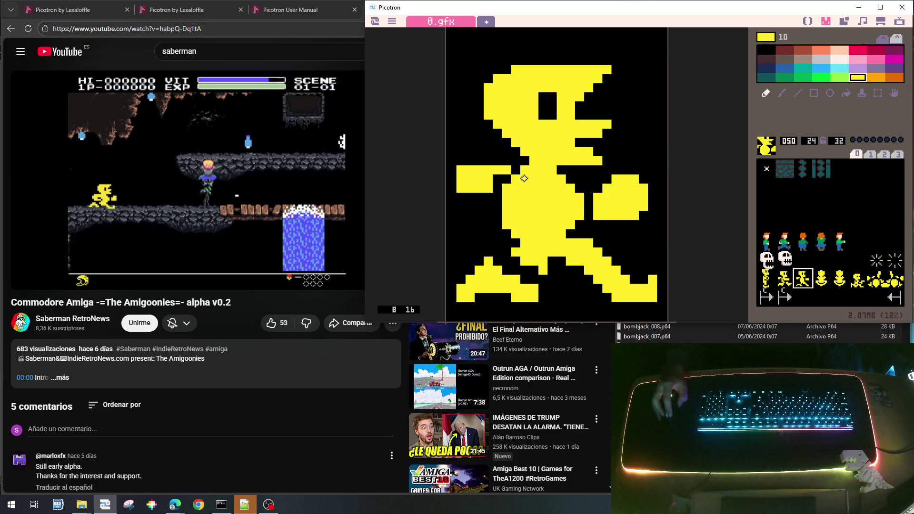
mouse_move(503, 183)
mouse_down()
mouse_move(460, 189)
mouse_move(482, 215)
mouse_move(496, 208)
mouse_move(497, 217)
mouse_up()
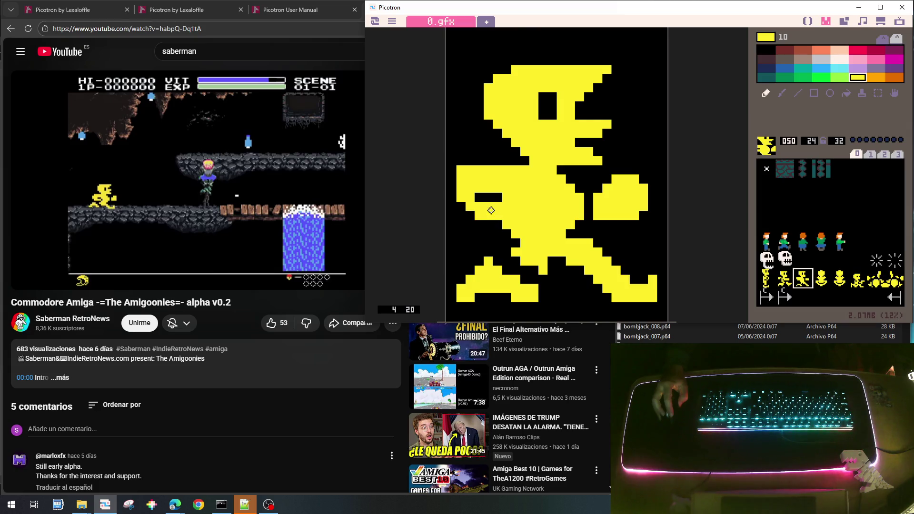
right_click(475, 158)
click(461, 170)
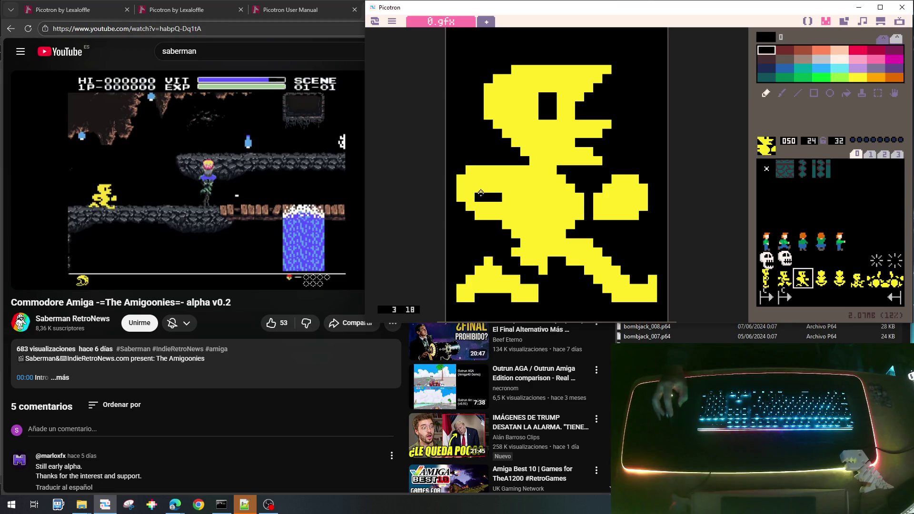
mouse_move(500, 190)
mouse_down()
mouse_move(485, 187)
mouse_move(509, 188)
mouse_up()
click(514, 199)
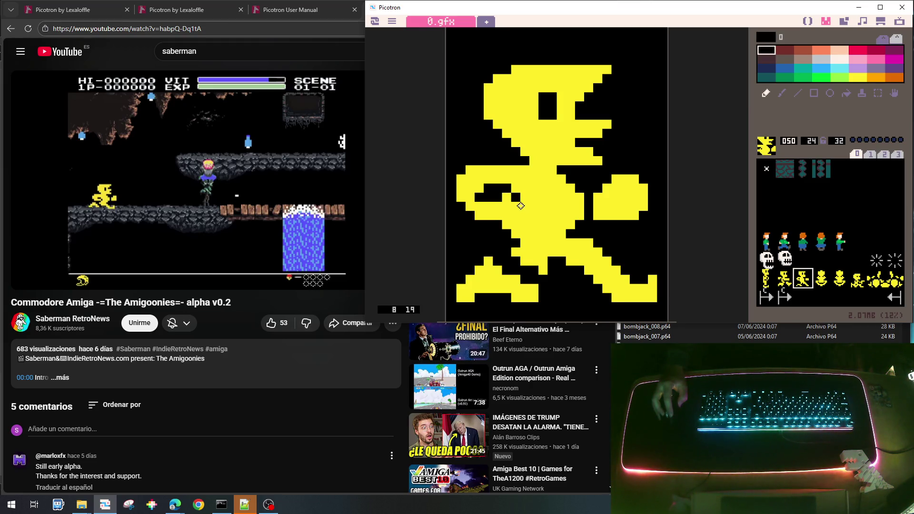
drag(521, 206, 518, 215)
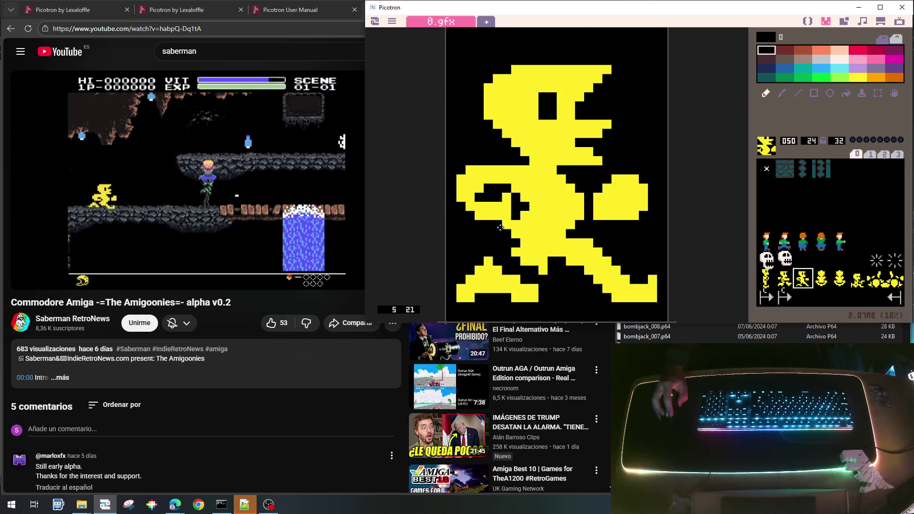
right_click(497, 210)
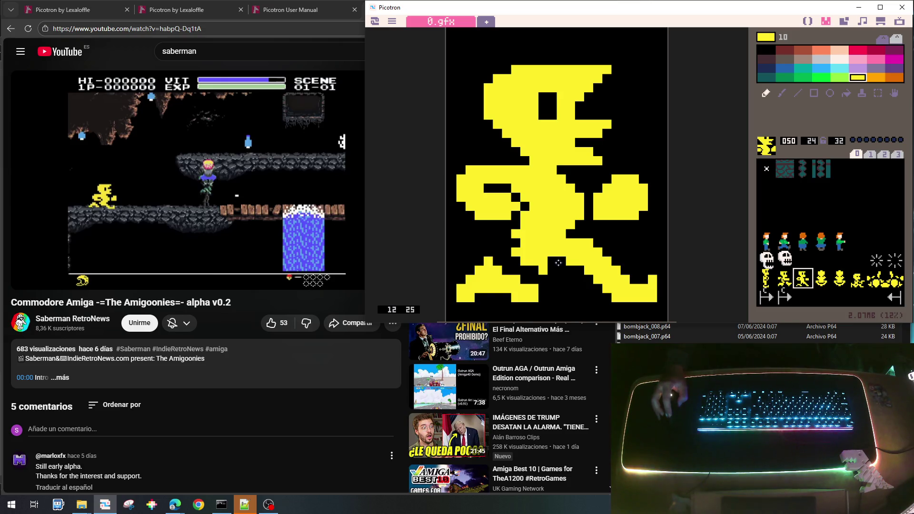
click(506, 234)
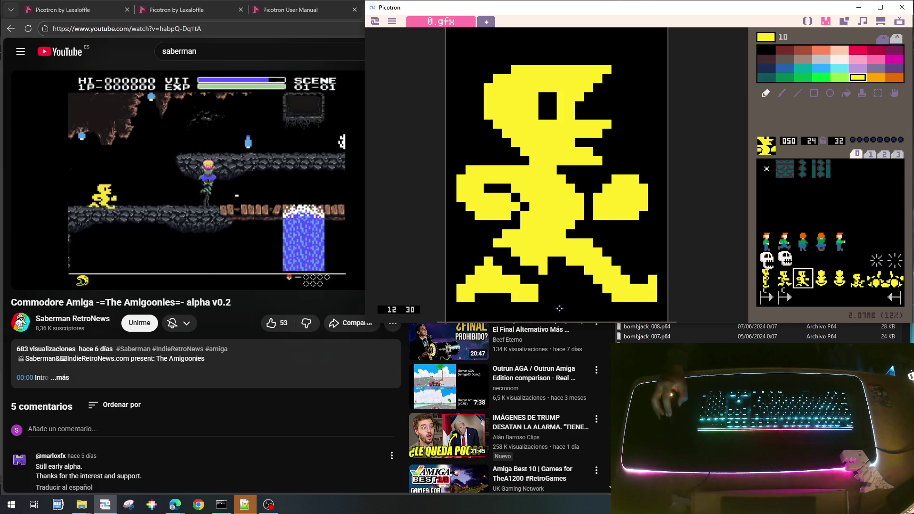
right_click(558, 299)
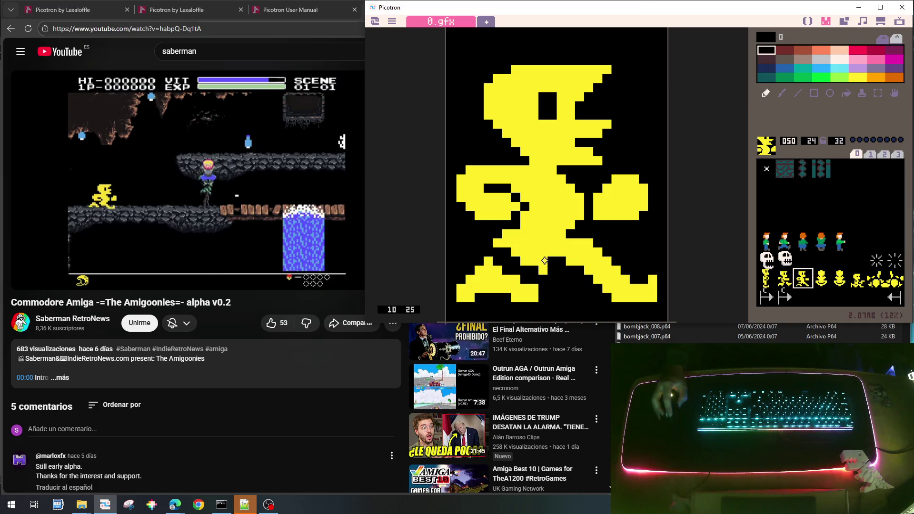
right_click(532, 266)
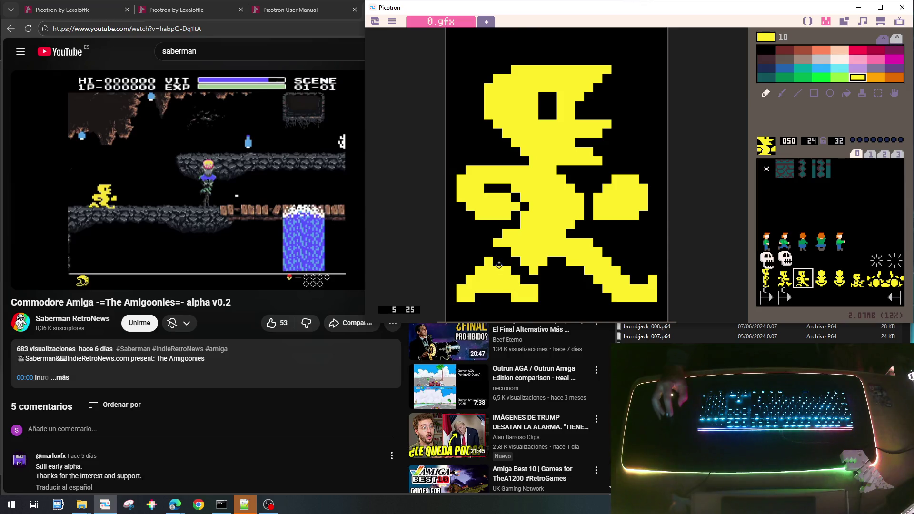
right_click(554, 286)
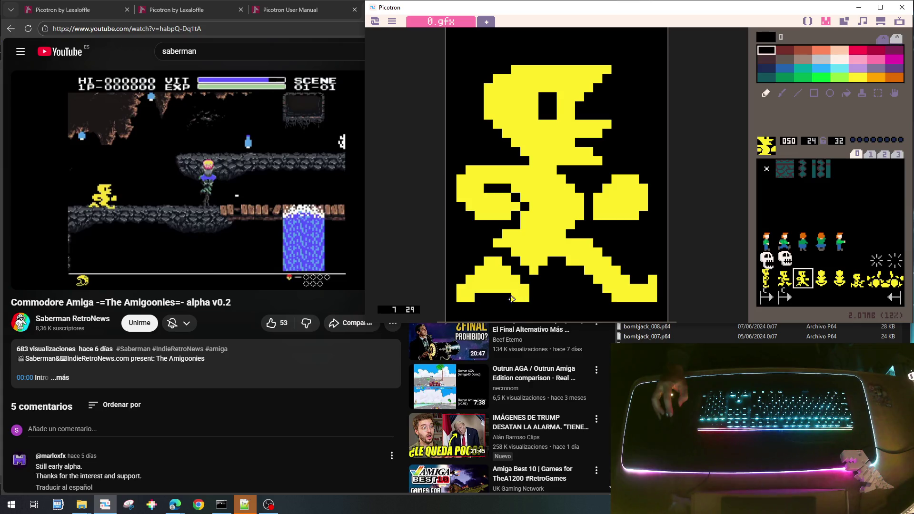
right_click(512, 299)
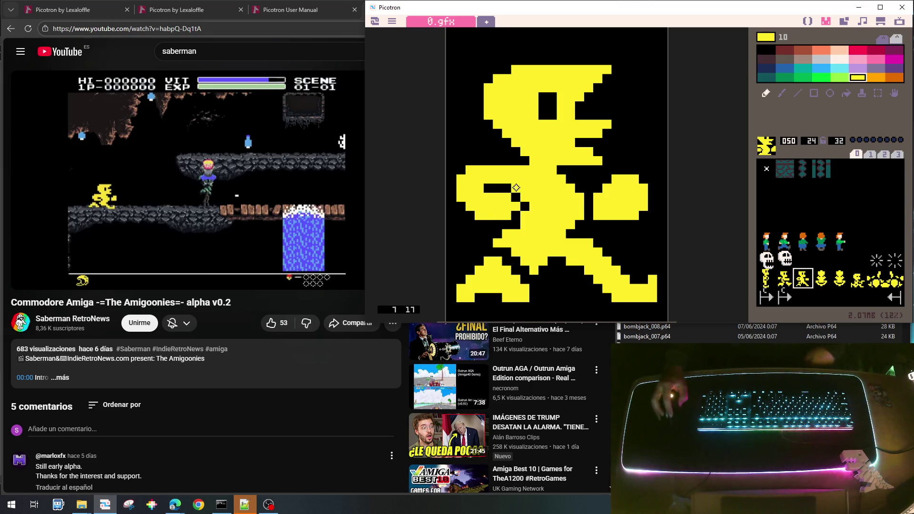
right_click(499, 188)
drag(516, 187, 524, 195)
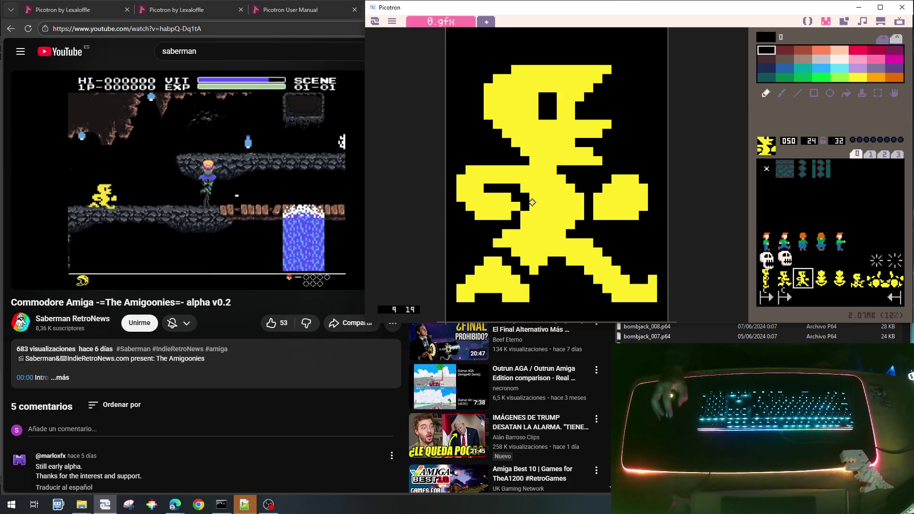
mouse_move(474, 165)
mouse_down()
mouse_move(458, 180)
mouse_move(471, 207)
mouse_up()
right_click(469, 189)
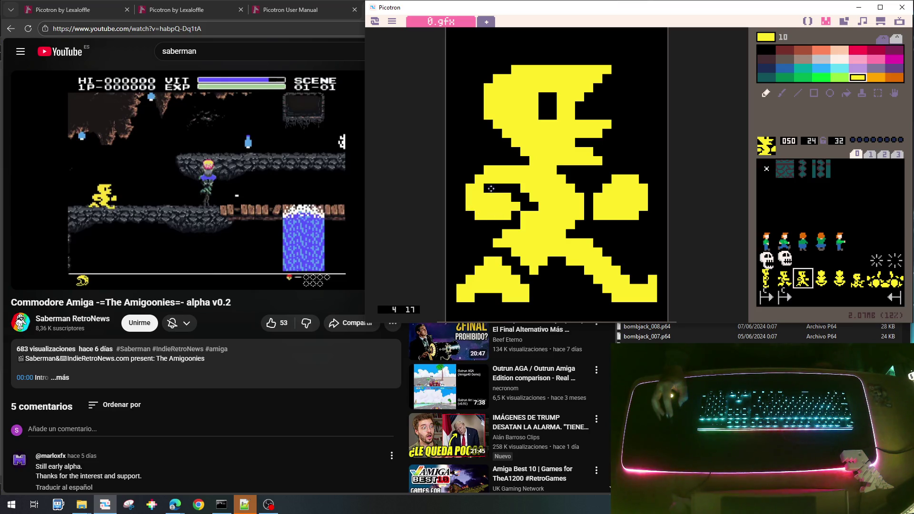
right_click(516, 191)
mouse_move(524, 190)
mouse_down()
mouse_move(537, 211)
mouse_move(521, 219)
mouse_move(515, 198)
mouse_move(526, 199)
mouse_move(514, 215)
mouse_up()
right_click(507, 201)
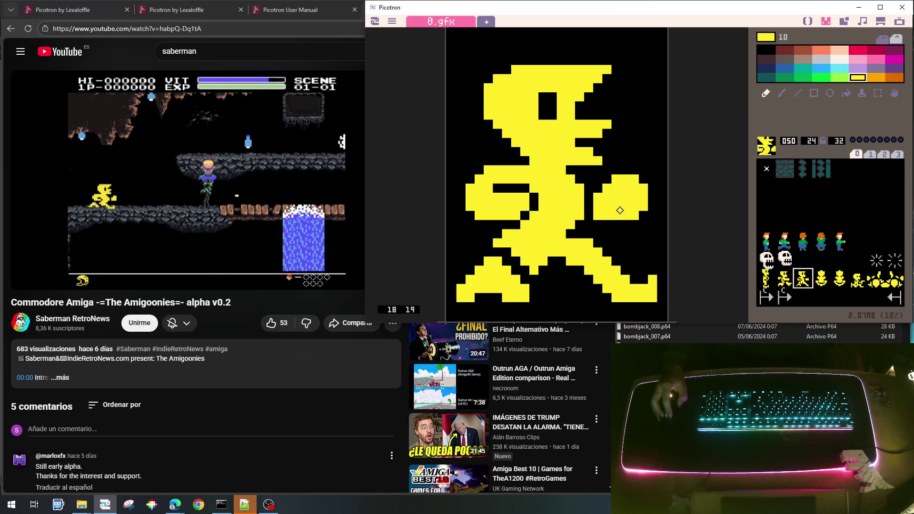
Step: Round out the fist with yellow corner pixels and a black column at its edge
drag(642, 184, 653, 197)
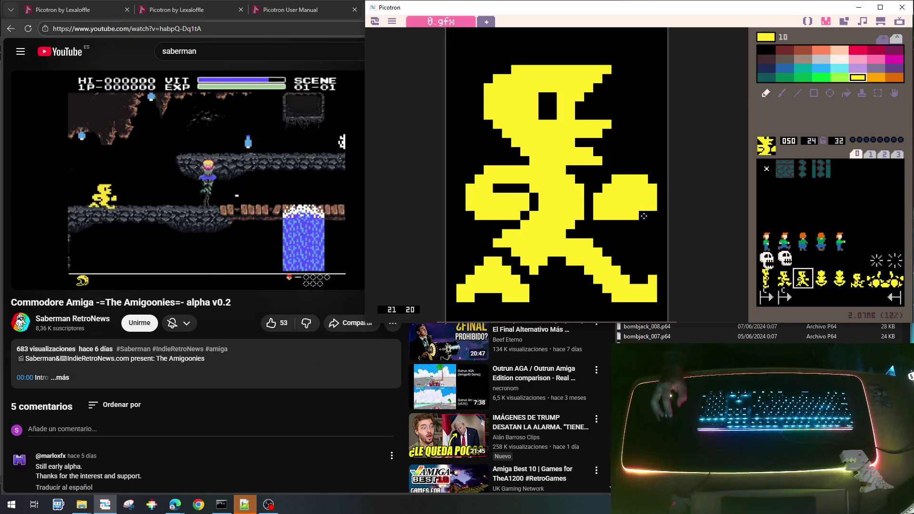
right_click(593, 188)
mouse_move(598, 187)
mouse_down()
mouse_move(597, 212)
mouse_move(587, 198)
mouse_move(587, 212)
mouse_up()
right_click(573, 194)
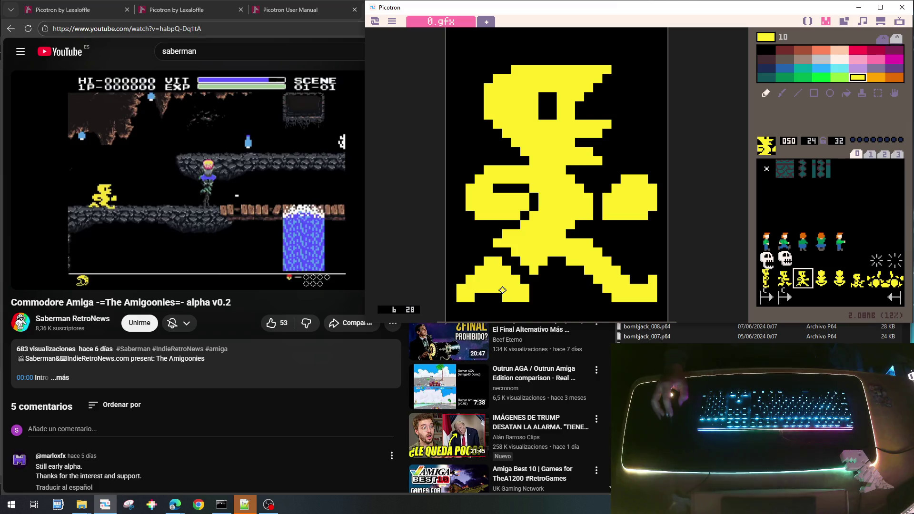
Step: Extend and widen the back leg with yellow, blacking out stray leg pixels
right_click(503, 229)
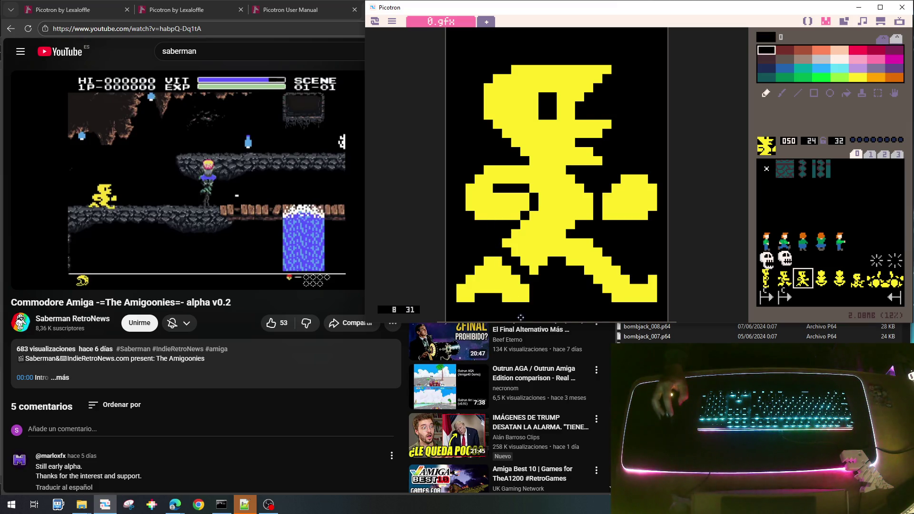
right_click(508, 290)
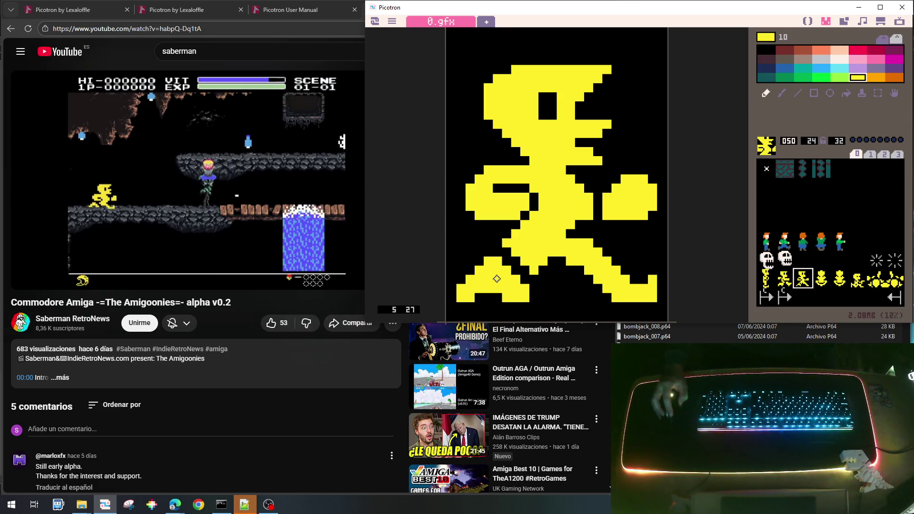
drag(473, 240, 492, 256)
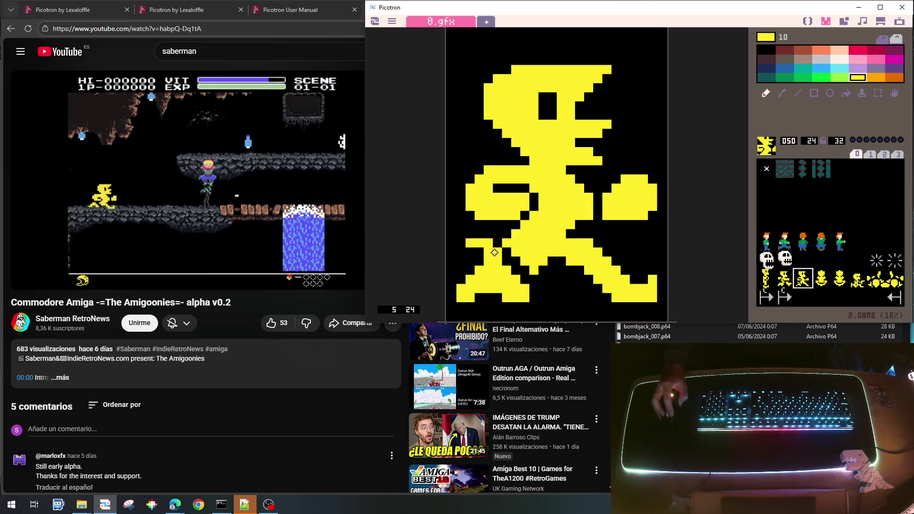
right_click(502, 260)
click(497, 253)
right_click(504, 260)
right_click(505, 256)
mouse_move(499, 253)
mouse_down()
mouse_move(488, 244)
mouse_move(489, 254)
mouse_up()
right_click(486, 262)
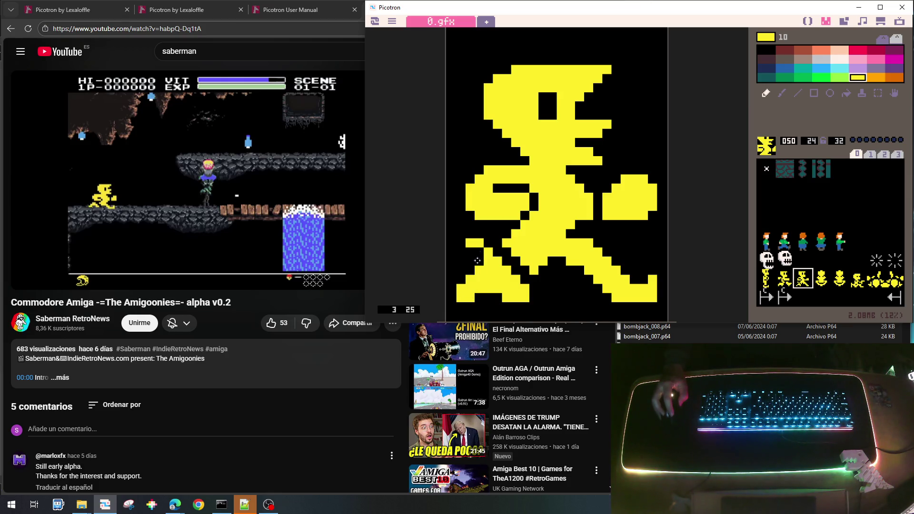
mouse_move(476, 256)
mouse_down()
mouse_move(462, 272)
mouse_move(461, 250)
mouse_move(477, 261)
mouse_move(476, 280)
mouse_move(453, 276)
mouse_move(452, 299)
mouse_up()
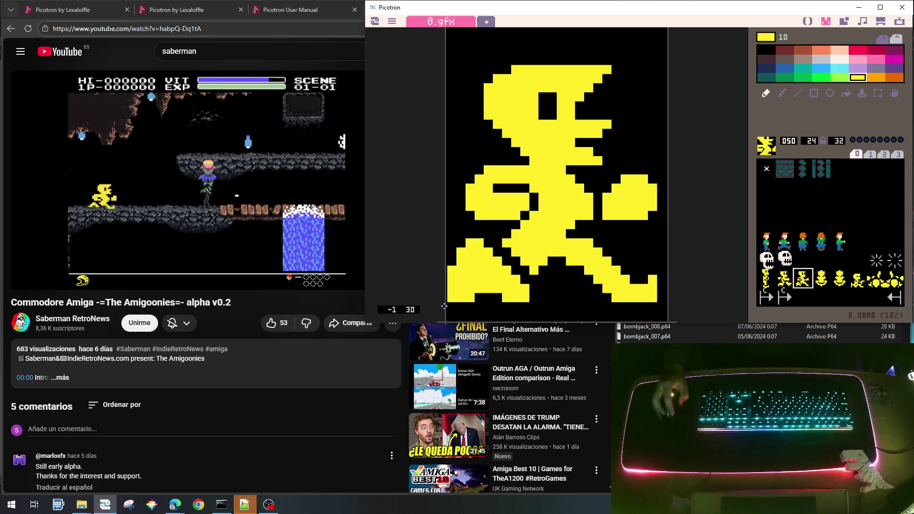
Step: Trim the back leg's bottom row and edges, fill a missing pixel, then view frame 049
right_click(489, 307)
drag(462, 293, 532, 301)
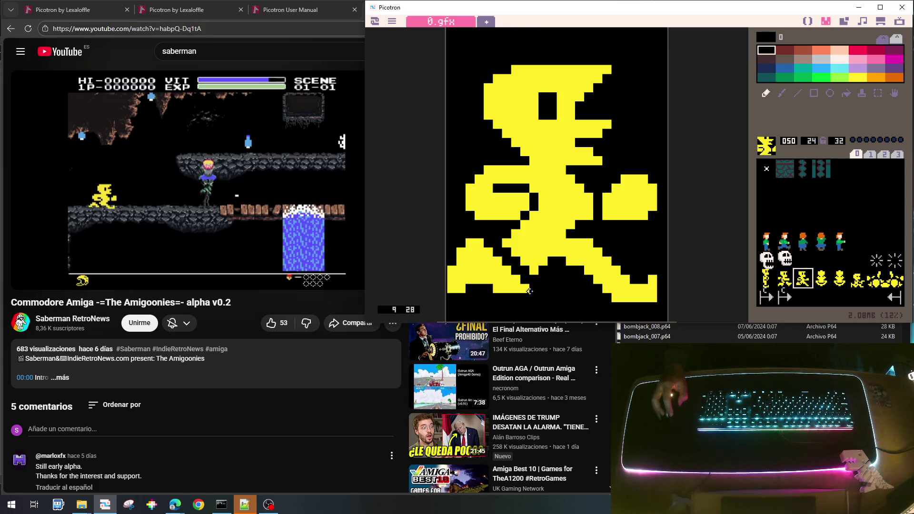
drag(485, 278, 478, 284)
mouse_move(555, 352)
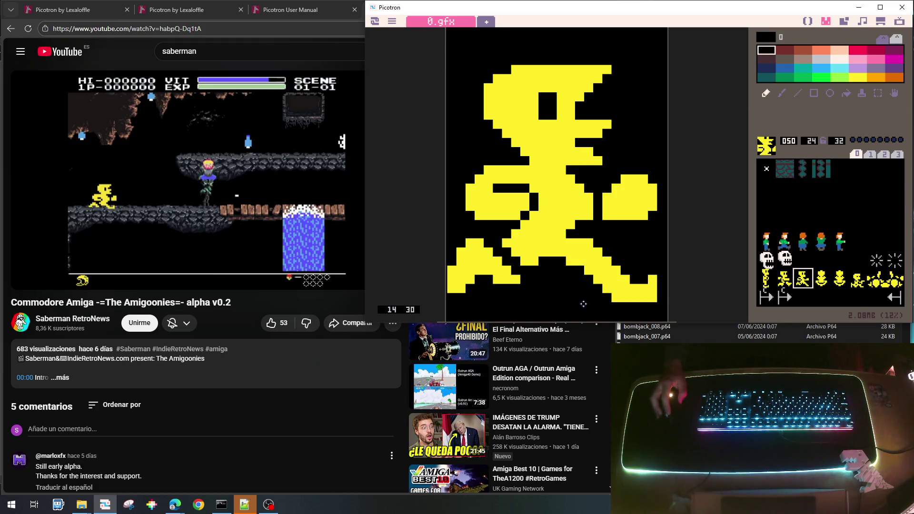
drag(506, 244, 515, 256)
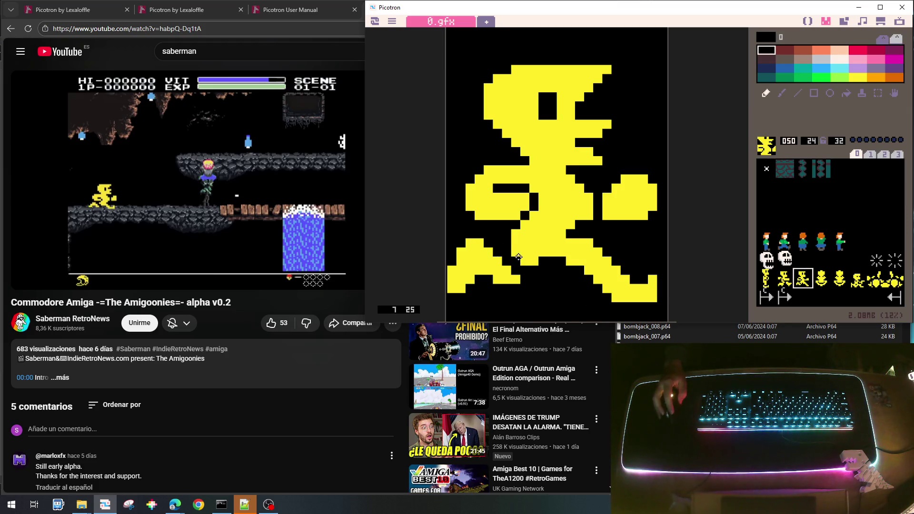
right_click(480, 244)
click(516, 274)
mouse_move(586, 343)
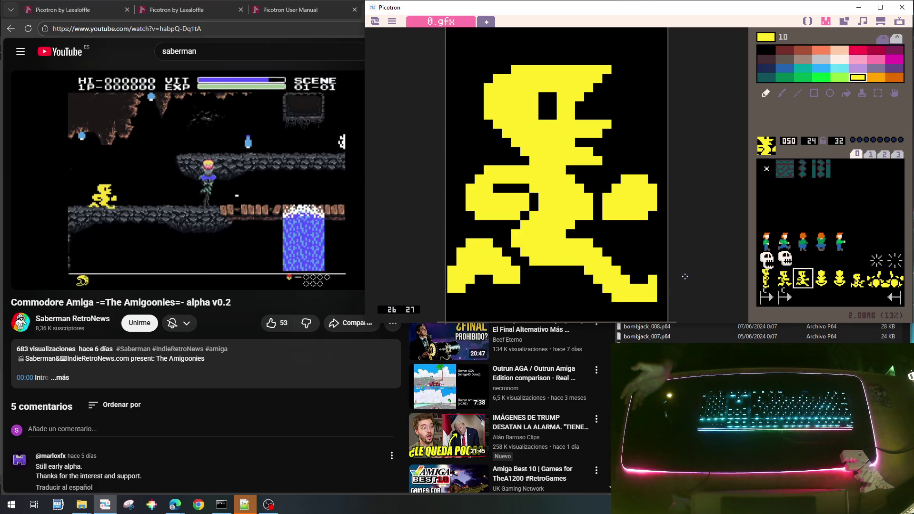
click(783, 280)
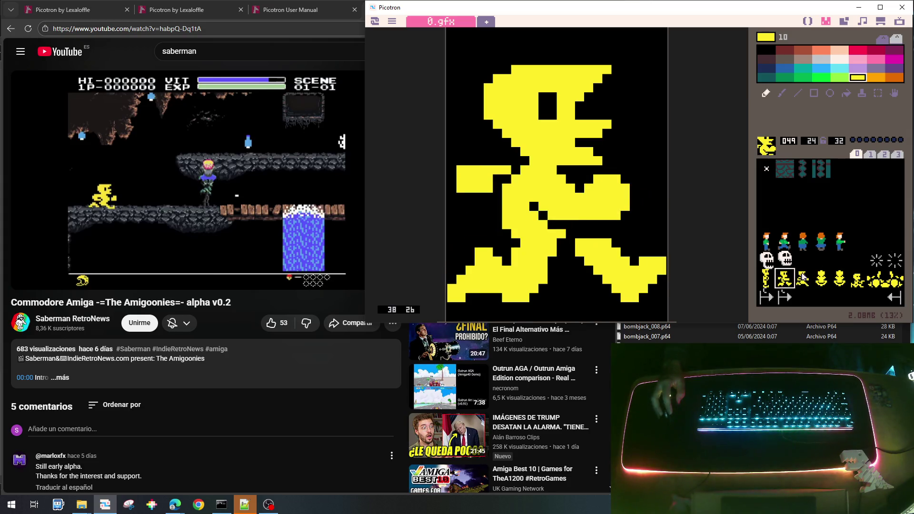
Step: Flip between running frames 049 and 050, plus standing frame 048, to compare them
click(801, 276)
click(781, 276)
click(795, 276)
click(779, 277)
click(801, 278)
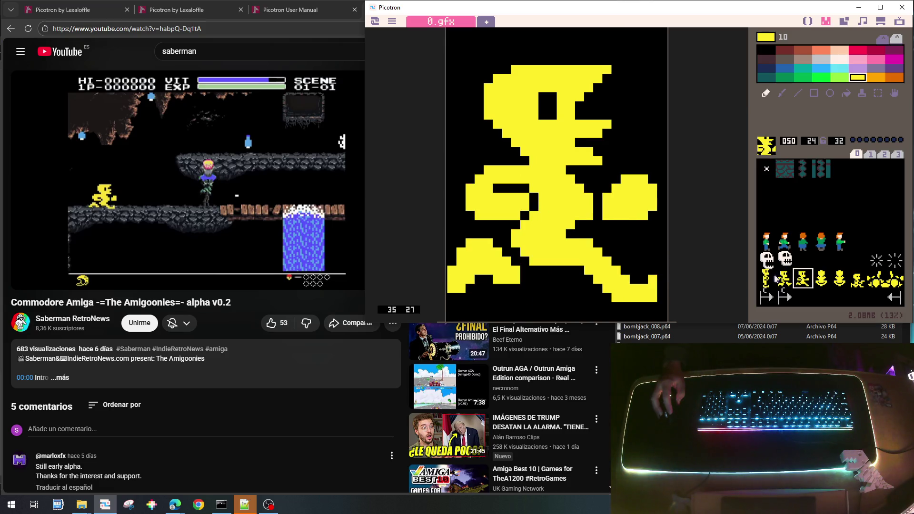
click(772, 278)
click(781, 277)
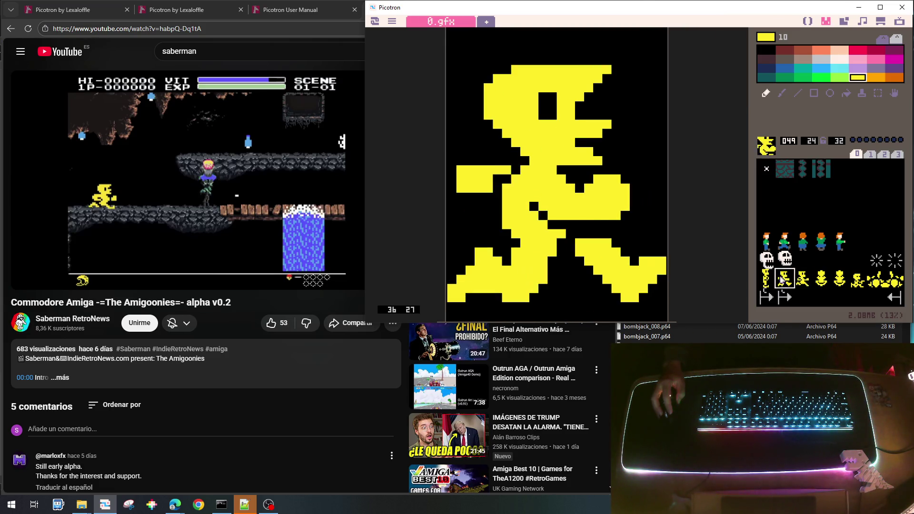
click(800, 280)
click(784, 280)
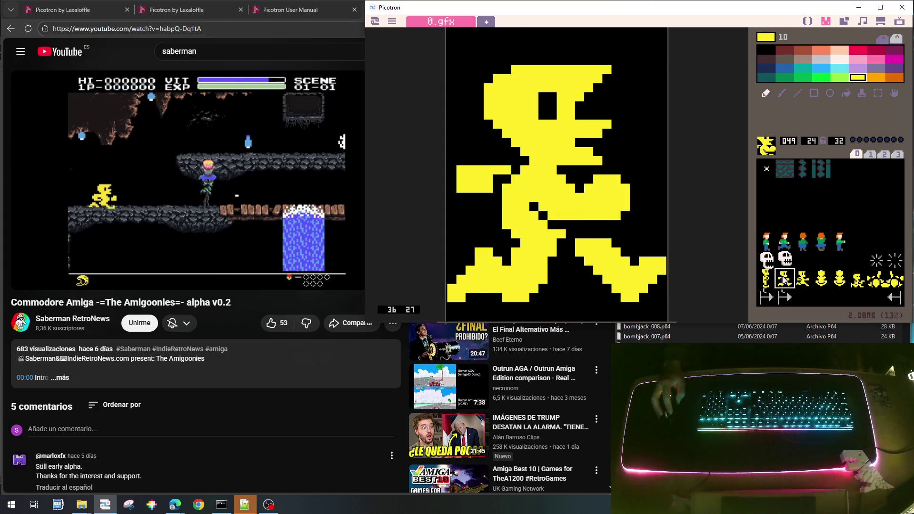
click(801, 279)
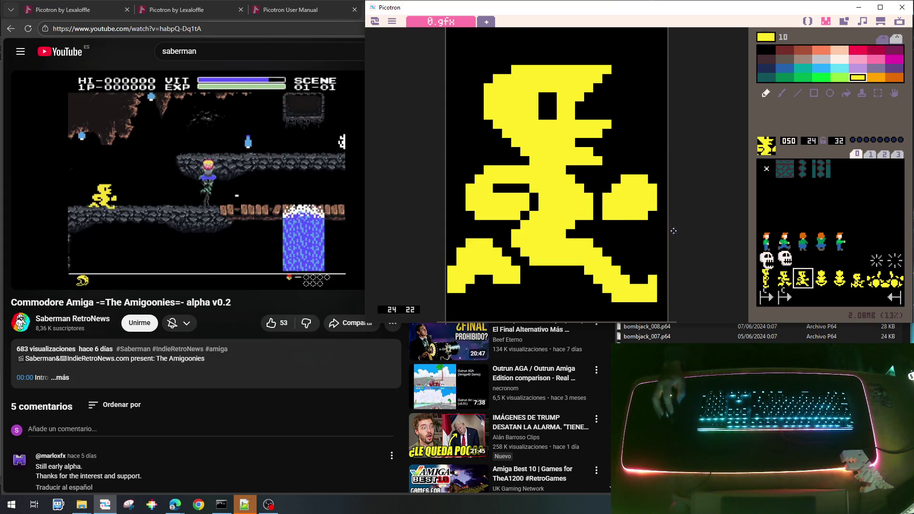
click(781, 277)
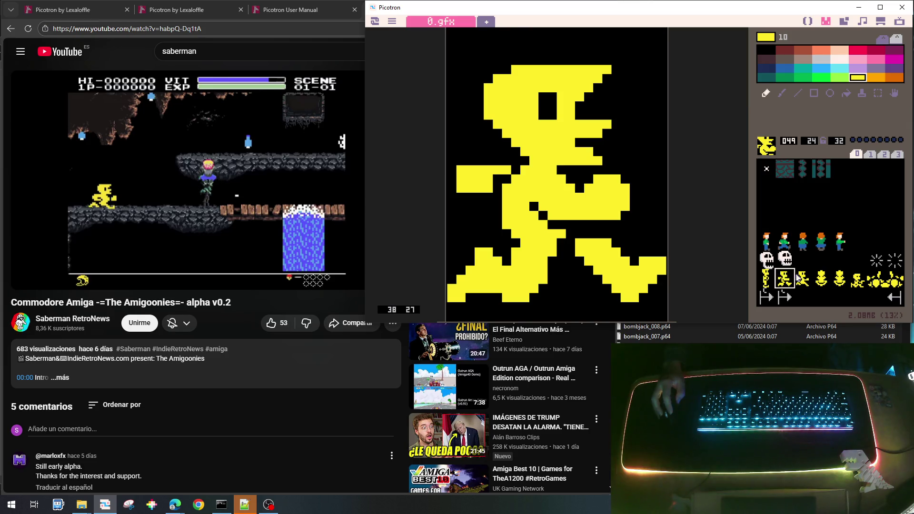
click(800, 278)
Step: Rapidly alternate frames 049 and 050 to preview the run, then open standing sprite 048
click(785, 281)
click(804, 279)
click(786, 281)
click(808, 280)
click(783, 281)
click(803, 278)
click(783, 281)
click(800, 279)
click(782, 280)
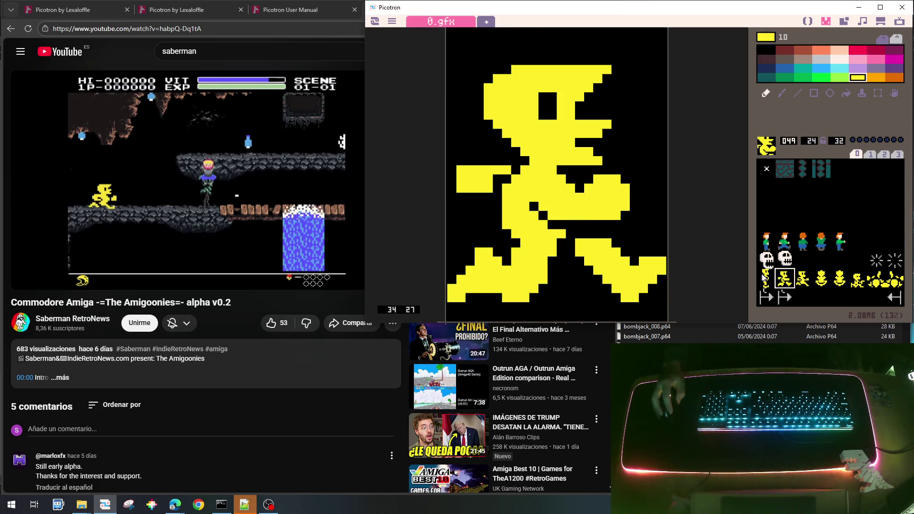
click(764, 278)
click(784, 278)
click(800, 278)
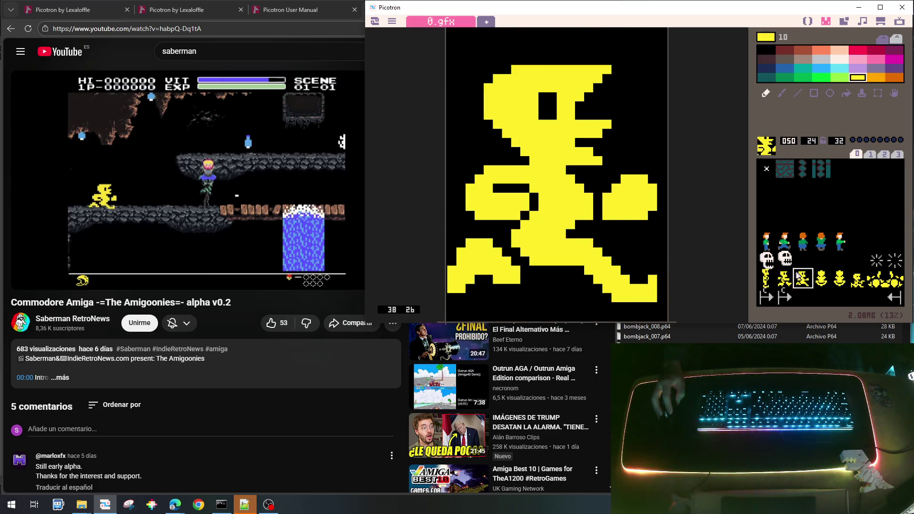
click(769, 279)
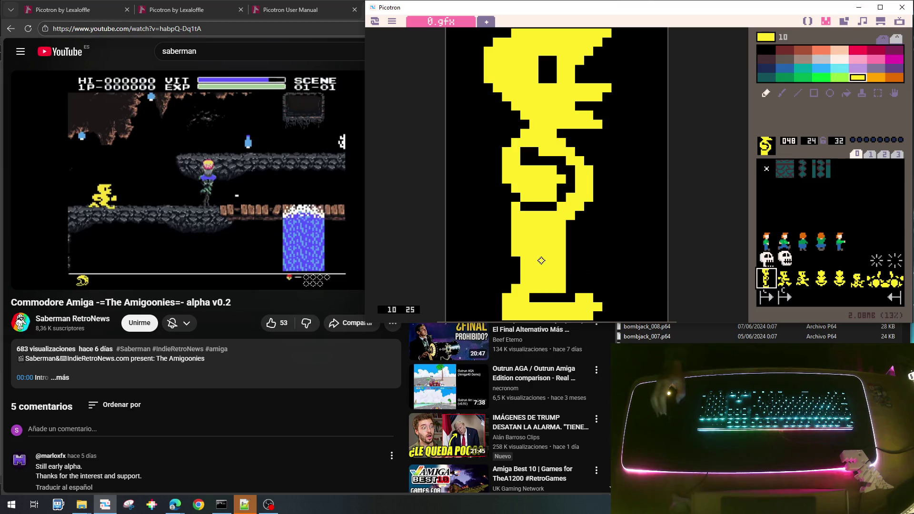
Step: Draw a black line across sprite 048's lower body and add two yellow toe pixels
right_click(515, 260)
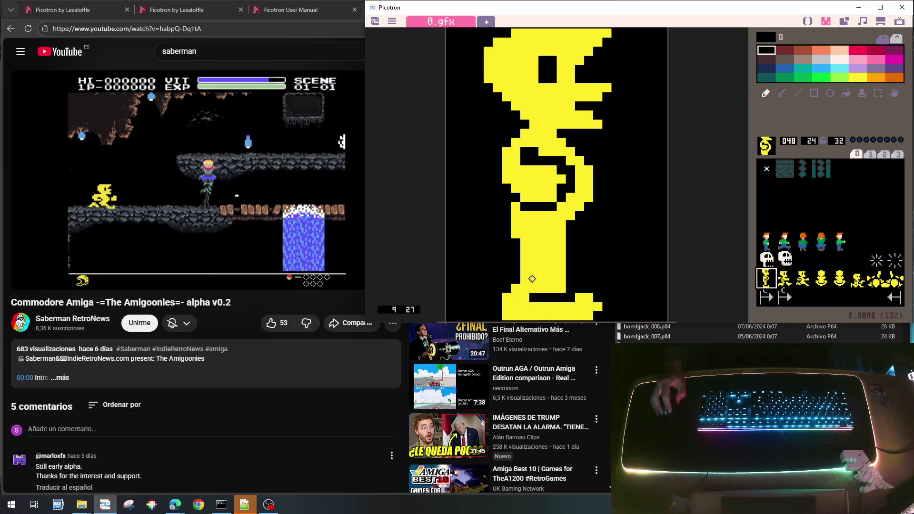
mouse_move(535, 280)
mouse_down()
mouse_move(558, 279)
mouse_move(535, 289)
mouse_up()
right_click(542, 308)
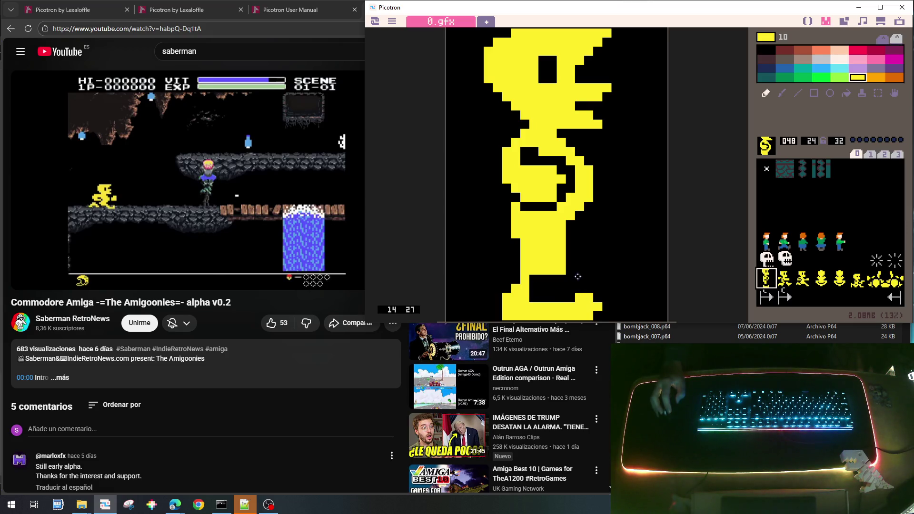
drag(577, 270, 591, 271)
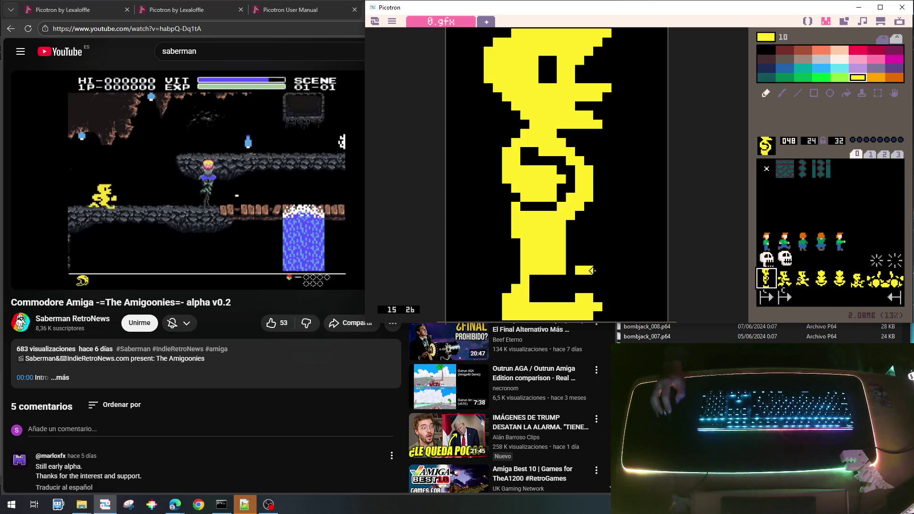
Step: Reshape the feet in yellow and black, then shift the sprite down so its feet reach the bottom edge
right_click(593, 263)
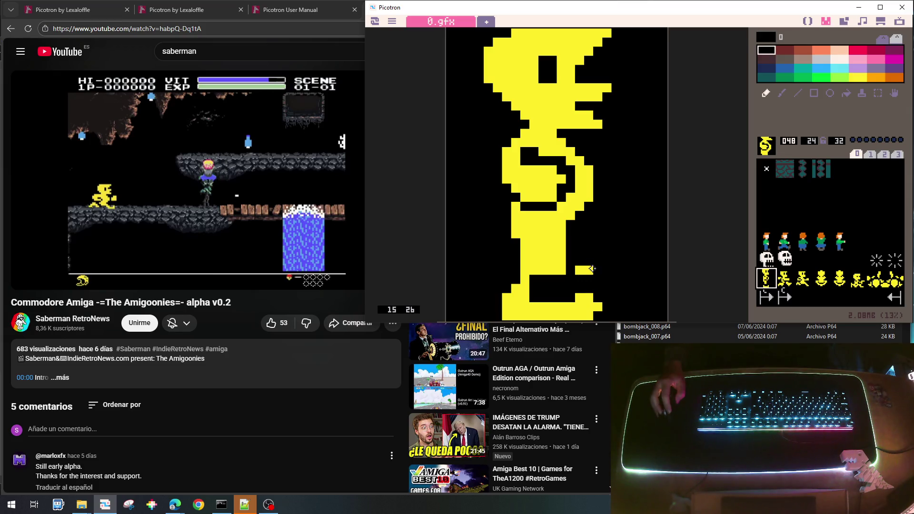
right_click(583, 297)
click(597, 288)
right_click(603, 298)
mouse_move(602, 303)
mouse_down()
mouse_move(577, 315)
mouse_move(503, 314)
mouse_move(589, 297)
mouse_move(530, 293)
mouse_move(559, 295)
mouse_up()
right_click(588, 295)
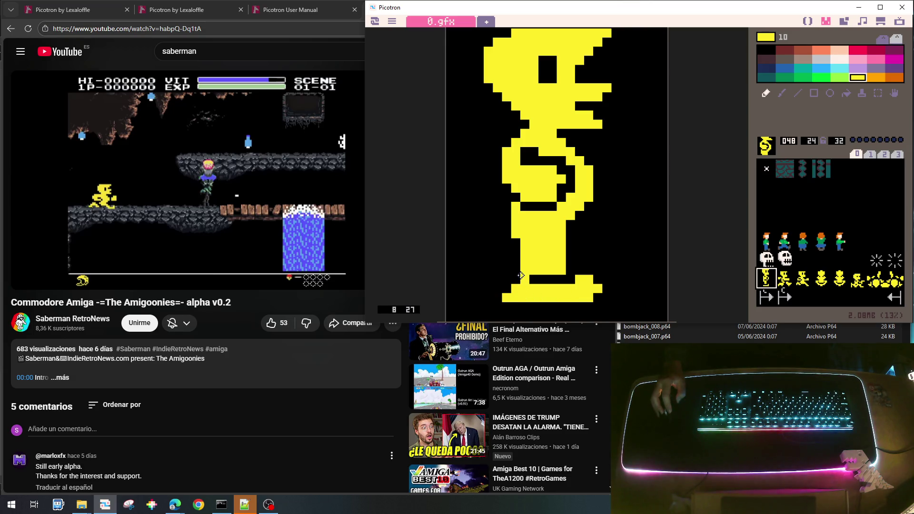
drag(507, 279, 506, 289)
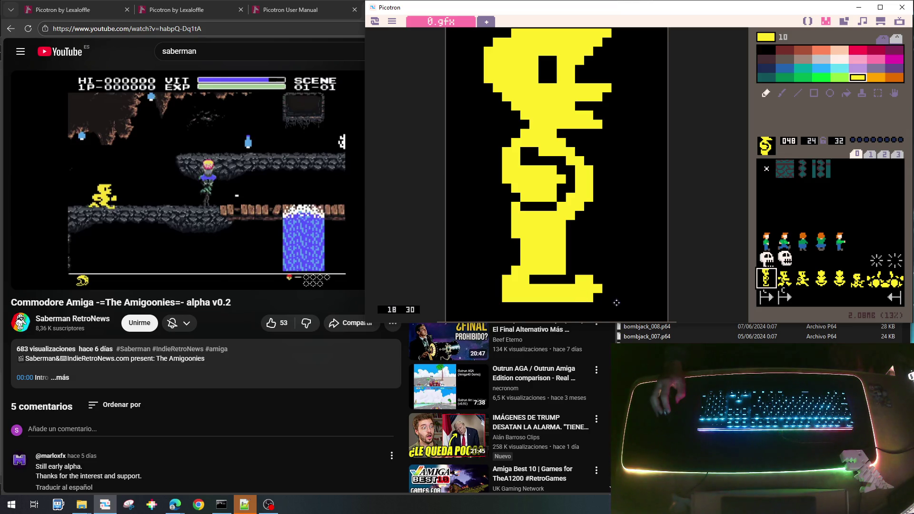
key(Down)
key(Down)
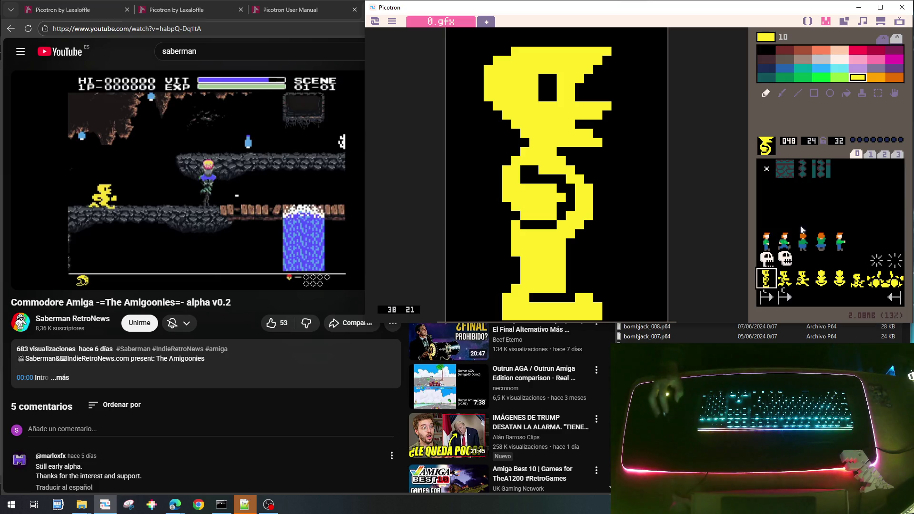
Step: Flip between the standing frame 048 and the running frames, then open sprite 051
click(787, 278)
click(803, 281)
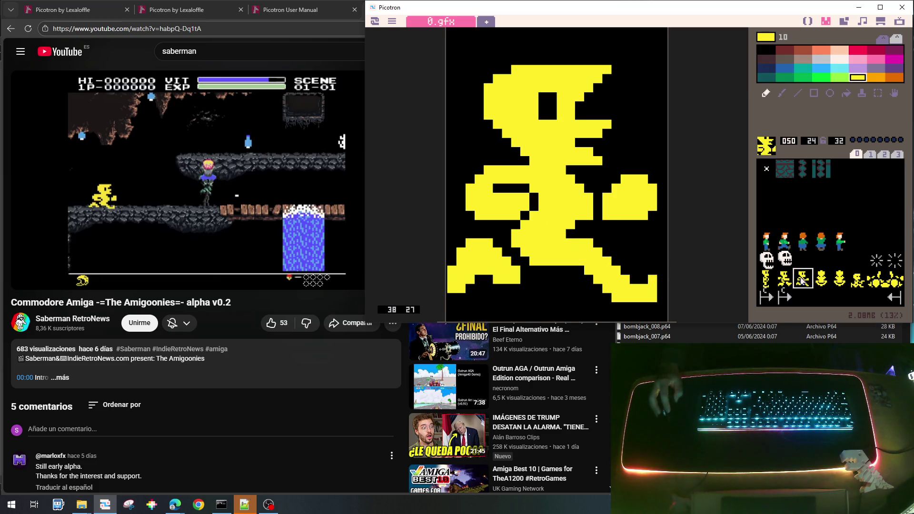
click(785, 281)
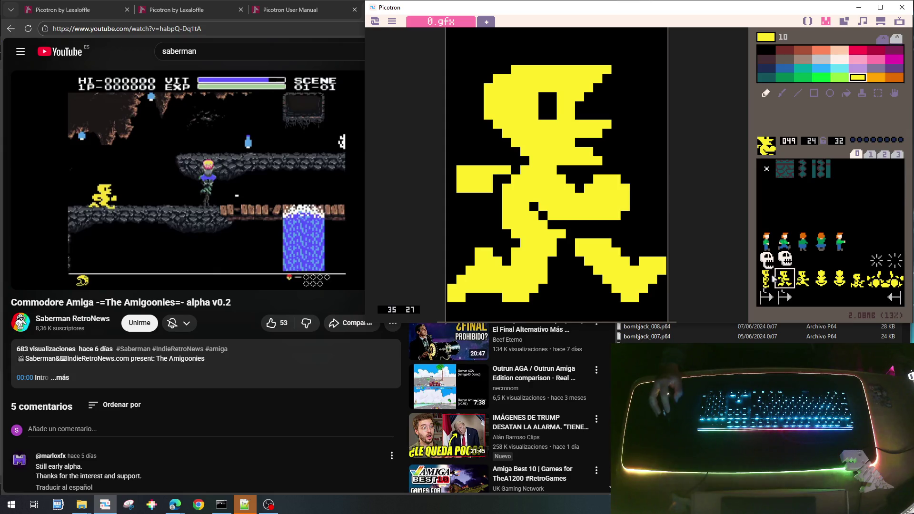
click(767, 278)
click(803, 280)
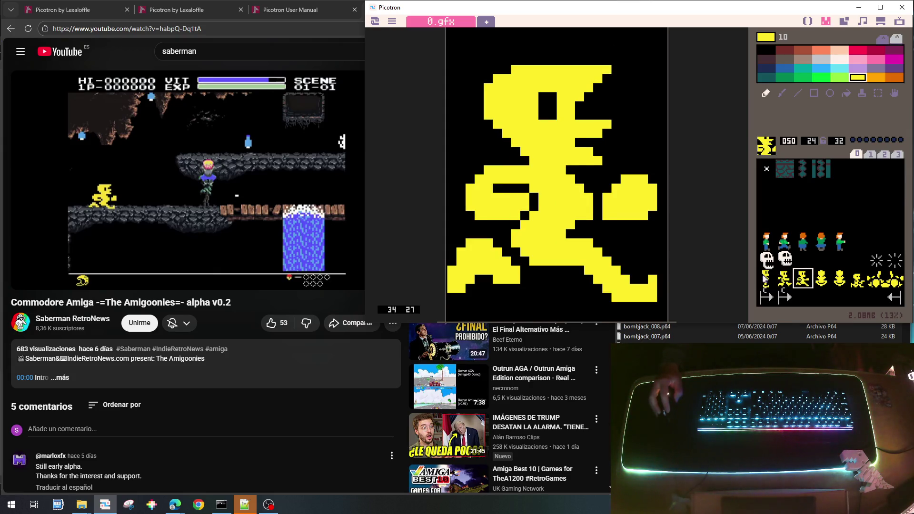
click(766, 278)
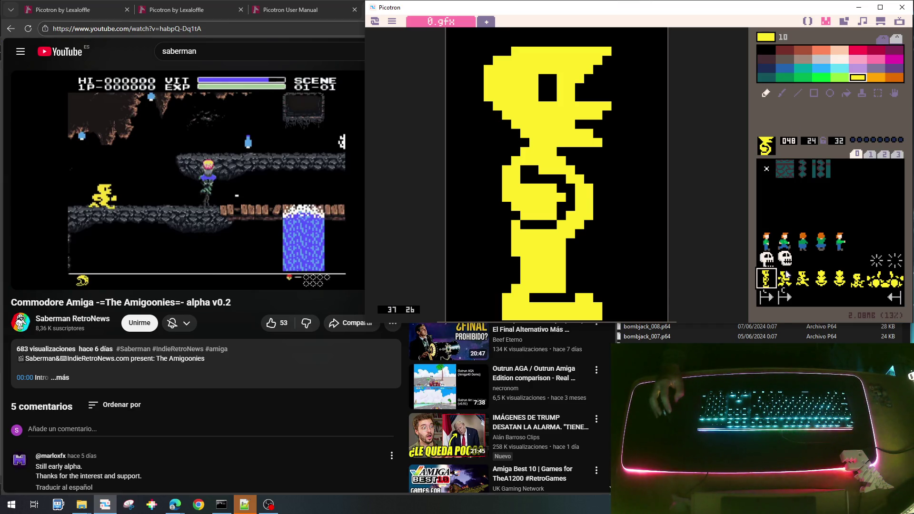
click(821, 279)
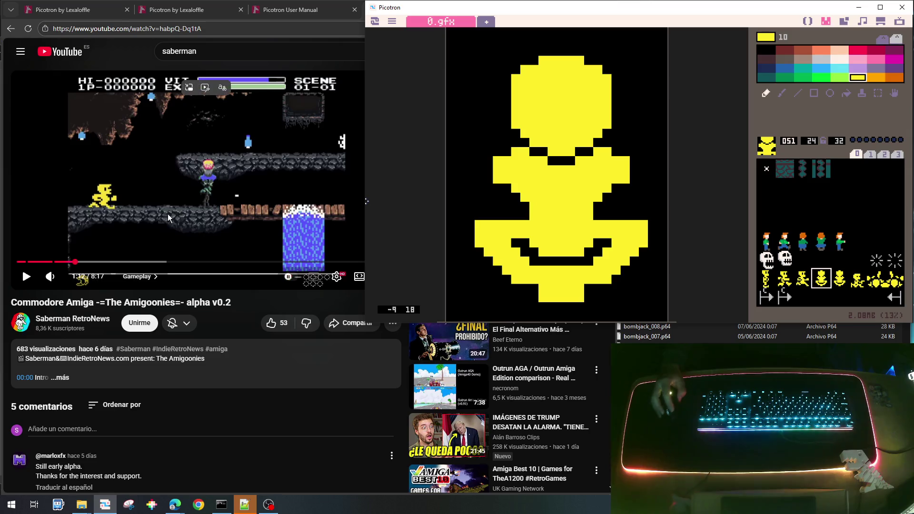
Step: Resume the Amigoonies gameplay video in Edge and return to the sprite editor
click(180, 170)
click(180, 169)
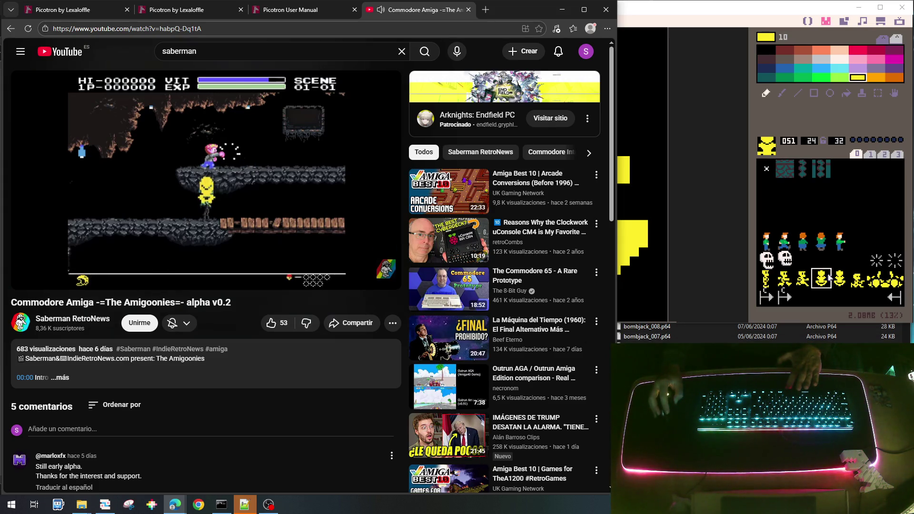
click(809, 279)
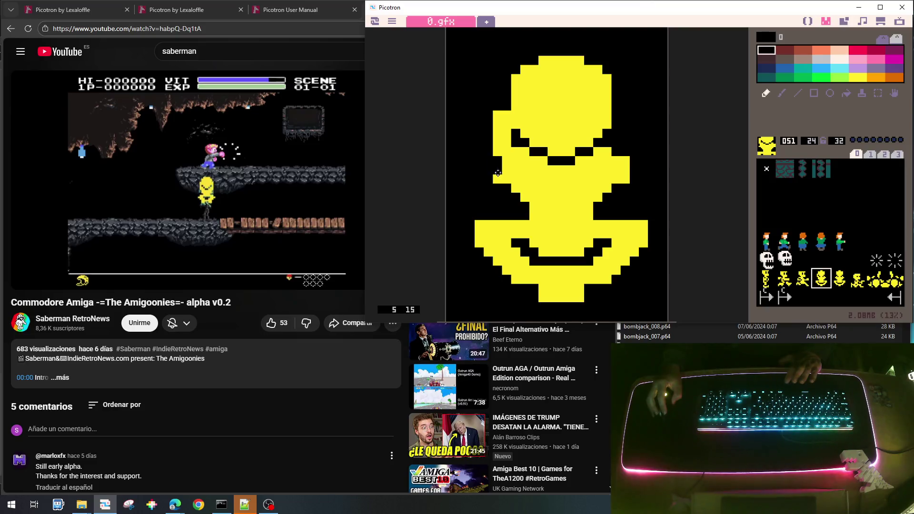
Step: Give sprite 051 slanted eyes and reshape its mouth with black and yellow pixels
right_click(617, 174)
mouse_move(616, 144)
mouse_down()
mouse_move(612, 123)
mouse_move(619, 149)
mouse_move(627, 116)
mouse_up()
right_click(647, 151)
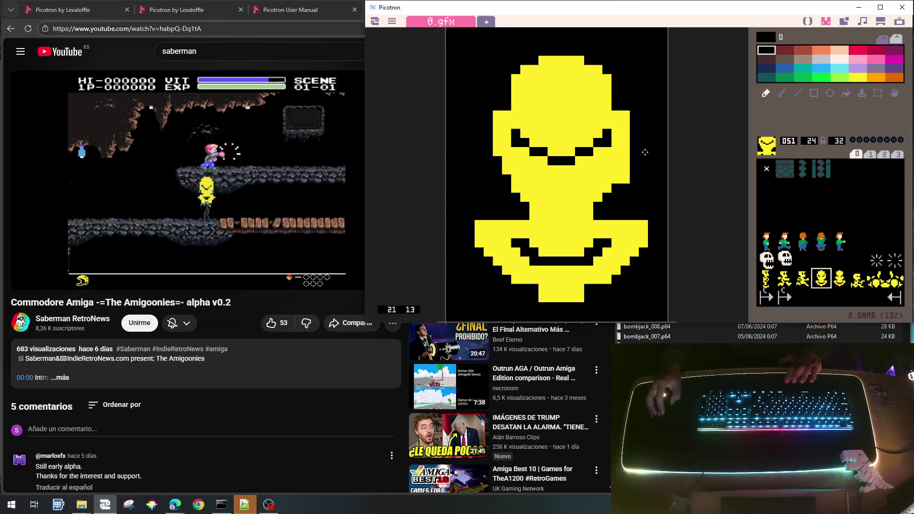
drag(629, 161, 618, 185)
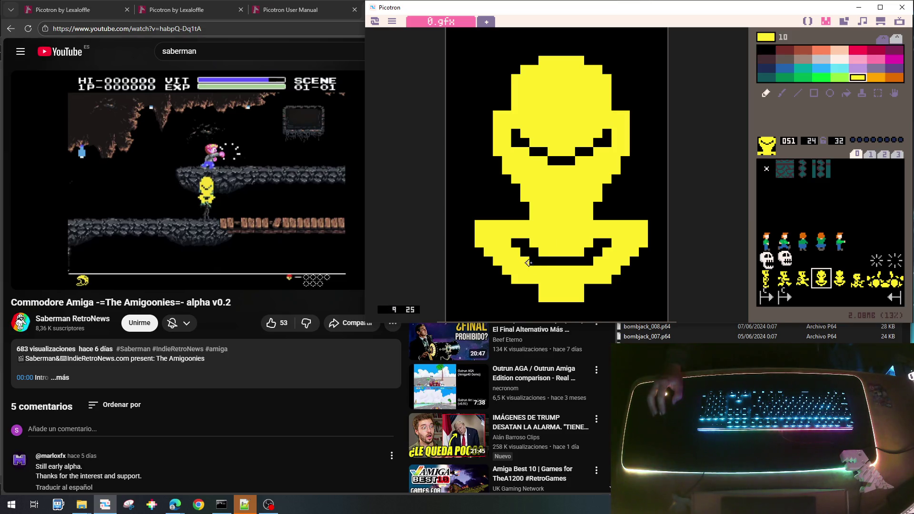
drag(587, 256, 524, 254)
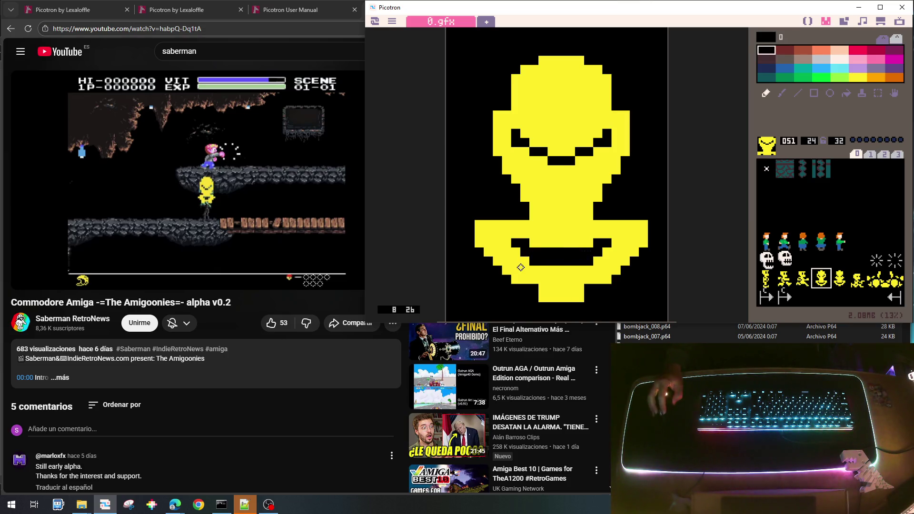
right_click(547, 239)
mouse_move(542, 242)
mouse_down()
mouse_move(512, 243)
mouse_move(616, 243)
mouse_up()
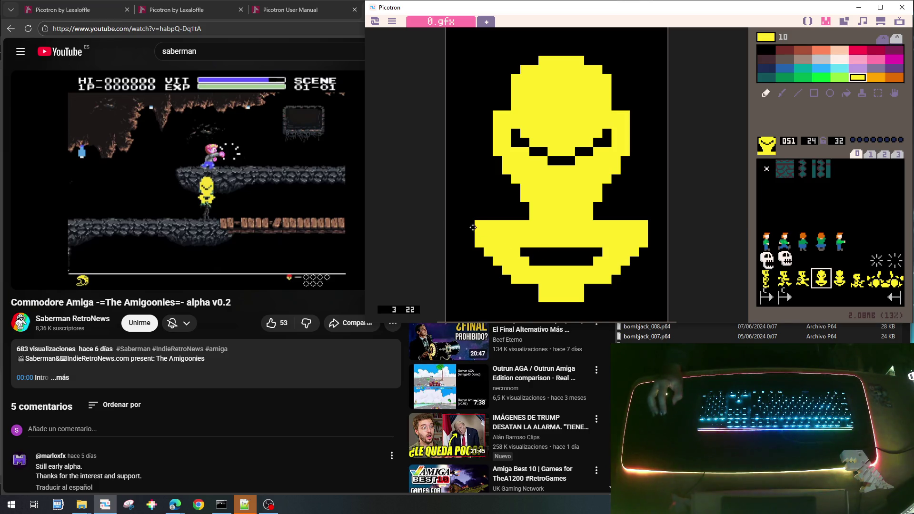
Step: Trim the blob's lower-left and right edges and add yellow pixels at the bottom-left
right_click(475, 210)
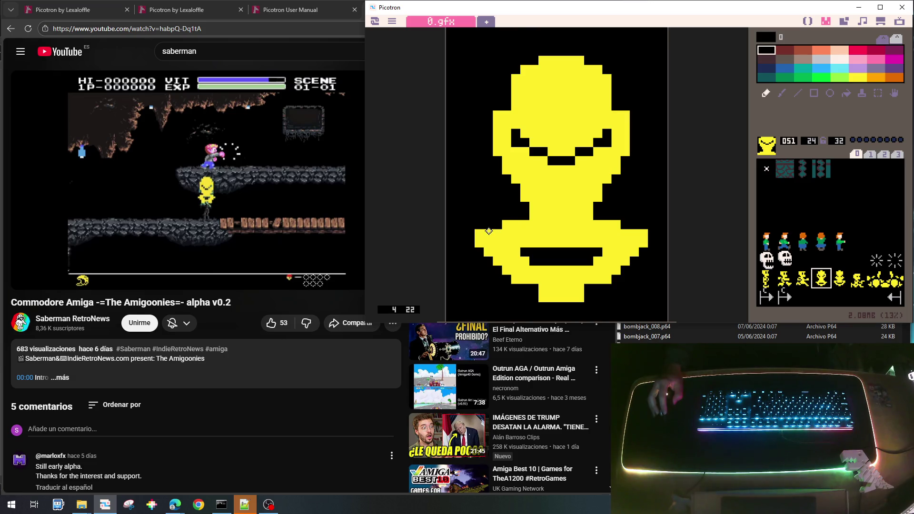
drag(474, 223, 491, 256)
mouse_move(646, 235)
mouse_down()
mouse_move(648, 249)
mouse_move(635, 240)
mouse_move(634, 257)
mouse_up()
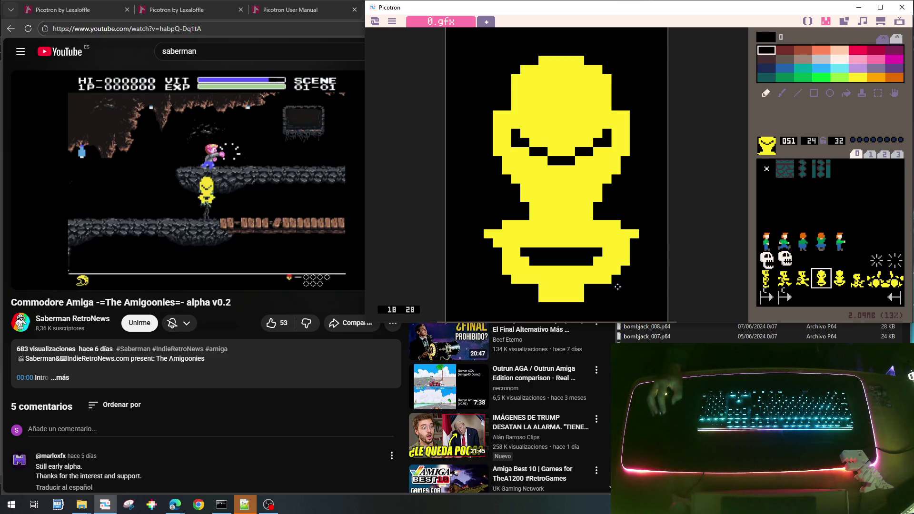
right_click(543, 269)
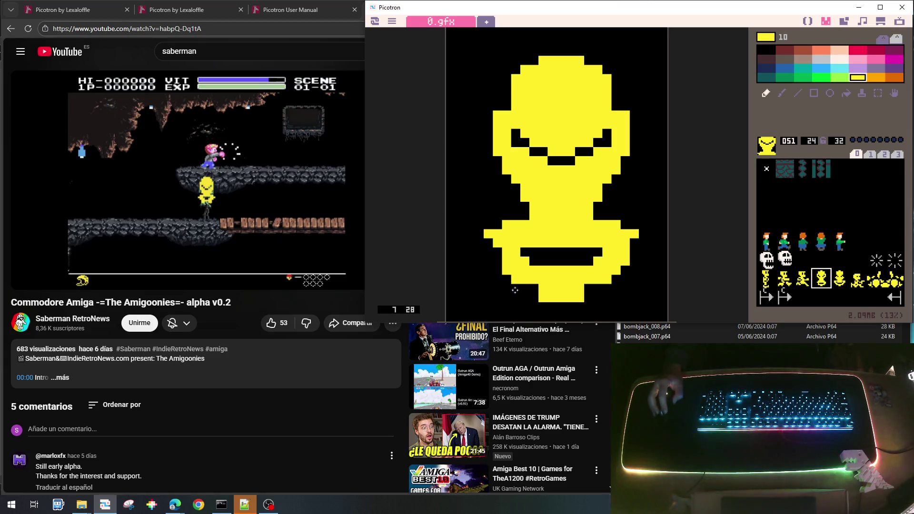
mouse_move(526, 280)
mouse_down()
mouse_move(529, 300)
mouse_move(541, 291)
mouse_up()
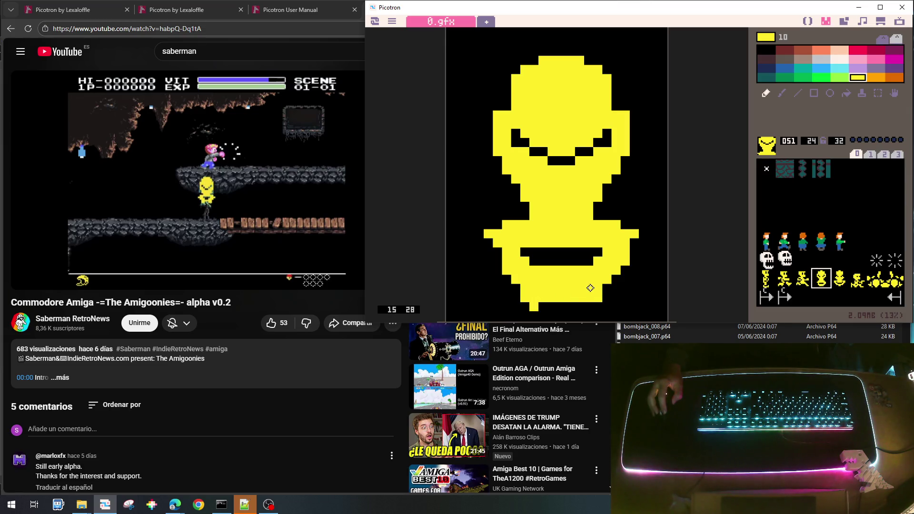
right_click(560, 318)
Step: Paint a black gap through sprite 051's lower body, widen the left leg, blacken the right edge, then undo to compare
mouse_move(547, 269)
mouse_down()
mouse_move(575, 270)
mouse_move(552, 280)
mouse_move(571, 286)
mouse_move(554, 296)
mouse_up()
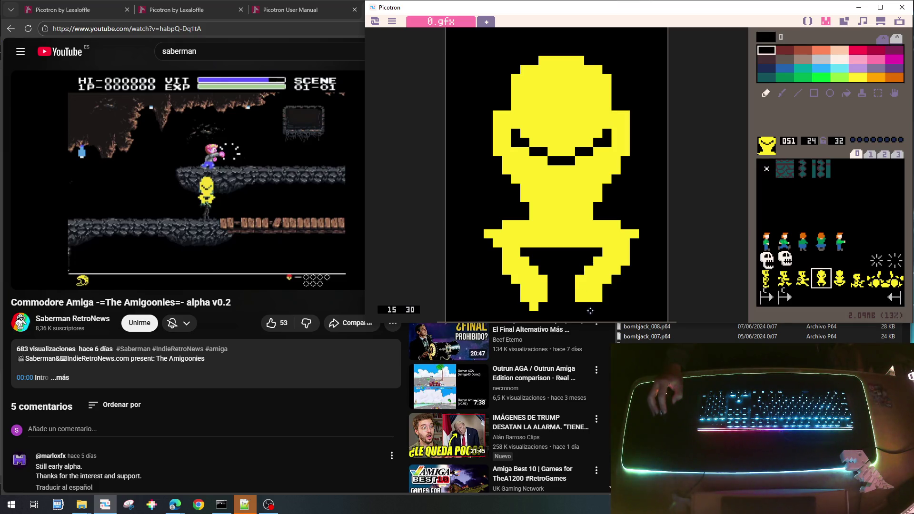
right_click(586, 289)
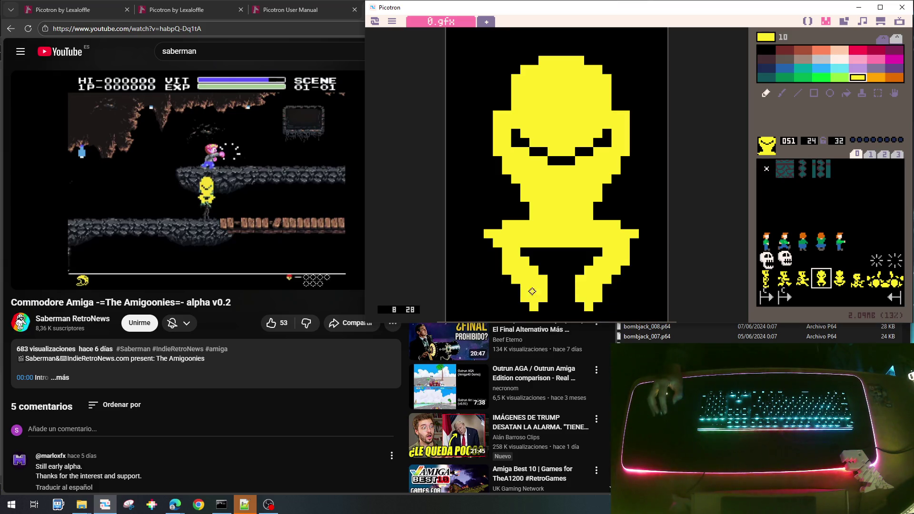
drag(542, 284, 570, 303)
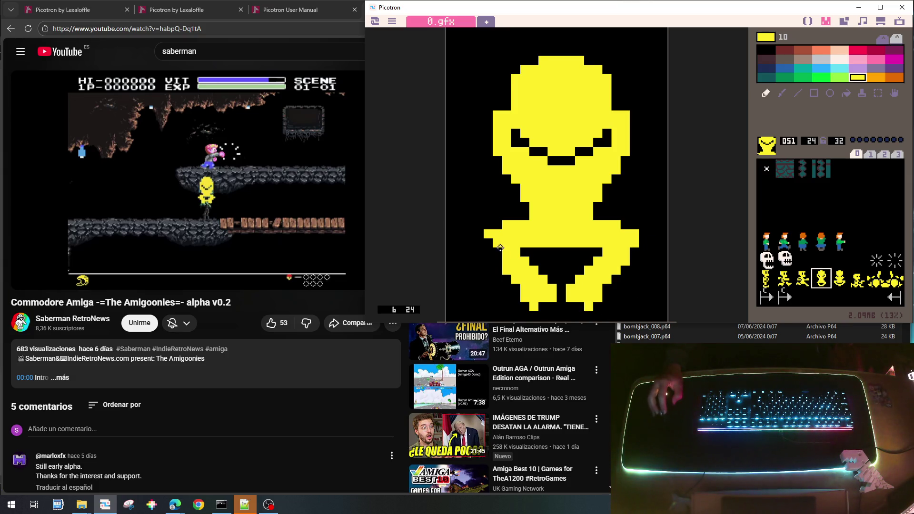
right_click(636, 256)
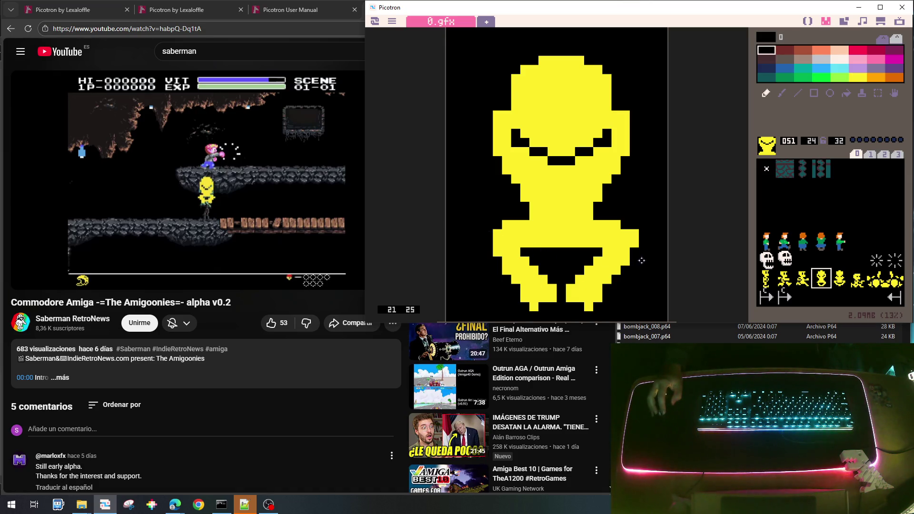
right_click(632, 243)
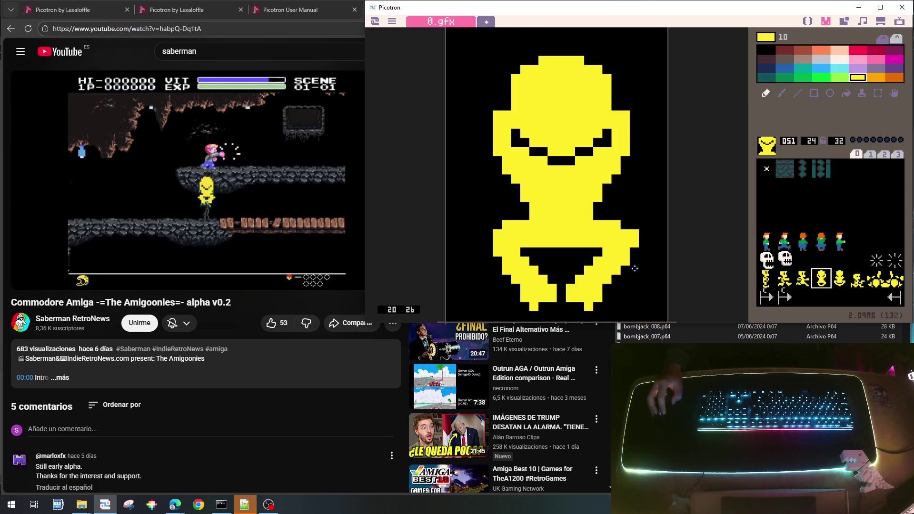
right_click(639, 219)
drag(635, 230, 635, 245)
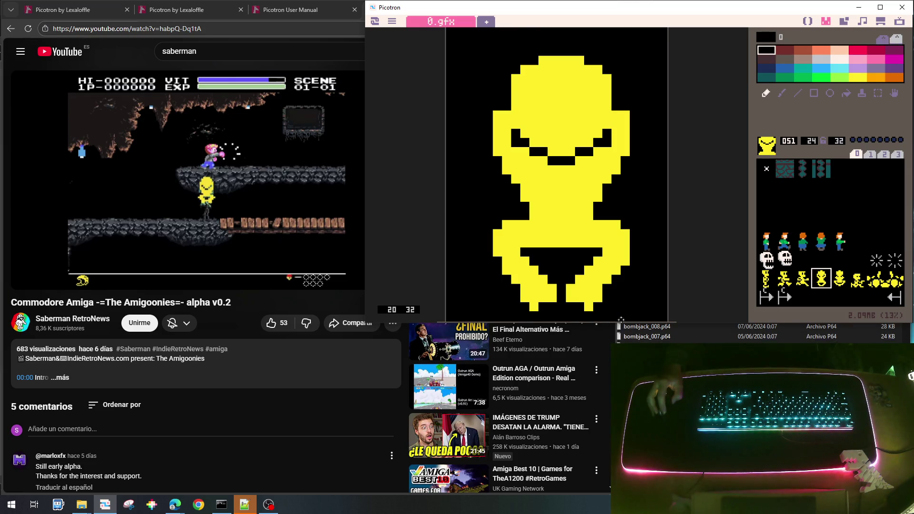
right_click(621, 235)
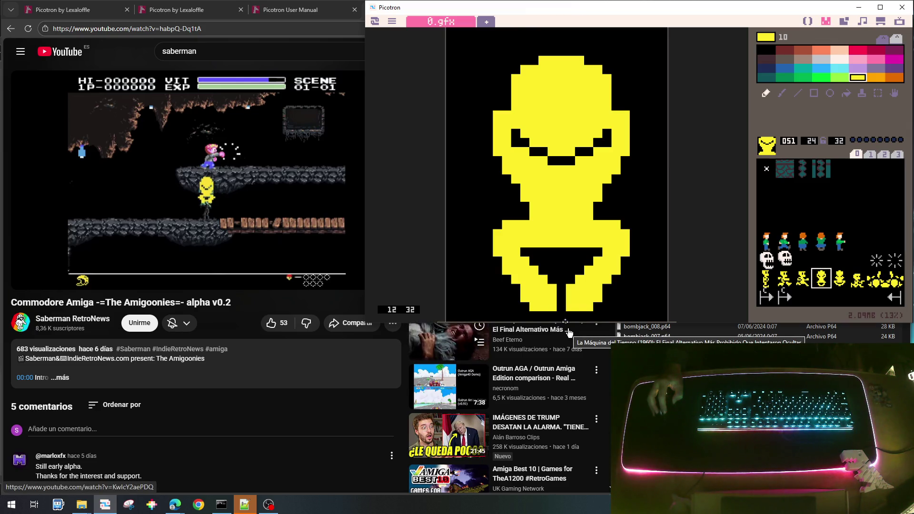
key(ctrl+z)
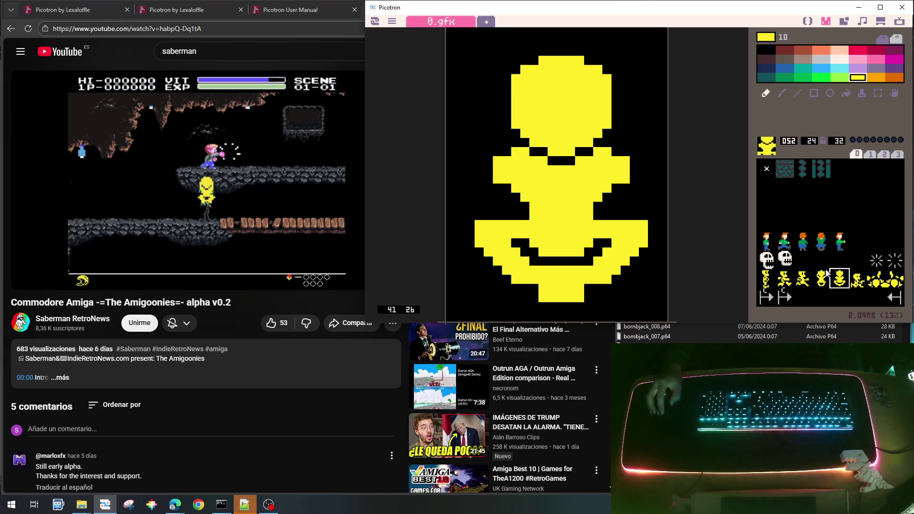
Step: Compare the leg edits with undo/redo, keep them, and view sprites 052 and 048
key(ctrl+y)
key(ctrl+z)
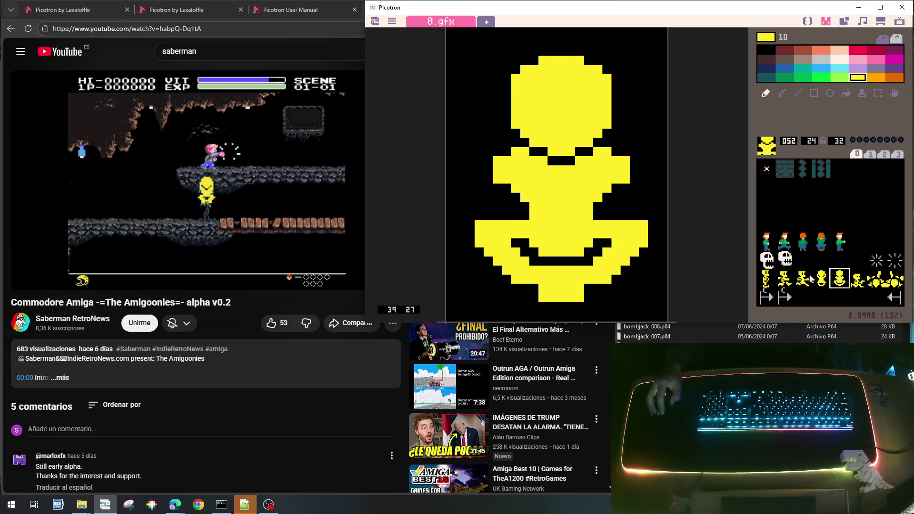
key(ctrl+y)
key(ctrl+z)
key(ctrl+y)
click(840, 279)
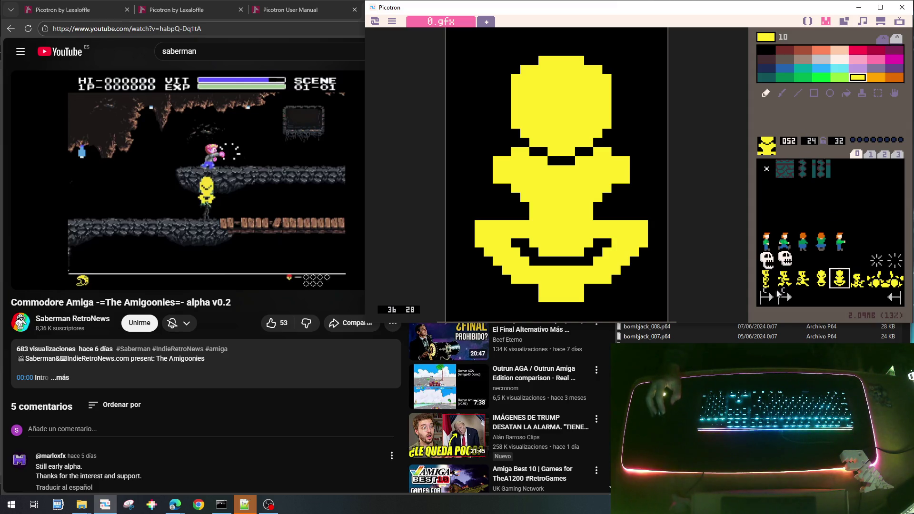
click(766, 281)
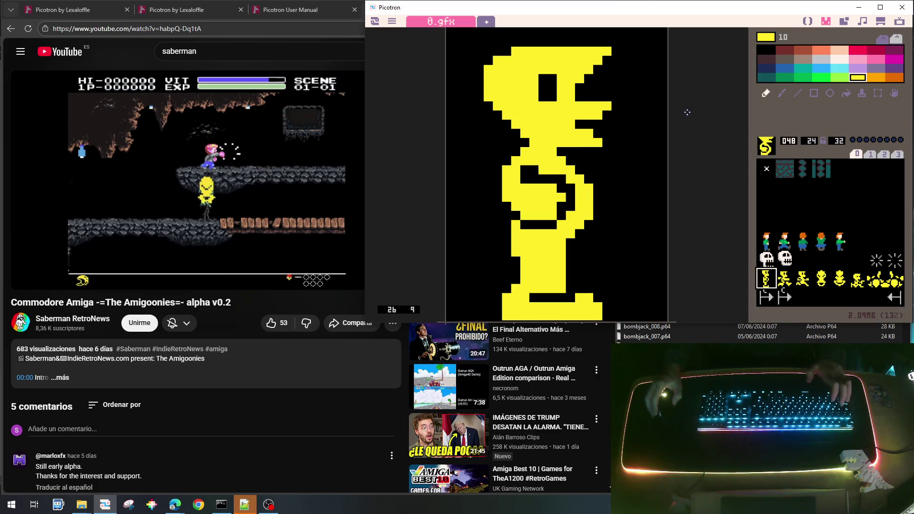
Step: Save the cart as goonies_lite_003.p64 and switch to the main.lua code
key(ctrl+s)
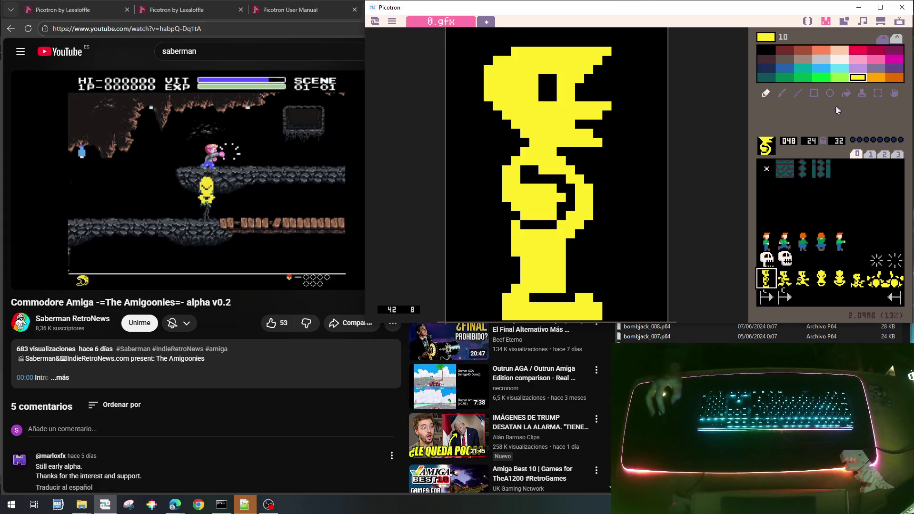
click(808, 22)
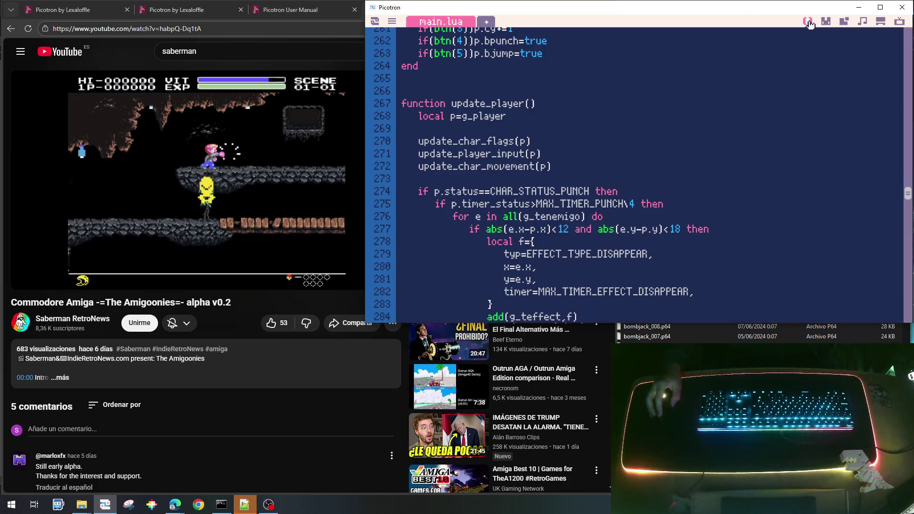
Step: Add an unfinished 'local CHAR_STATUS_' line below CHAR_STATUS_PUNCH
scroll(718, 196, up, 20)
scroll(718, 197, up, 20)
scroll(718, 201, down, 2)
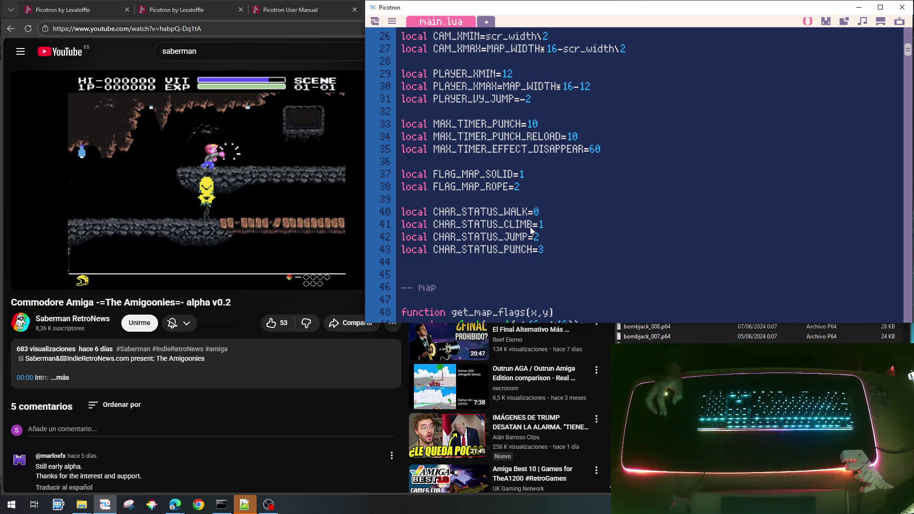
click(552, 254)
key(Return)
text(local CHAR_STATUS_)
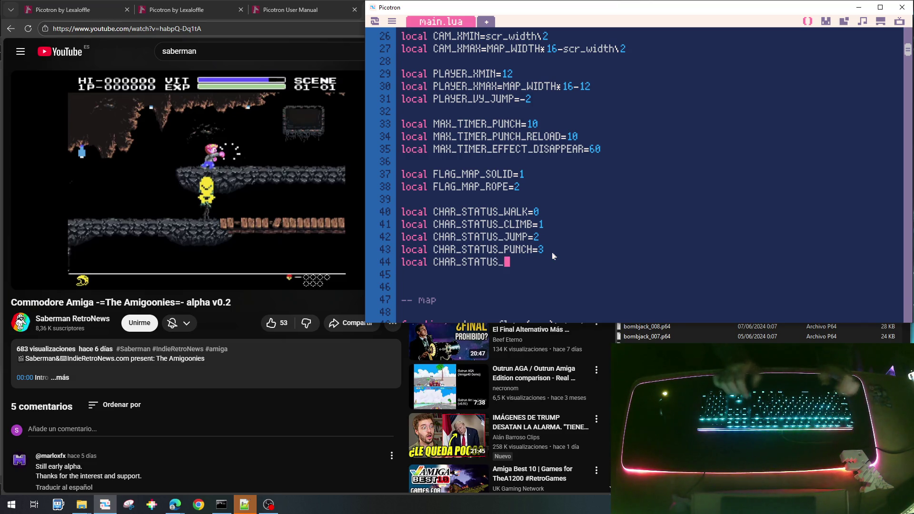
Step: Renumber the status constants to WALK=1, CLIMB=2, JUMP=3 and PUNCH=4
key(Up)
key(Up)
key(Up)
key(Down)
key(End)
key(BackSpace)
text(1)
key(BackSpace)
text(2)
key(Down)
key(BackSpace)
text(3)
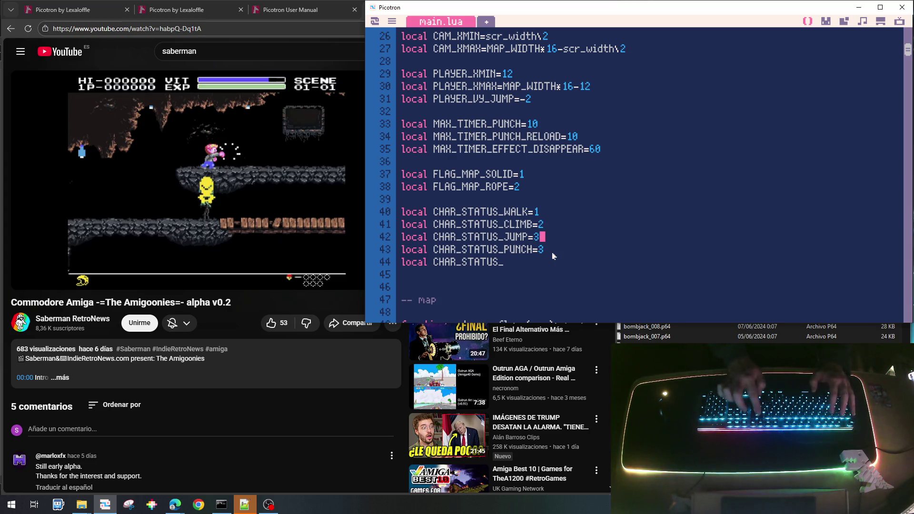
key(BackSpace)
text(4)
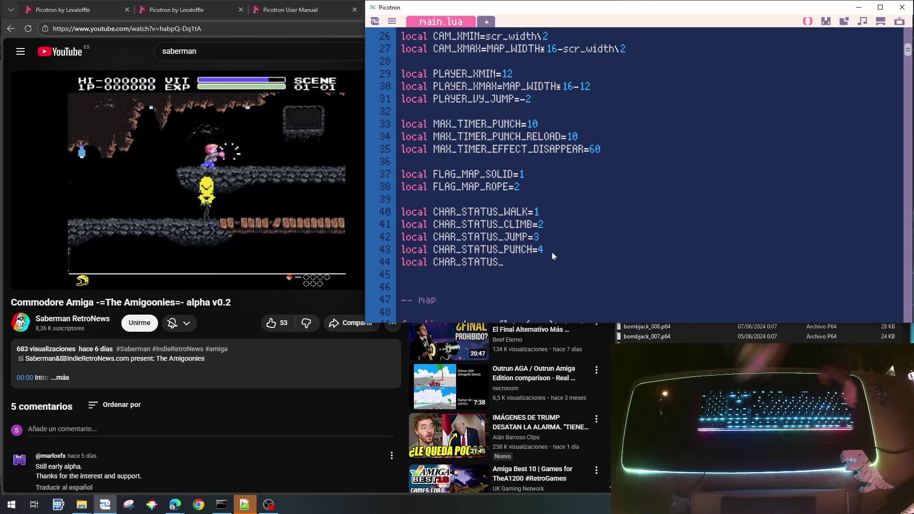
Step: Move the unfinished CHAR_STATUS_ line to the top, directly above CHAR_STATUS_WALK
key(Home)
key(shift+End)
key(ctrl+c)
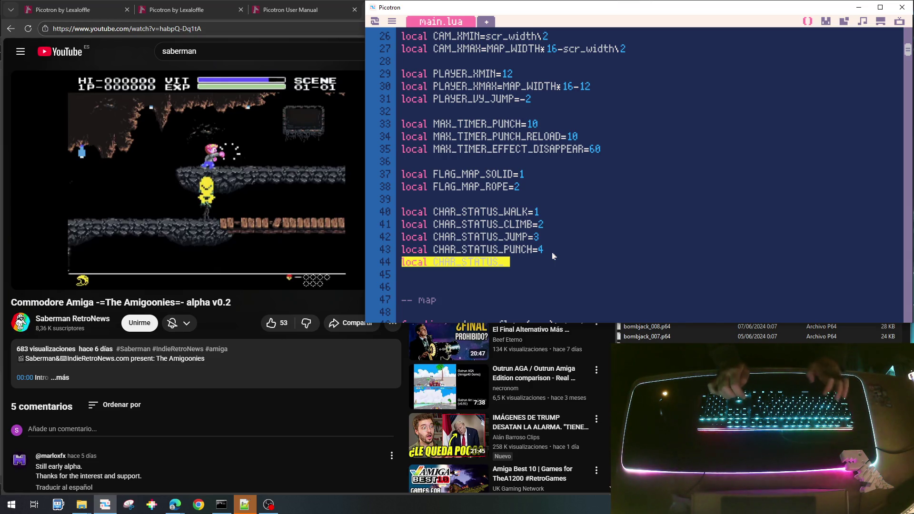
key(Delete)
key(Delete)
key(ctrl+v)
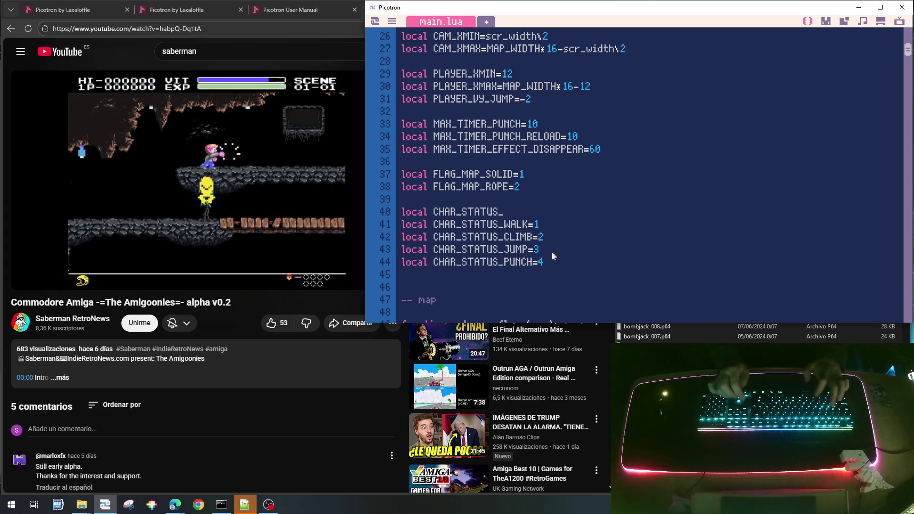
key(End)
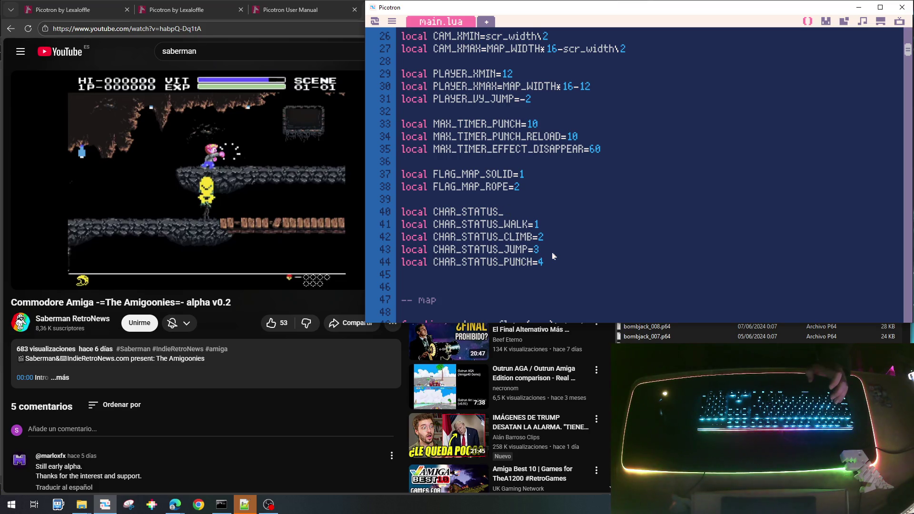
Step: Complete CHAR_STATUS_IDLE=0 and add a 'local CHAR_MODE_PATROL' line below the status constants
text(IDLE)
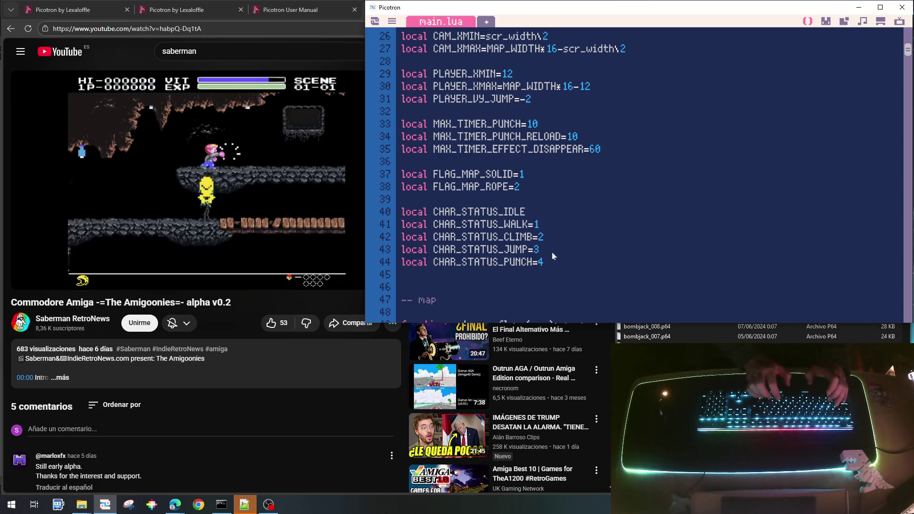
text(=0)
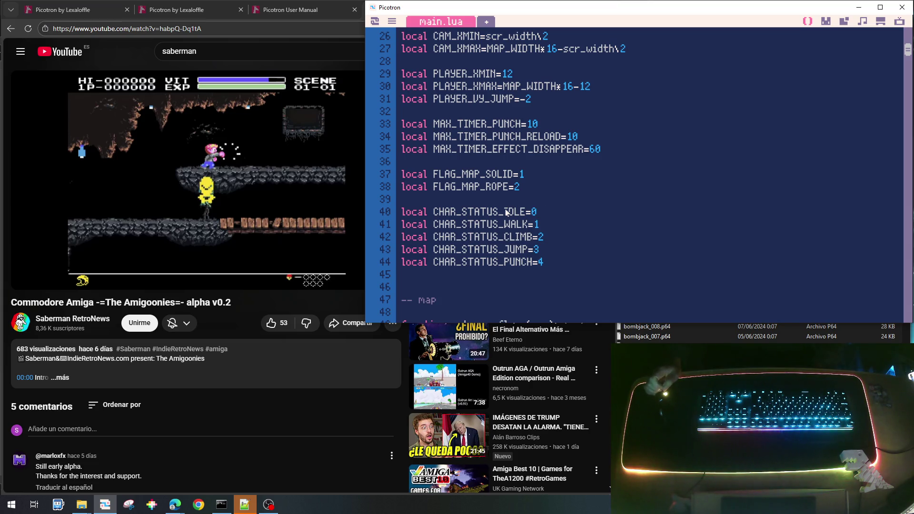
click(452, 278)
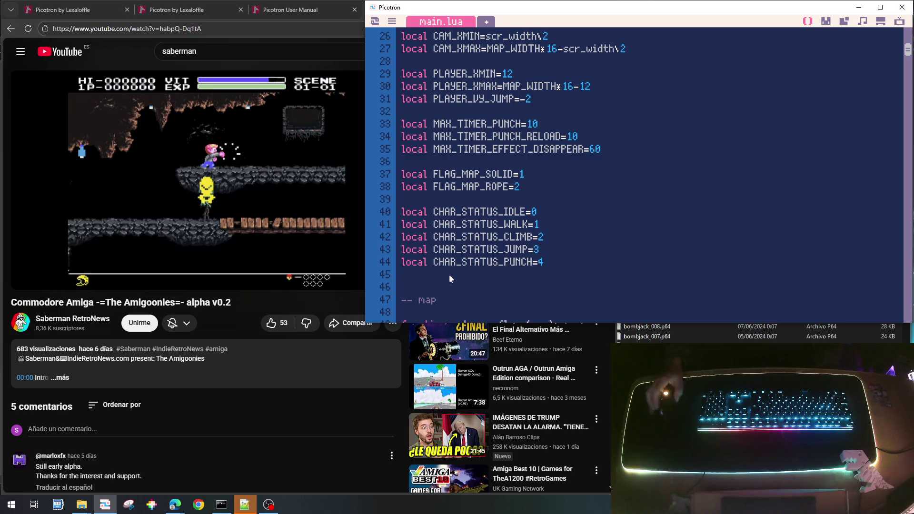
key(Return)
text(local )
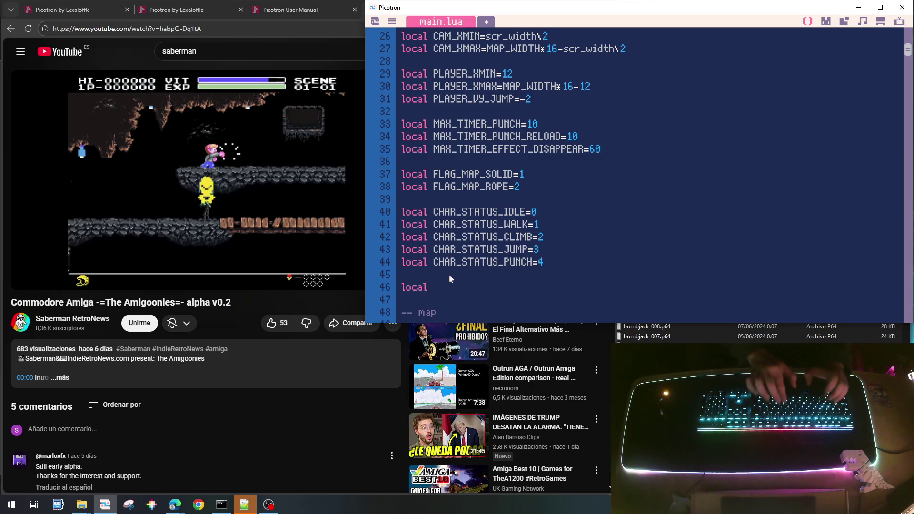
text(C)
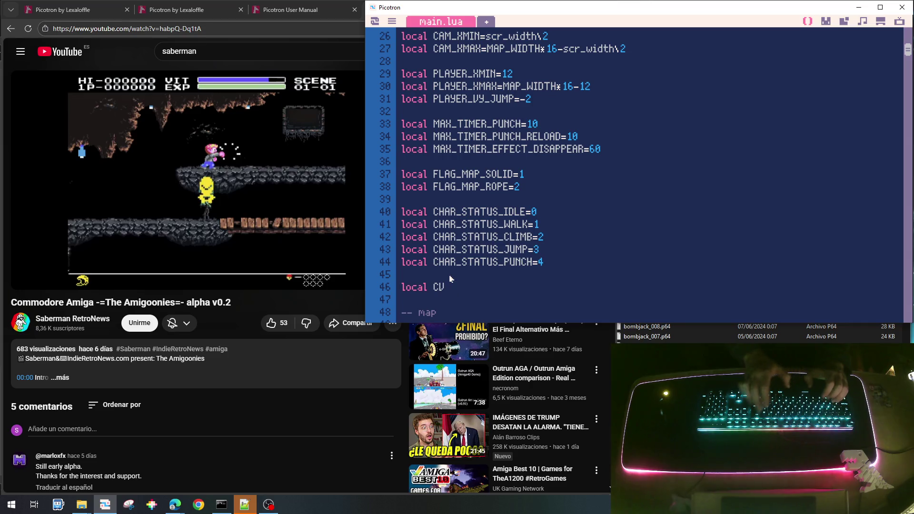
text(HAR_)
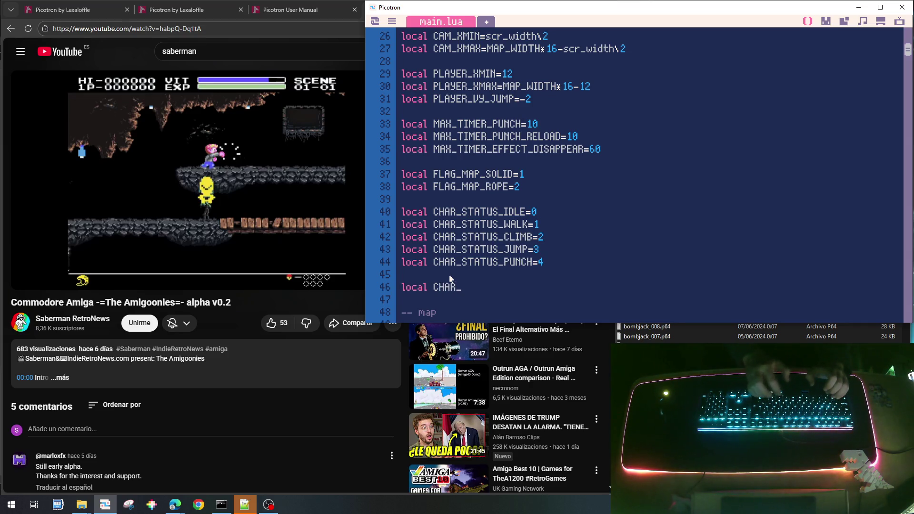
text(MODE_)
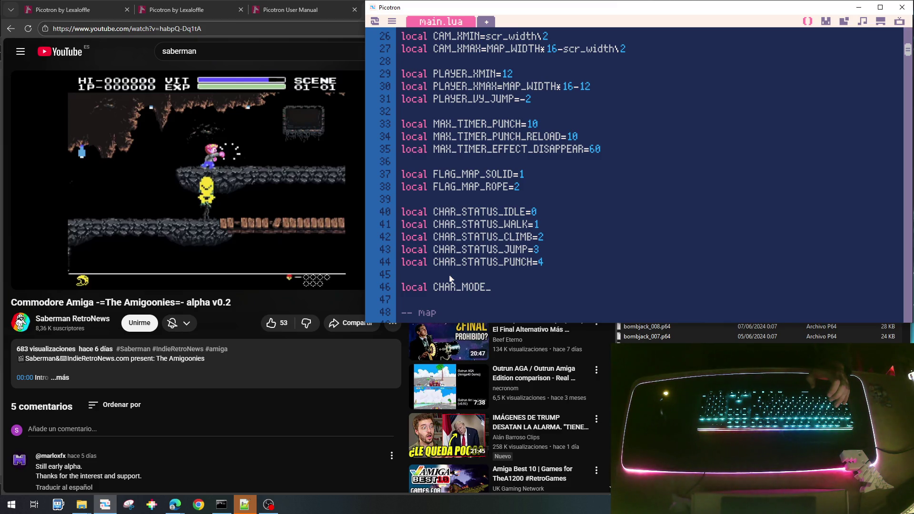
text(PATROL)
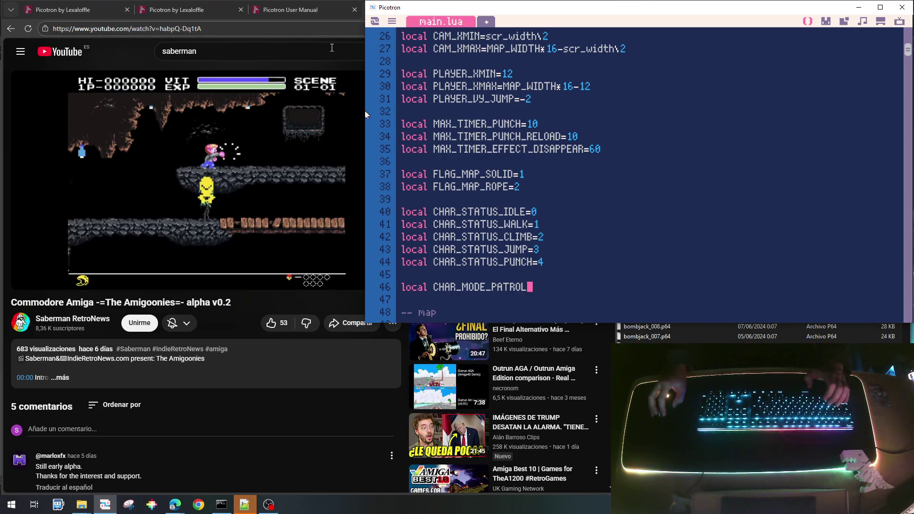
click(135, 57)
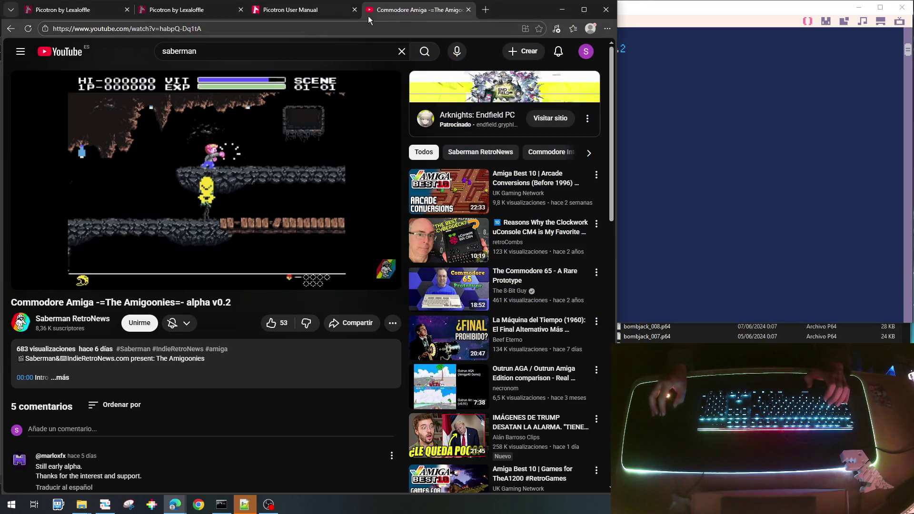
Step: Search 'traductor' in a new Edge tab and open Google Translate
click(485, 9)
text(traduct)
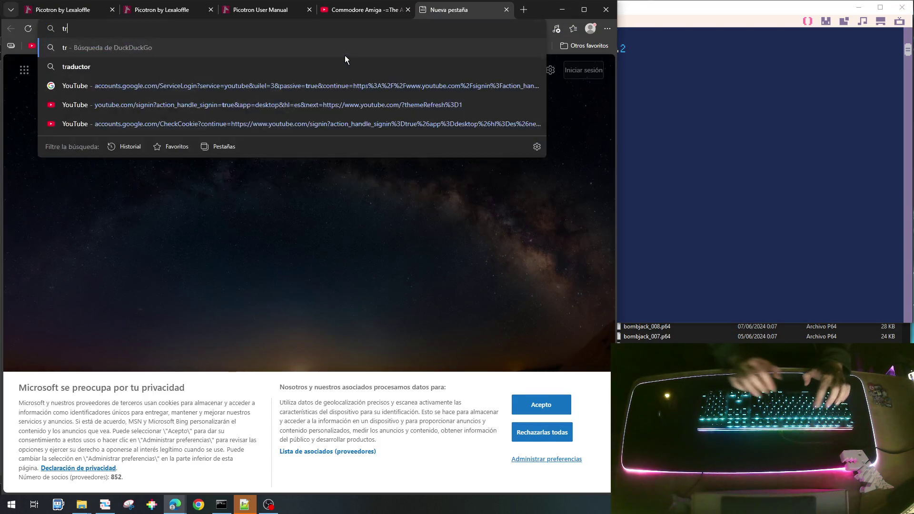
text(or)
key(Return)
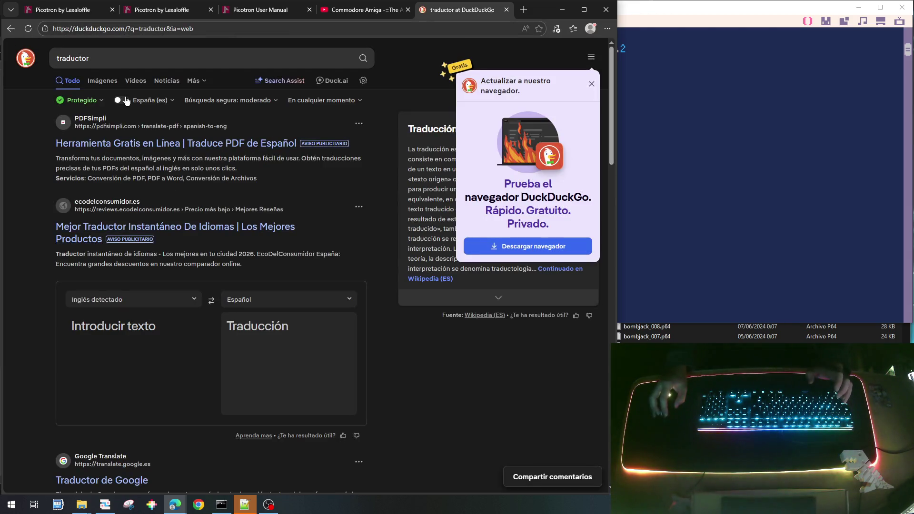
scroll(116, 234, down, 1)
scroll(116, 233, down, 3)
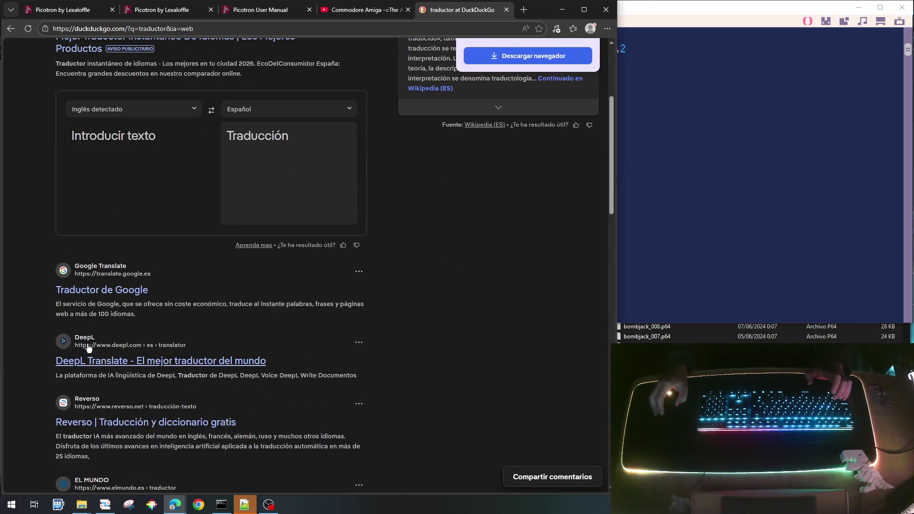
click(112, 290)
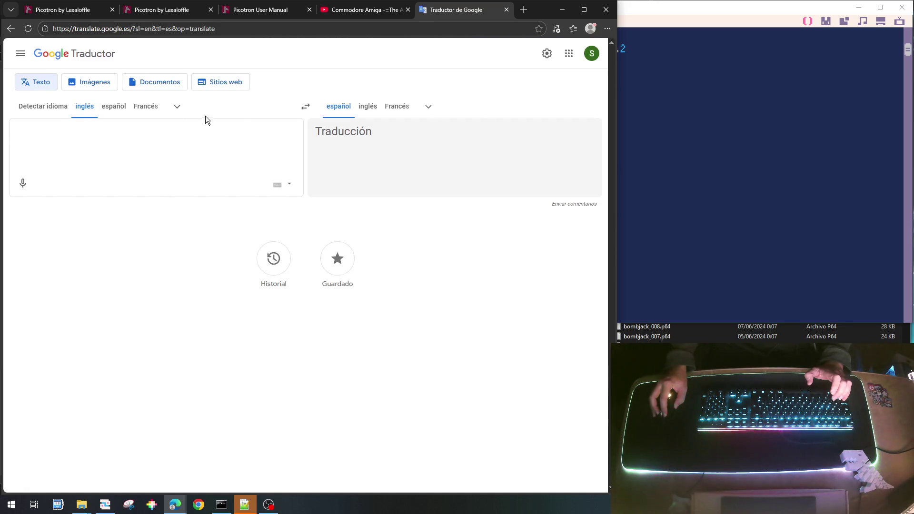
Step: Translate Spanish 'hacer guardia' and then 'patrullar' into English
click(304, 107)
click(159, 128)
text(g)
key(BackSpace)
text(ha)
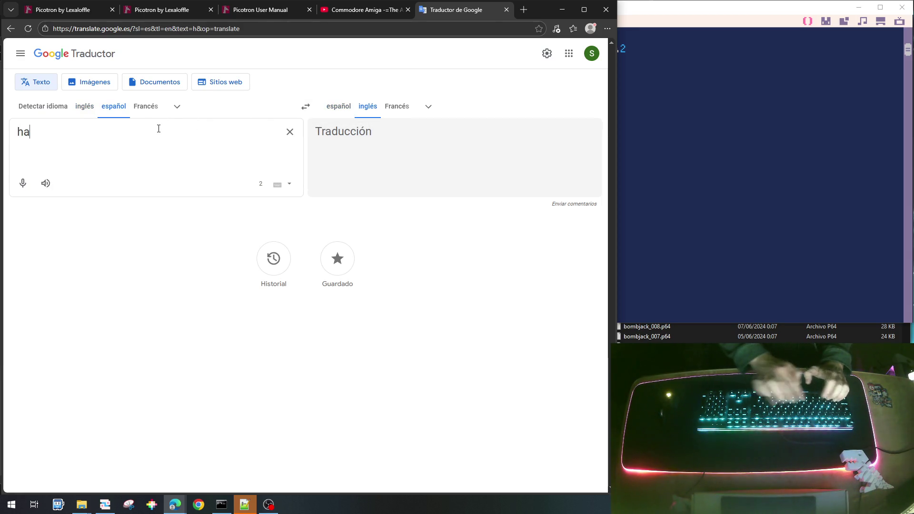
text(cer guardia)
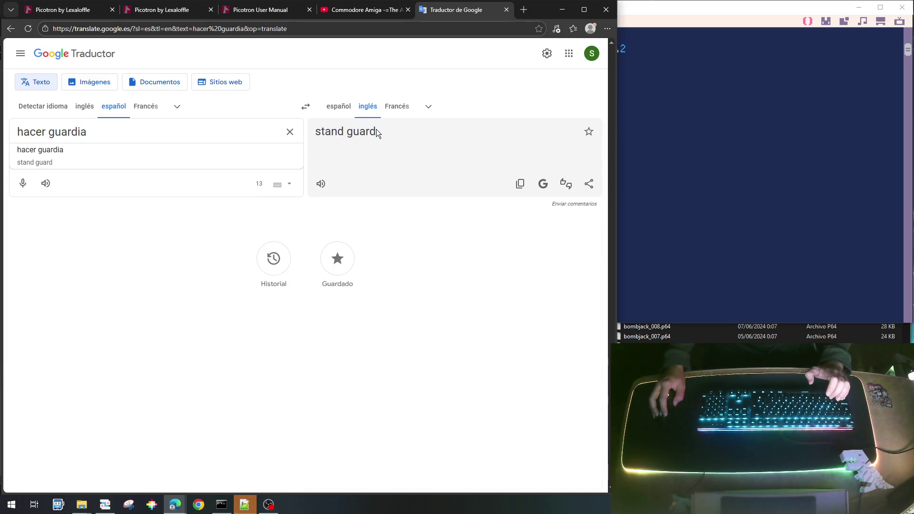
triple_click(115, 133)
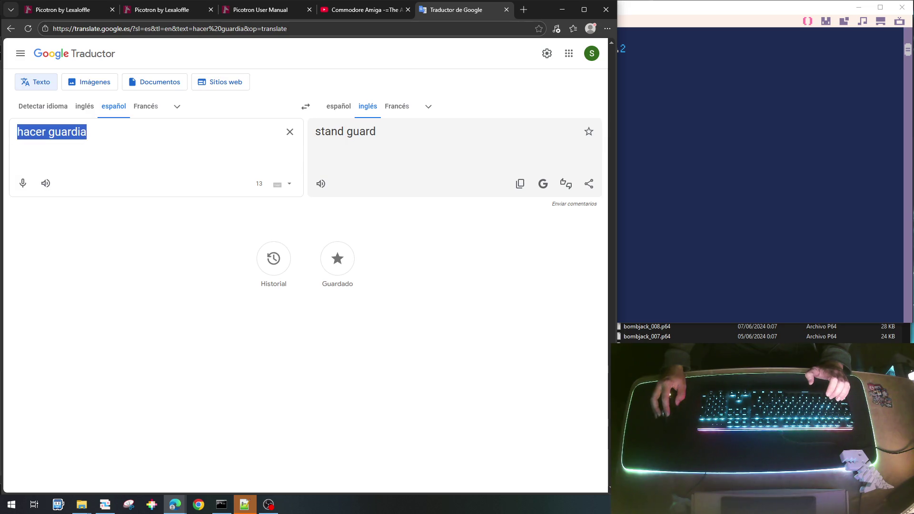
text(patrullar)
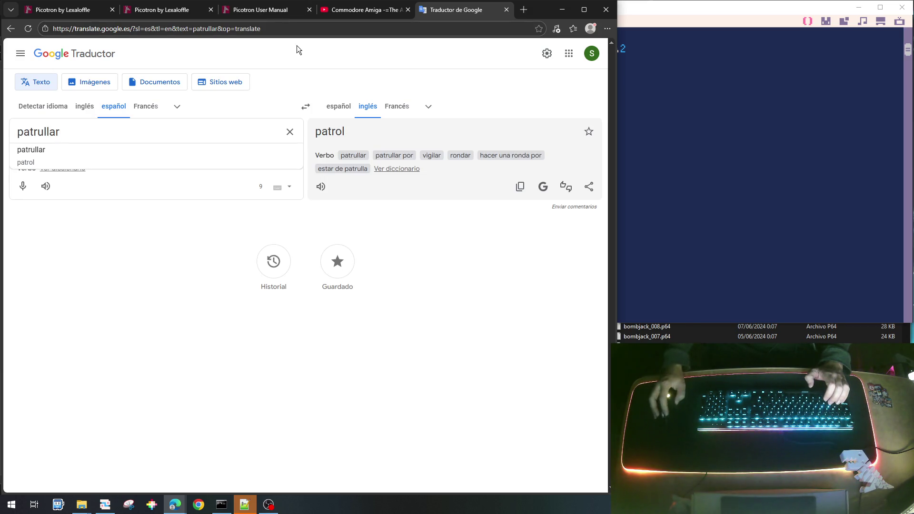
click(364, 10)
Step: Set CHAR_MODE_PATROL=0 and add 'local CHAR_MODE_PURSUIT=1' beneath it
key(alt+Tab)
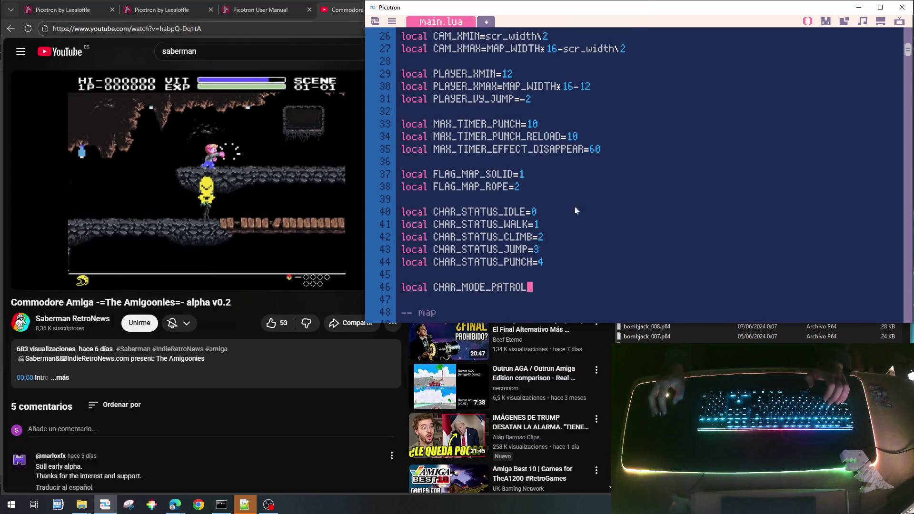
text(=0)
key(Return)
text(local)
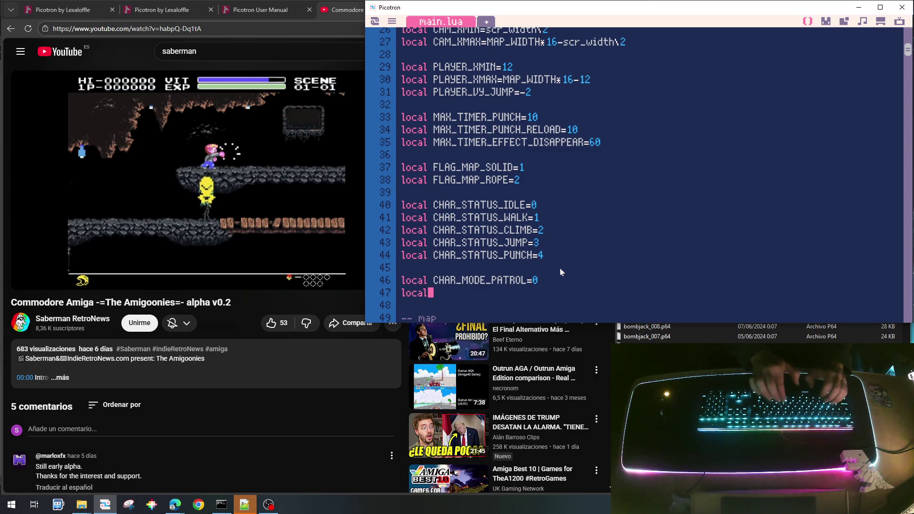
text(CHAR_MODE:)
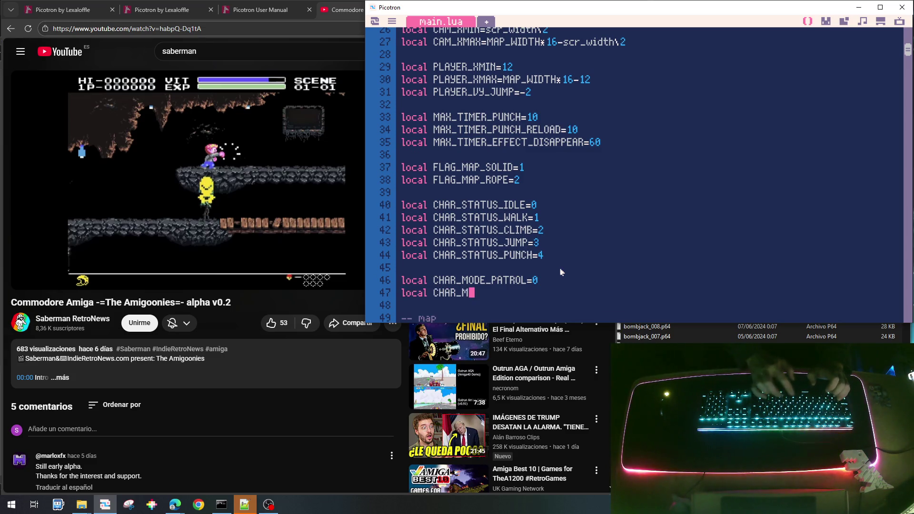
text(OP)
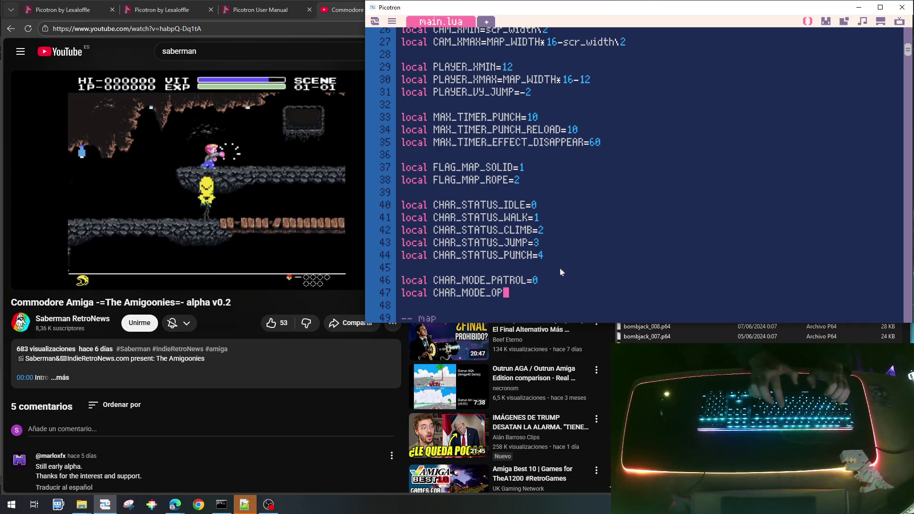
key(BackSpace)
text(Ur)
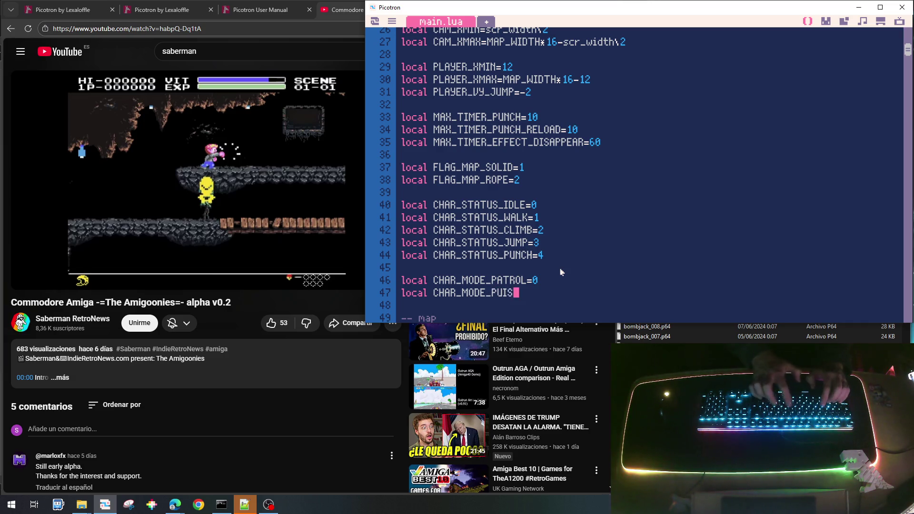
text(SUIT=1)
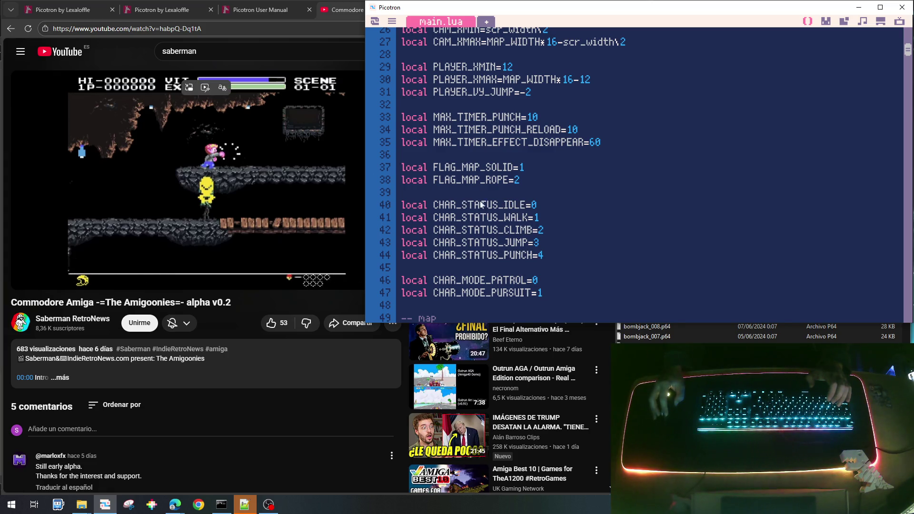
Step: Select and deselect text on line 41, then scroll through the constants
click(536, 217)
mouse_move(536, 217)
mouse_down()
mouse_move(426, 217)
mouse_move(438, 217)
mouse_up()
click(465, 208)
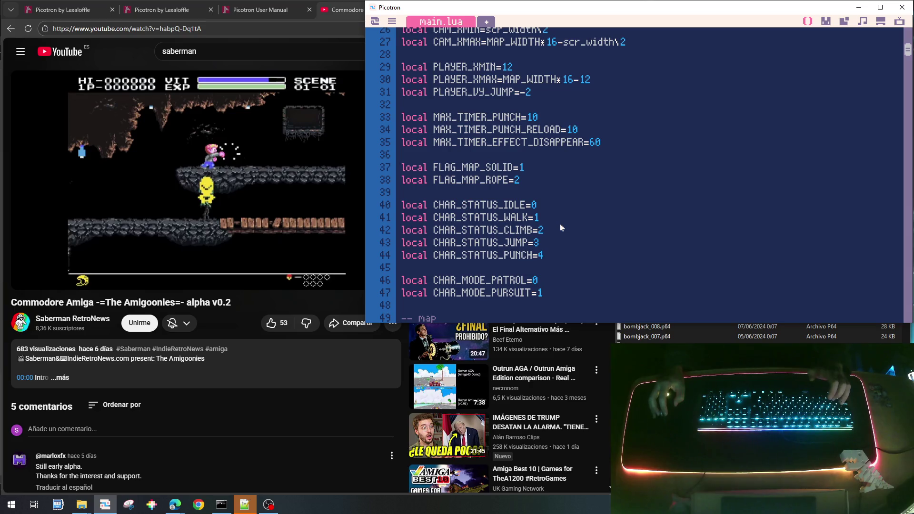
click(495, 281)
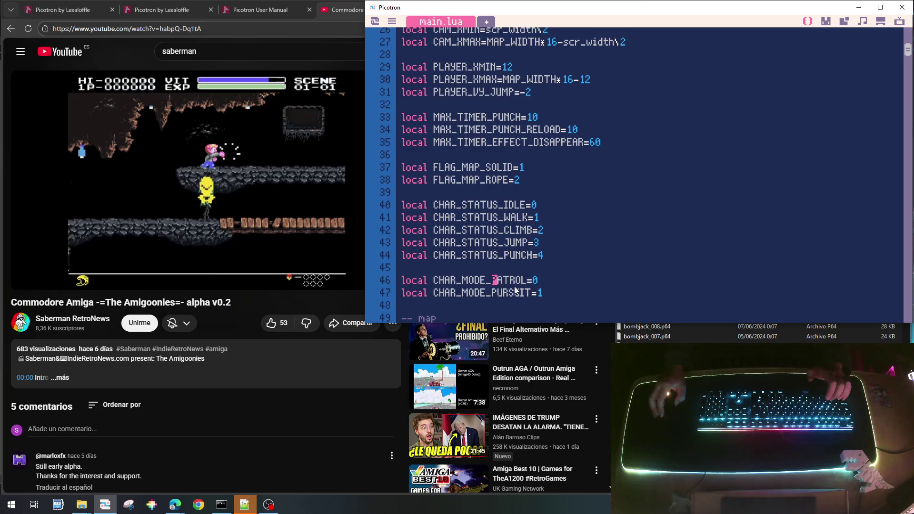
scroll(515, 290, down, 2)
scroll(516, 290, up, 1)
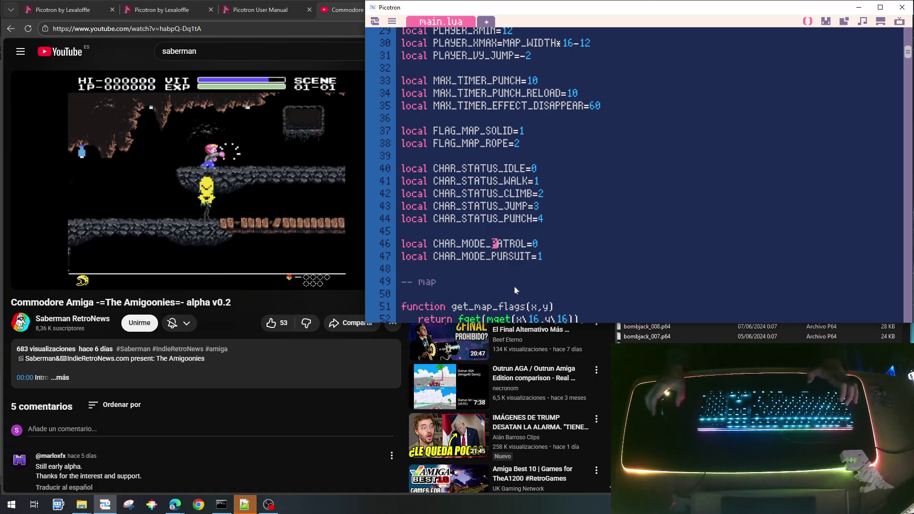
Step: Place villain sprite tile 48 on the lower floor in the map editor
click(826, 21)
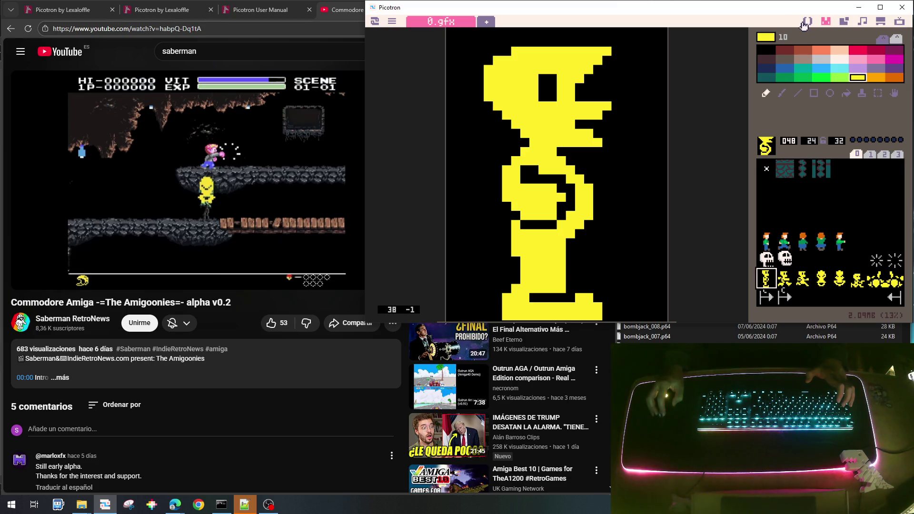
click(843, 21)
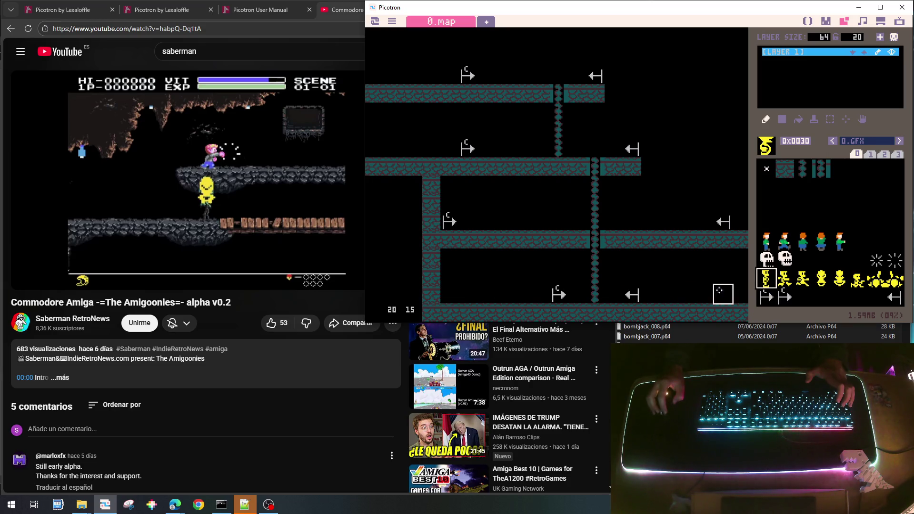
click(704, 295)
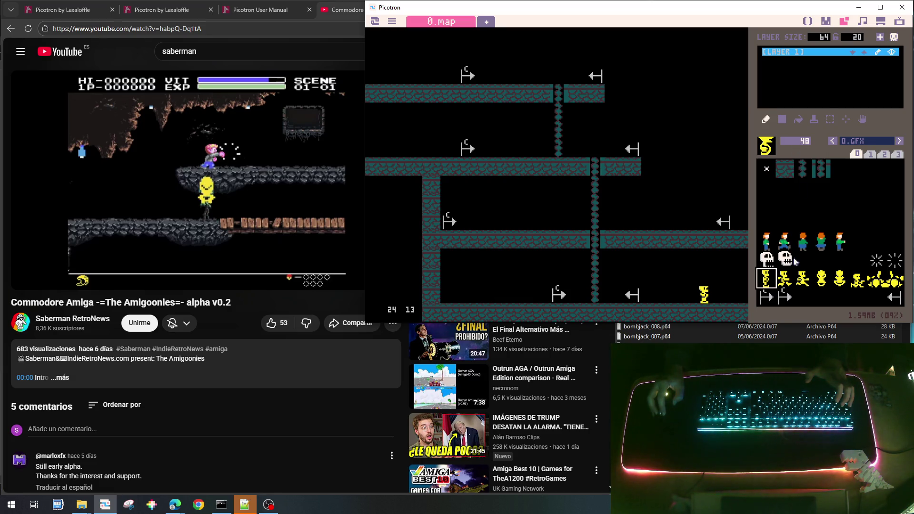
click(785, 277)
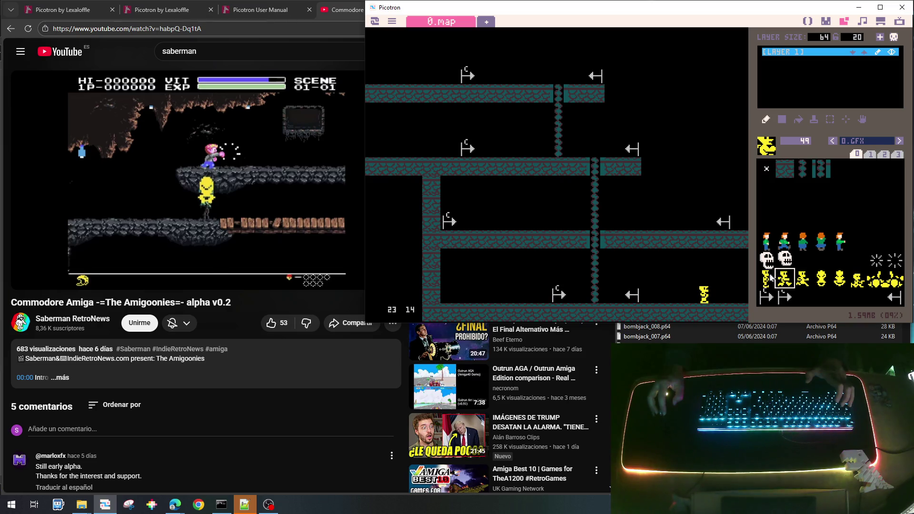
click(770, 277)
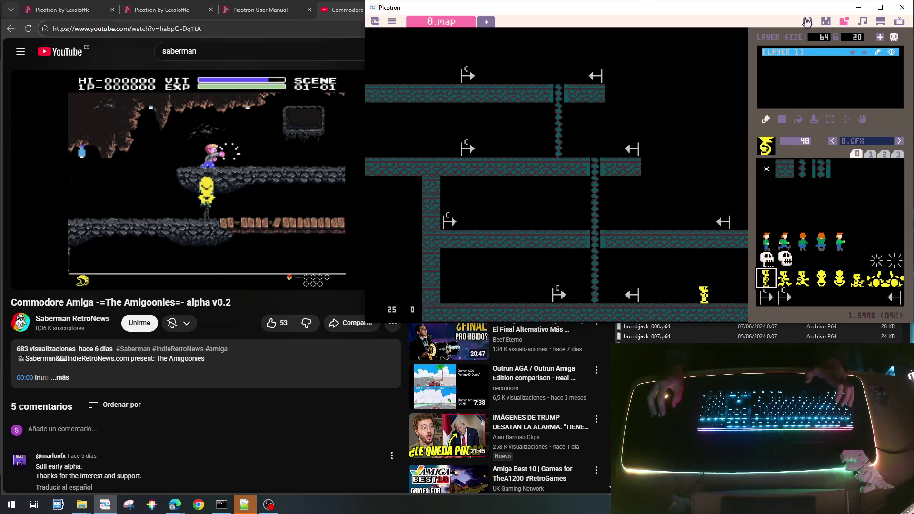
Step: Return to main.lua and scroll down to the init_player code
click(807, 21)
scroll(738, 152, down, 10)
scroll(738, 152, down, 15)
scroll(738, 153, down, 13)
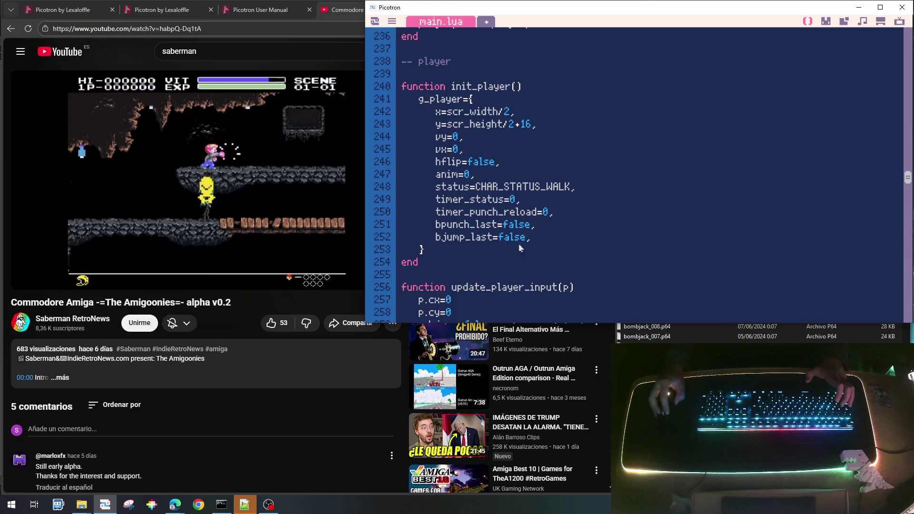
scroll(500, 226, up, 13)
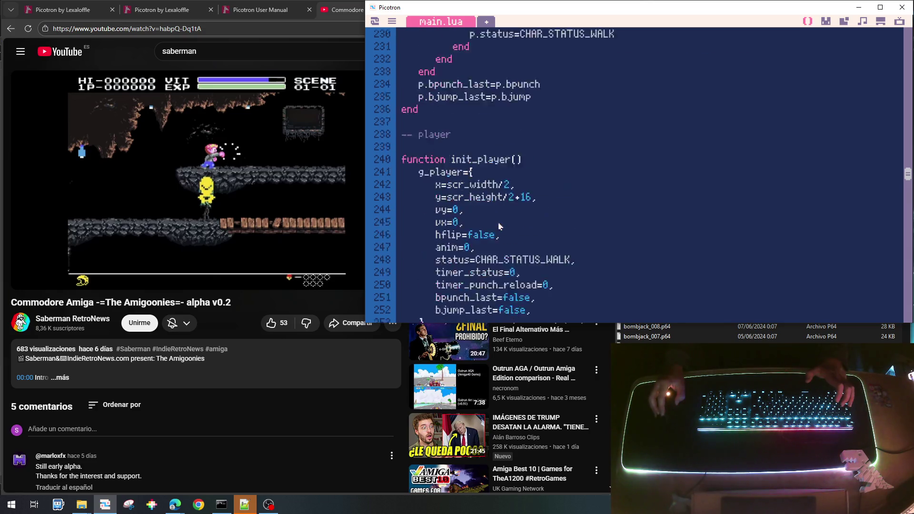
scroll(499, 231, up, 9)
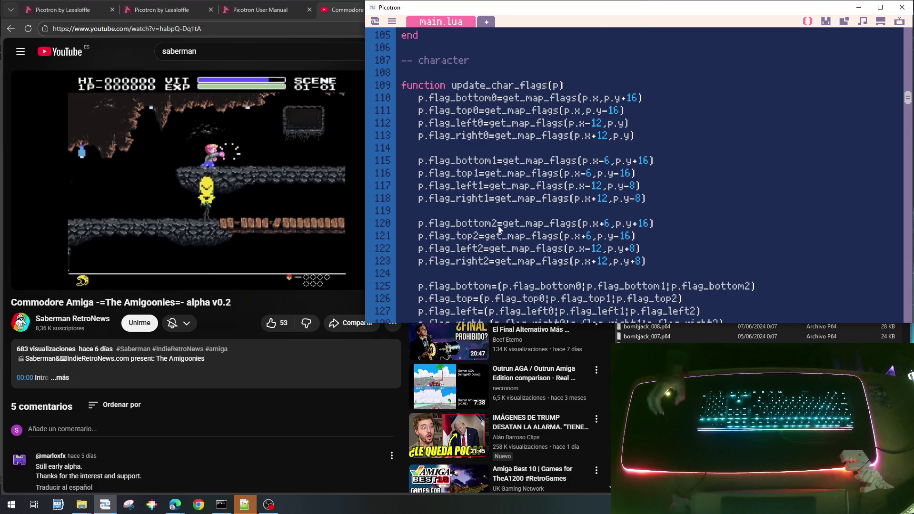
scroll(500, 229, up, 10)
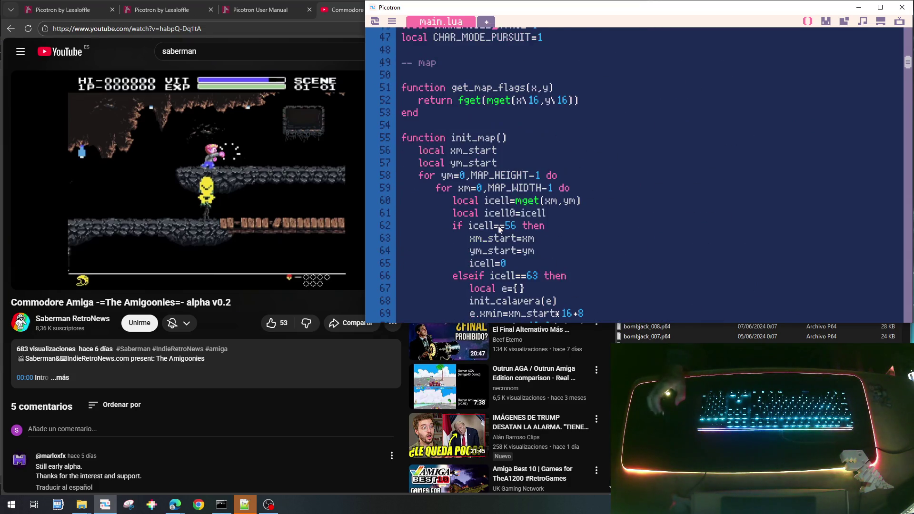
scroll(499, 229, down, 3)
click(518, 186)
click(526, 173)
Step: Add an 'elseif icell==48 then' branch after the calavera code, starting with local e={}
key(Return)
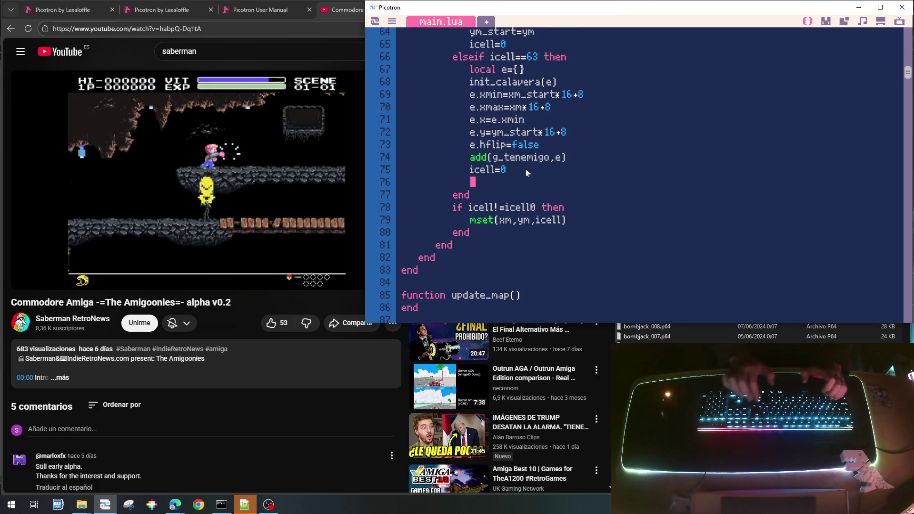
text(e)
key(BackSpace)
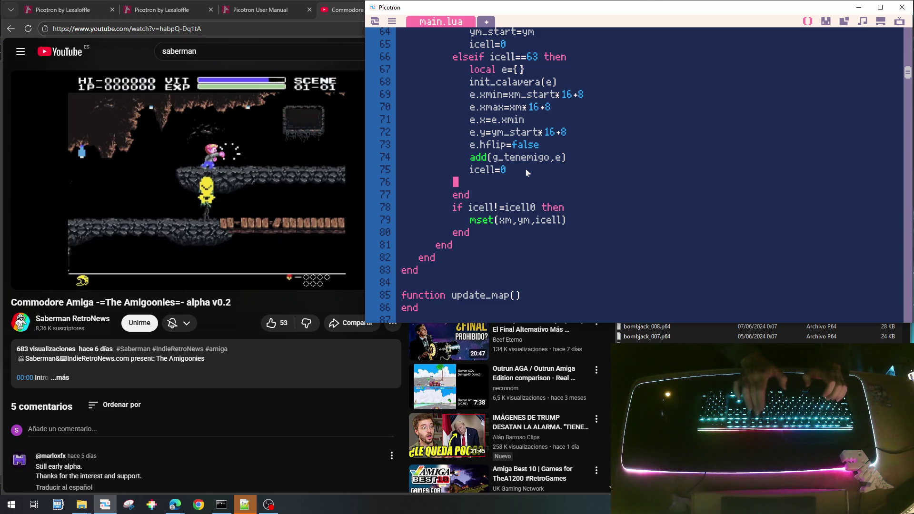
text(elseif )
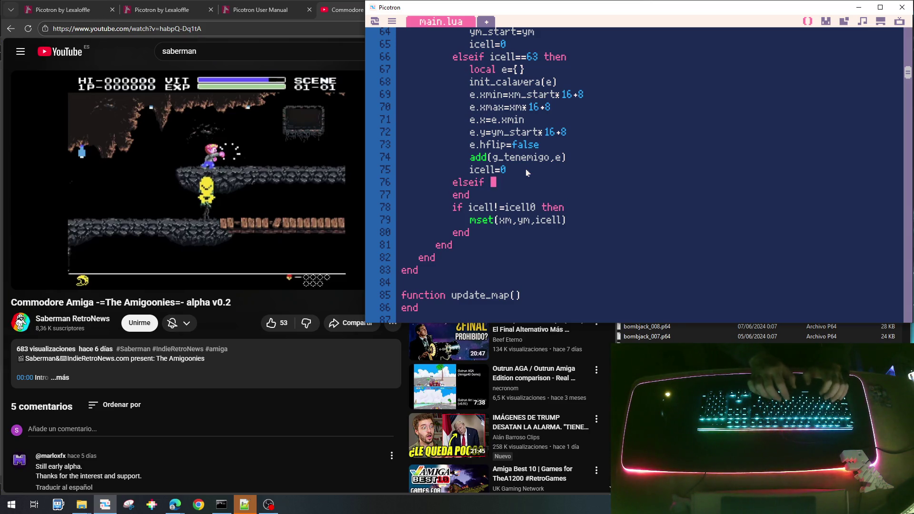
text(icell=)
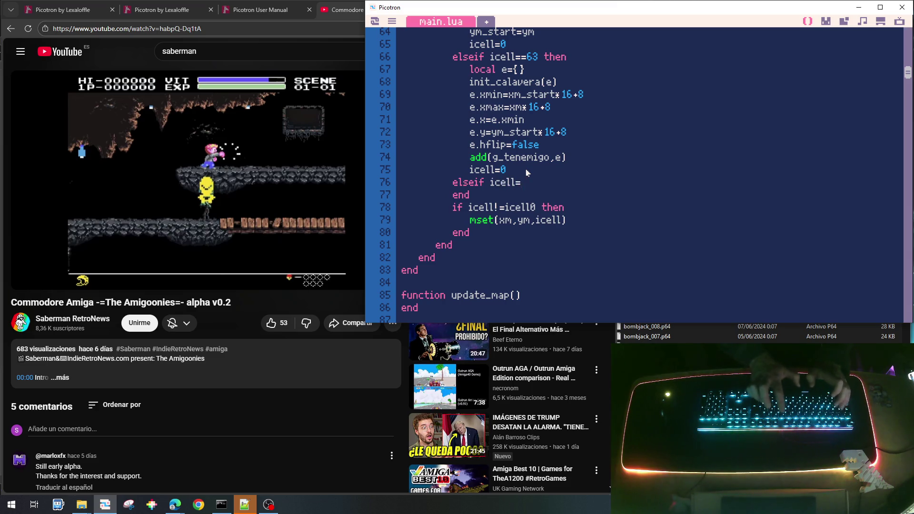
text(=48 then)
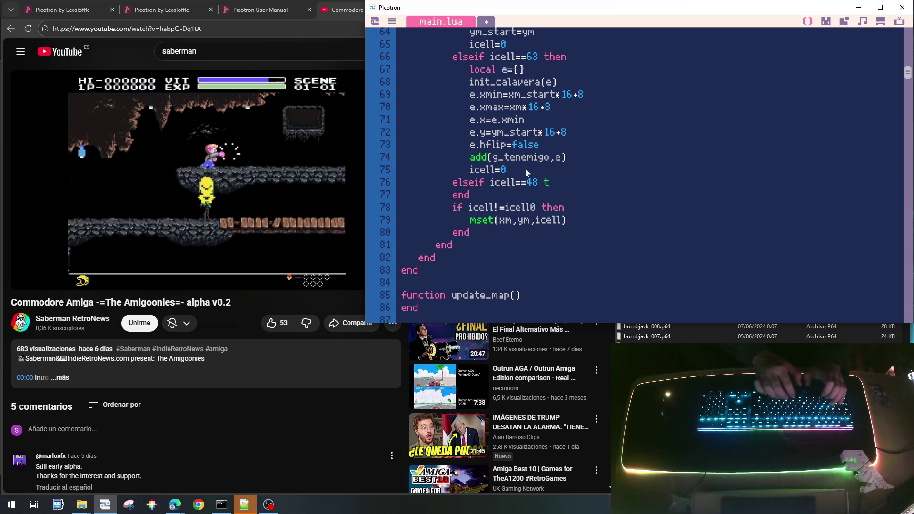
key(Return)
text(local e={})
key(Return)
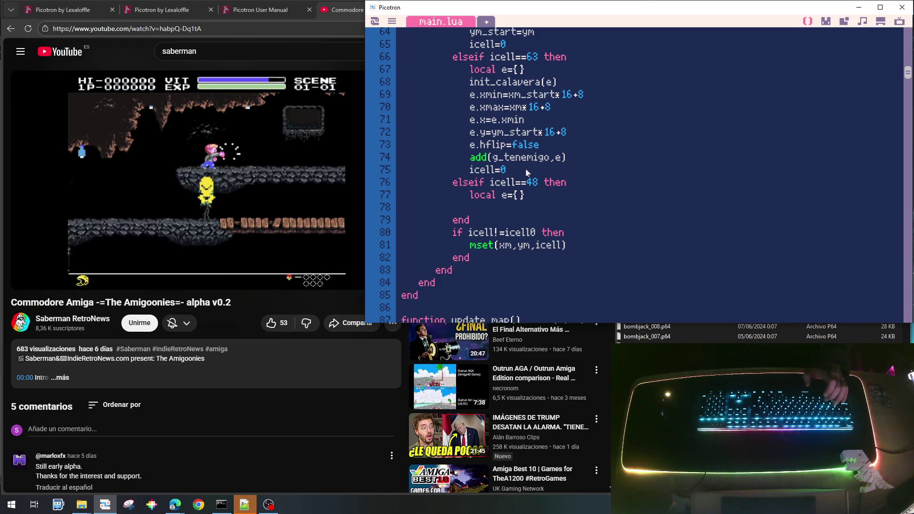
Step: In that branch call init_villano(e) and set e.x=xm*16+8 and e.y=ym*16-8
text(init_)
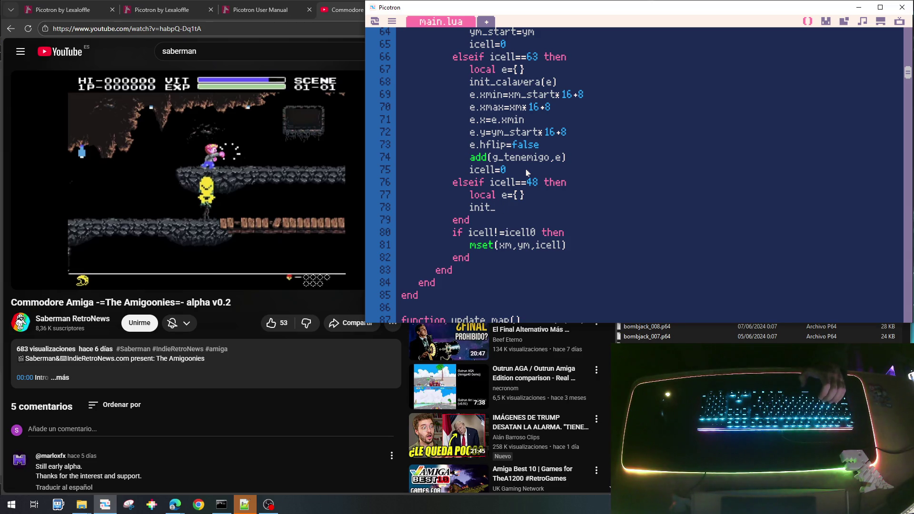
text(llano)
key(BackSpace)
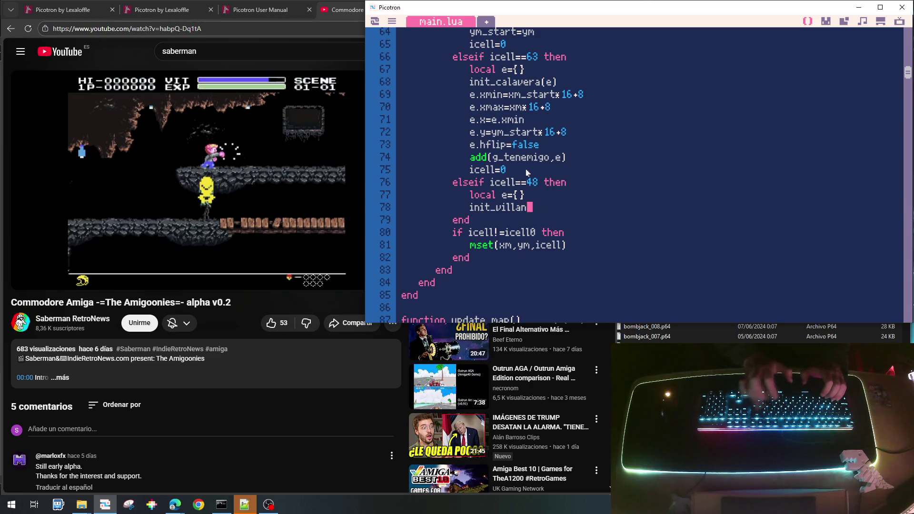
text(e))
key(Return)
text(e.x=xm*16+)
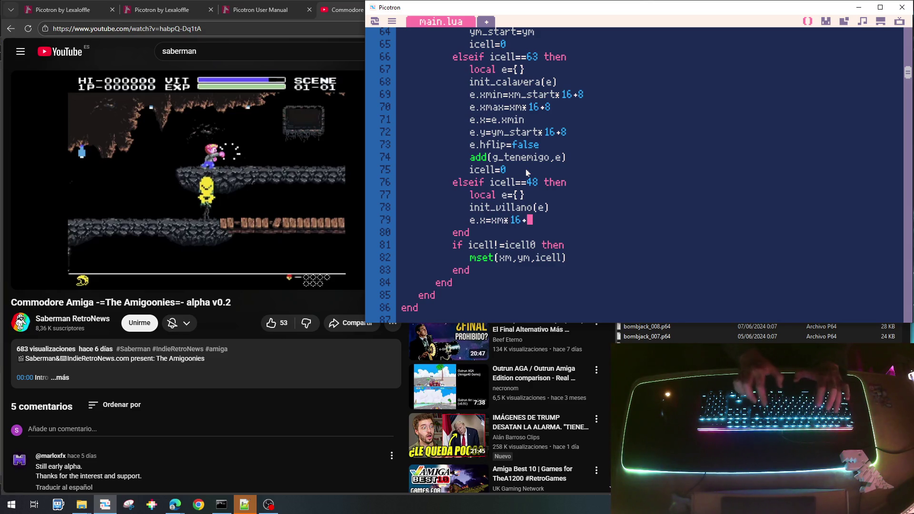
text(8)
key(Return)
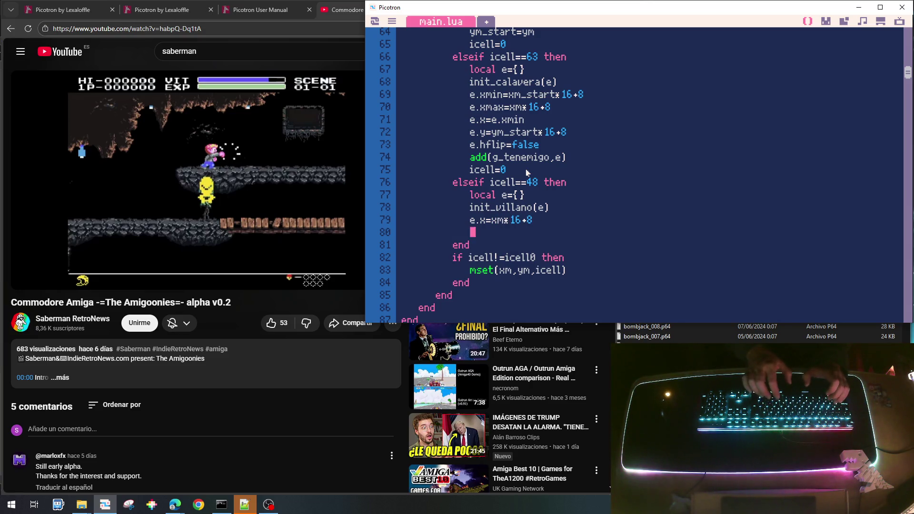
text(e.y=)
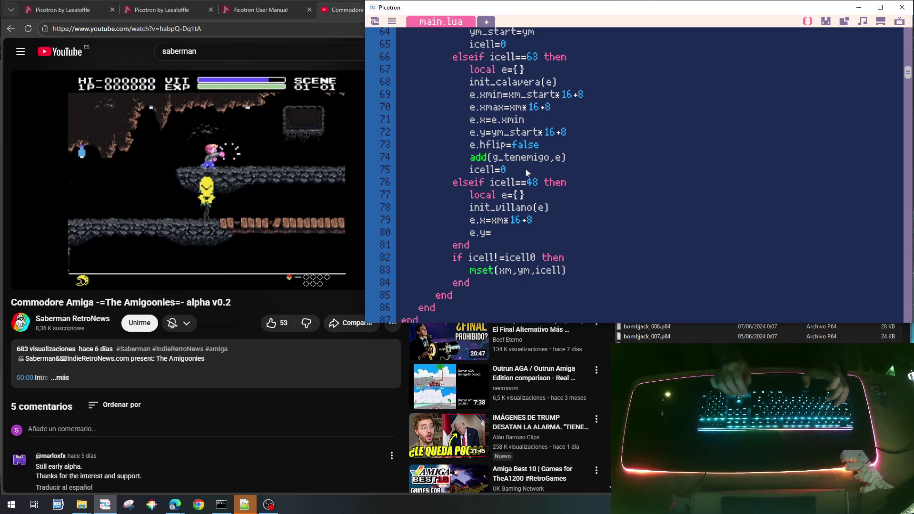
text(ym*)
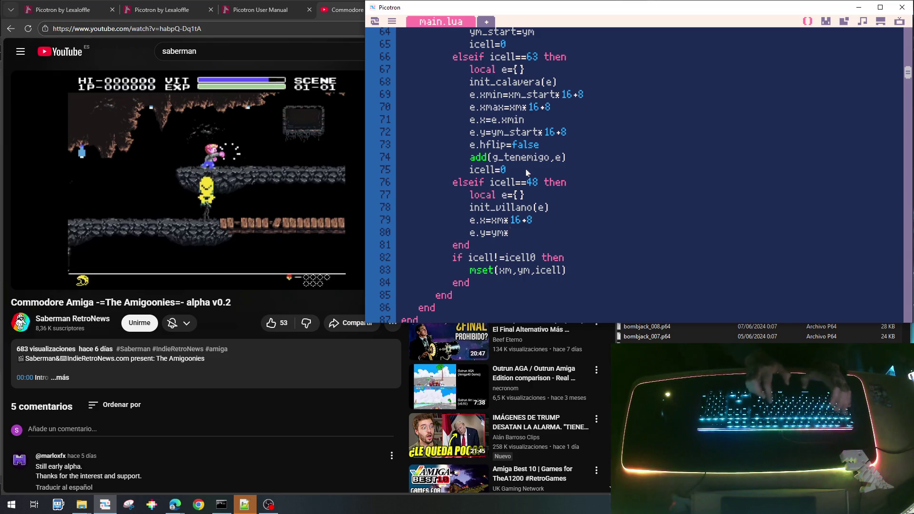
text(16)
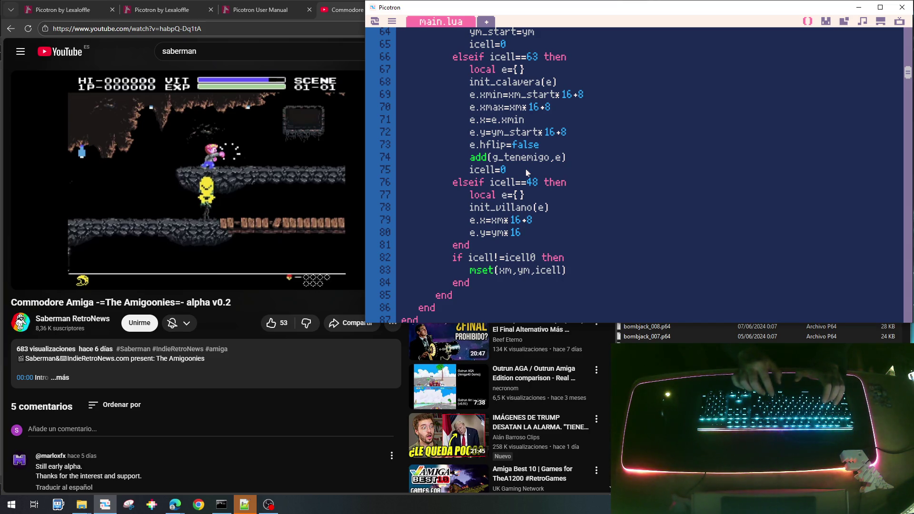
text(-8)
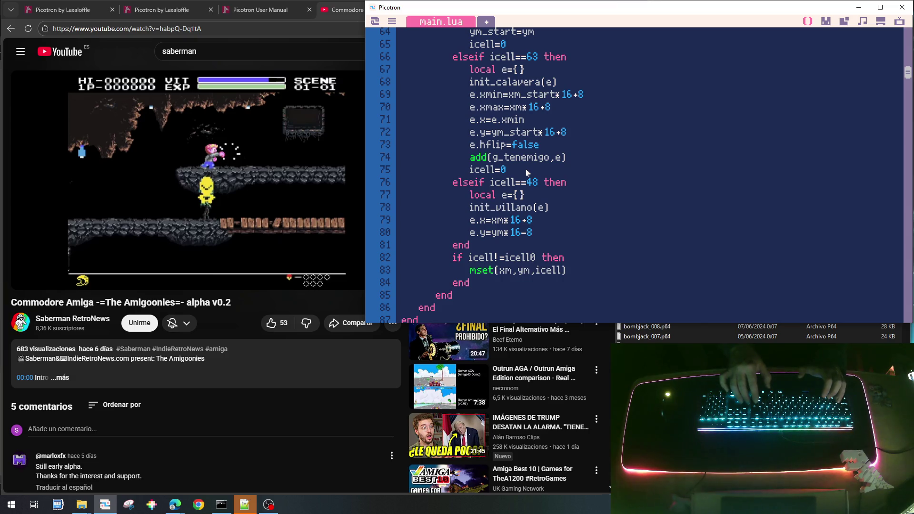
key(Return)
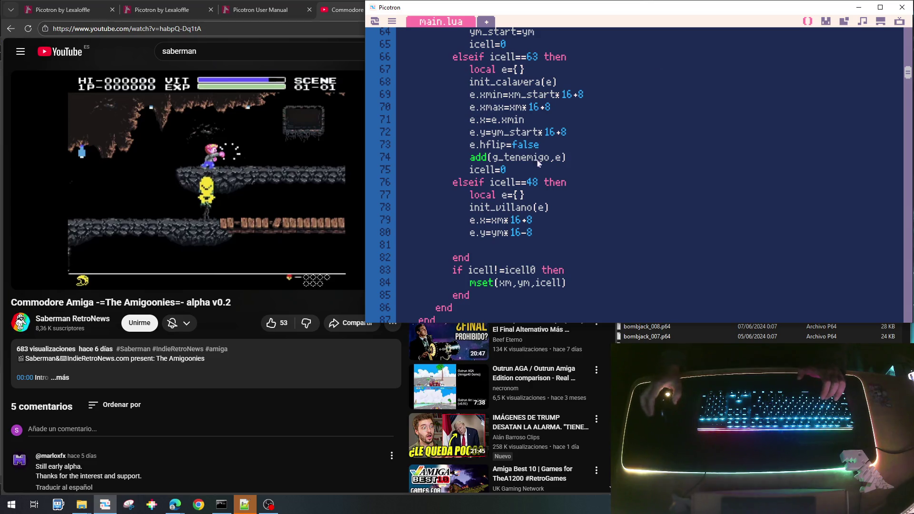
Step: Check sprite 48's size, then re-place the villain tile on the map floor, erasing the extra one
click(826, 21)
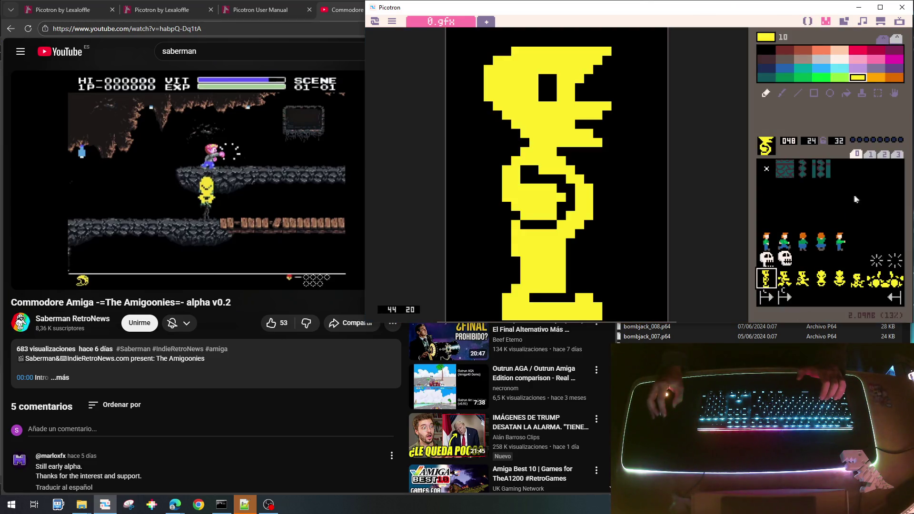
click(843, 22)
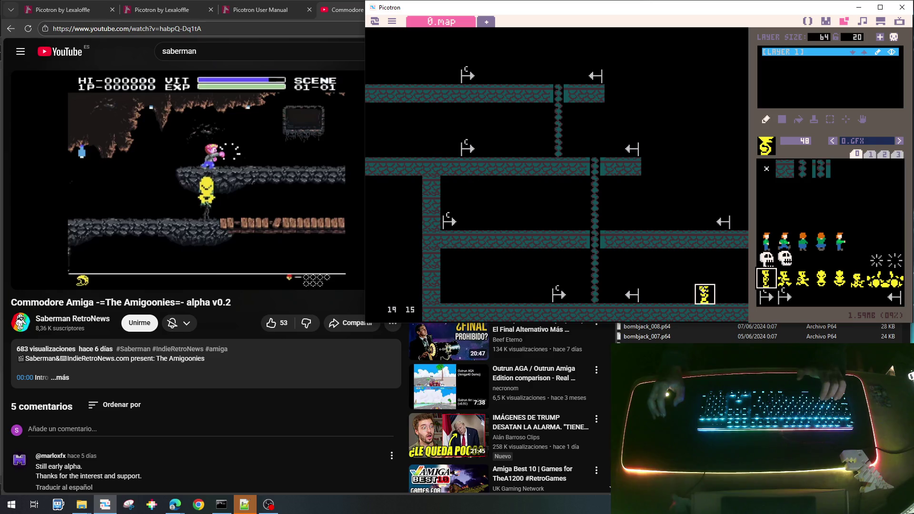
click(705, 276)
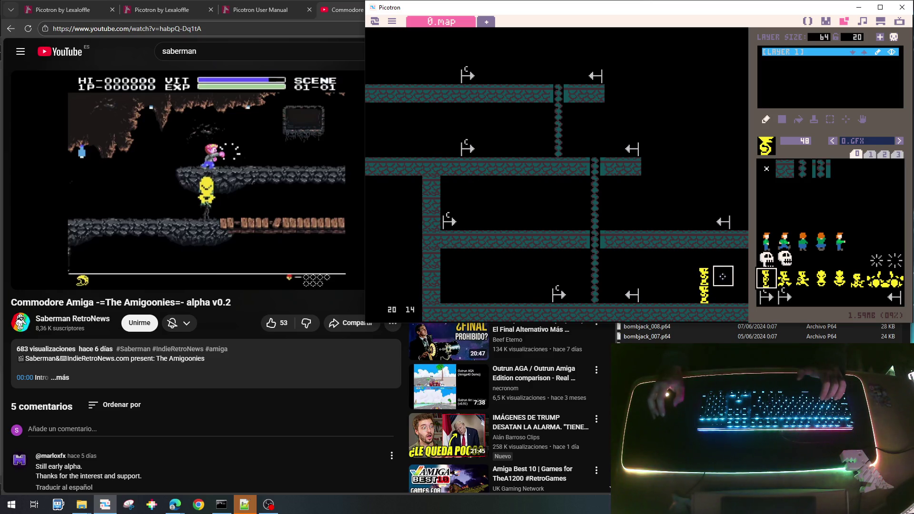
right_click(723, 276)
click(704, 294)
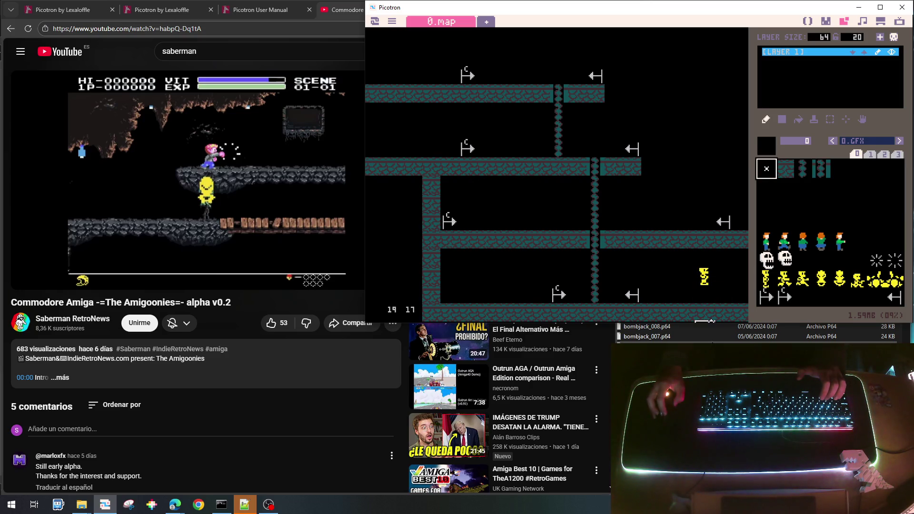
right_click(704, 276)
click(704, 295)
right_click(723, 276)
click(705, 276)
click(808, 21)
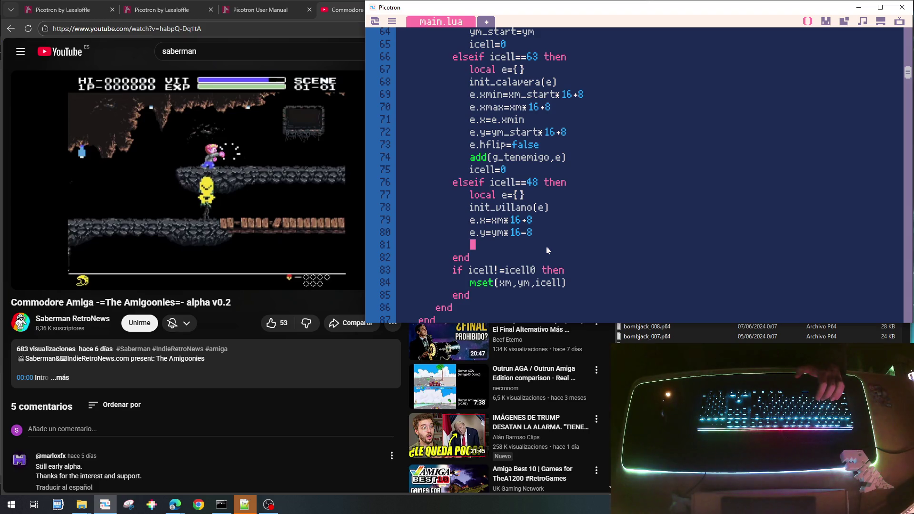
Step: Add e.hflip=false to the tile-48 villain branch
text(e.)
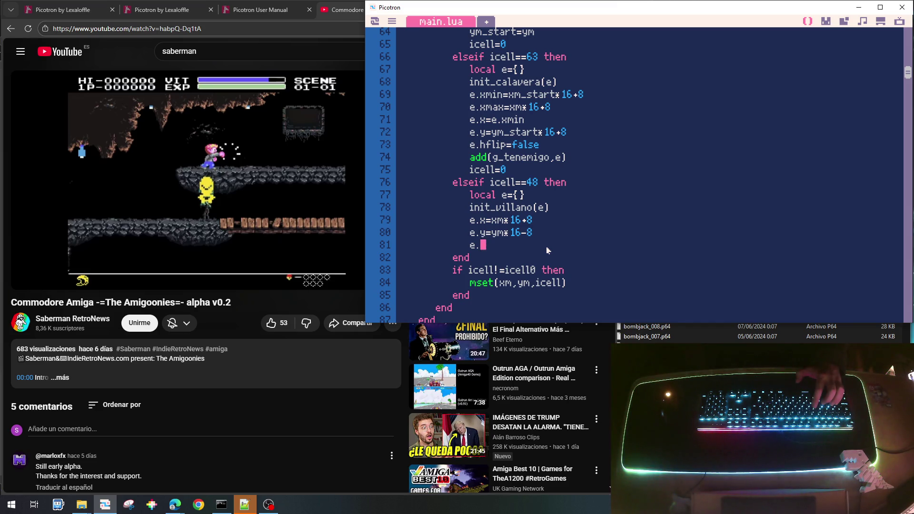
text(hfl)
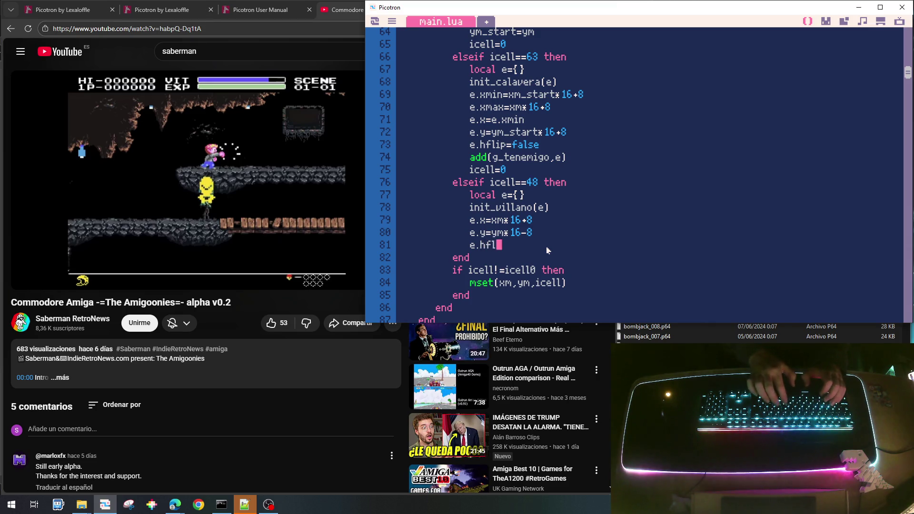
text(ip=false)
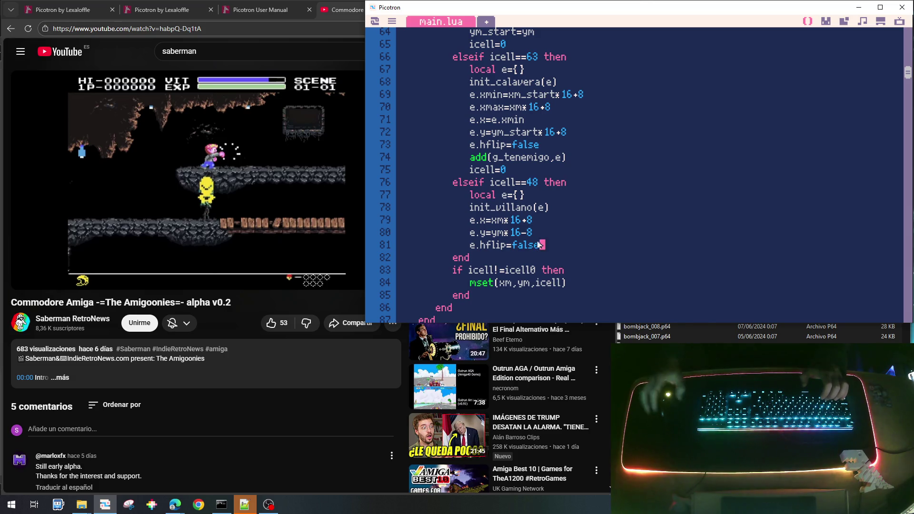
drag(473, 210, 550, 206)
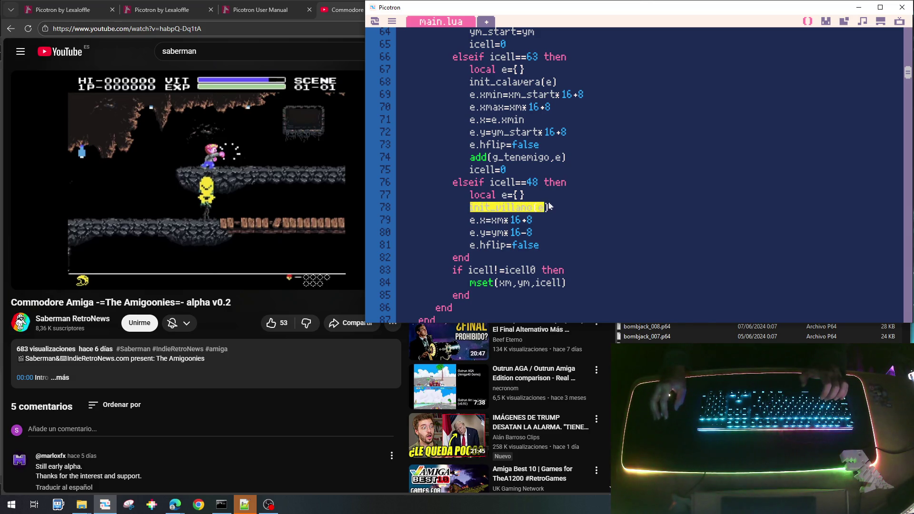
Step: Copy the skull branch's add(g_tenemigo,e) and icell=0 lines into the villain branch
click(559, 157)
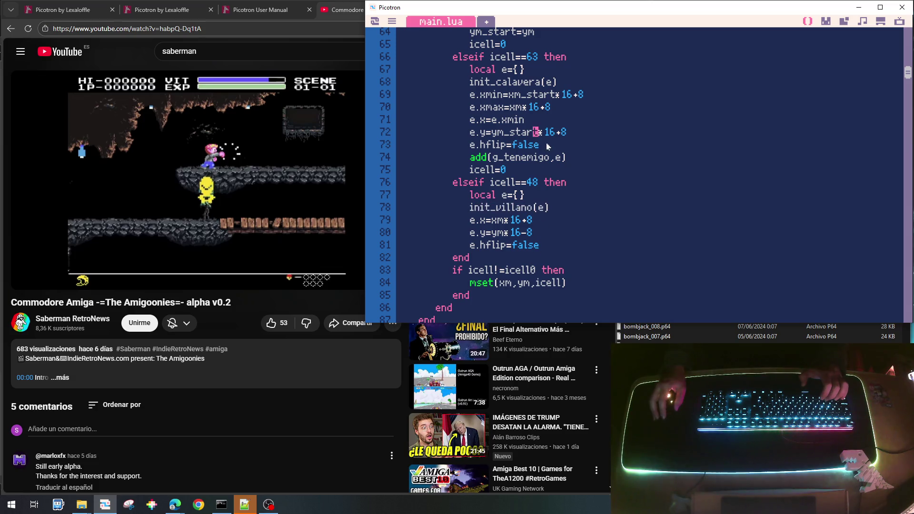
key(Up)
key(Home)
key(Down)
key(shift+Down)
key(shift+Down)
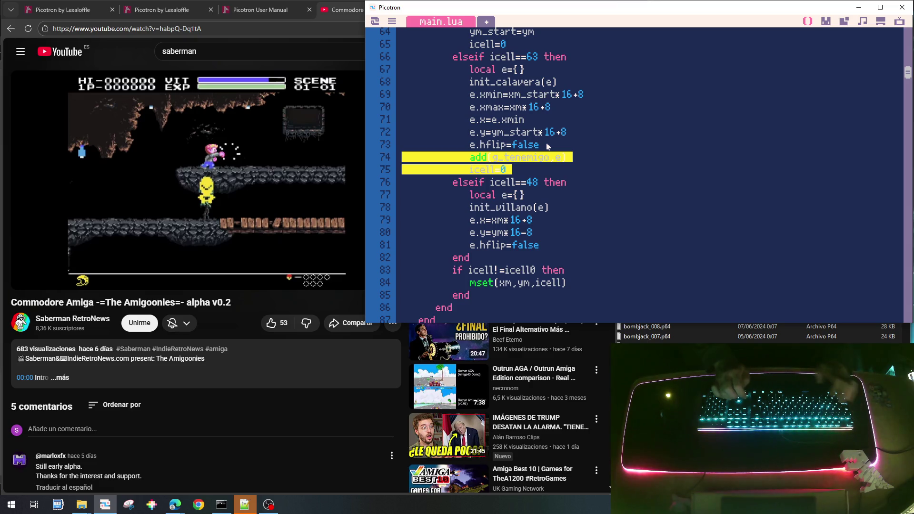
key(ctrl+c)
key(Down)
key(Down)
key(Down)
key(ctrl+v)
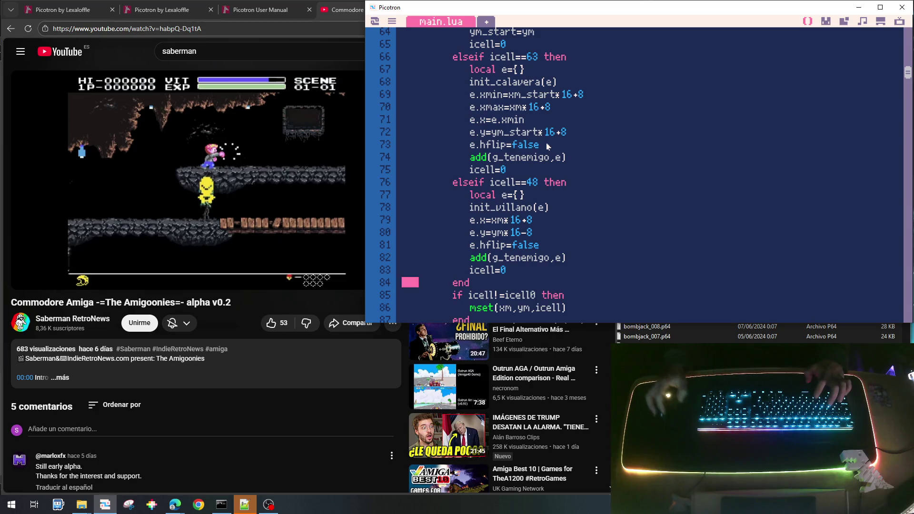
click(518, 276)
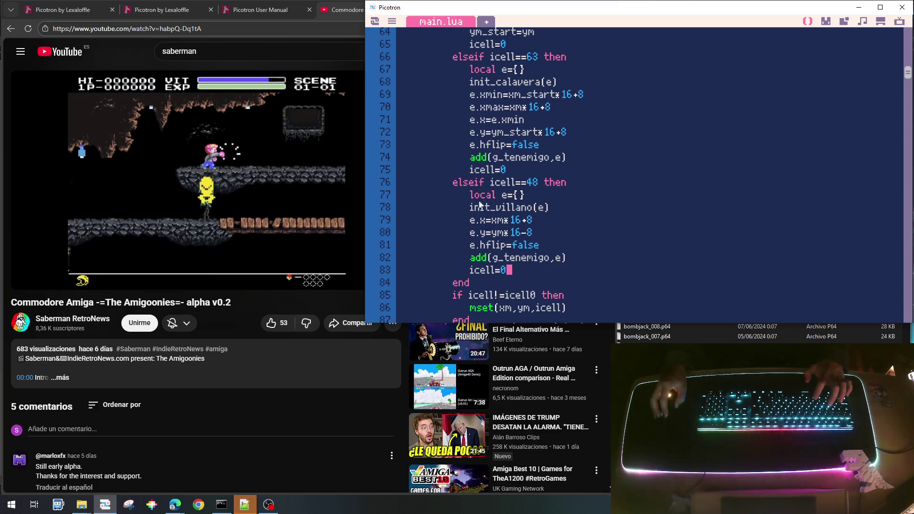
drag(473, 211, 544, 215)
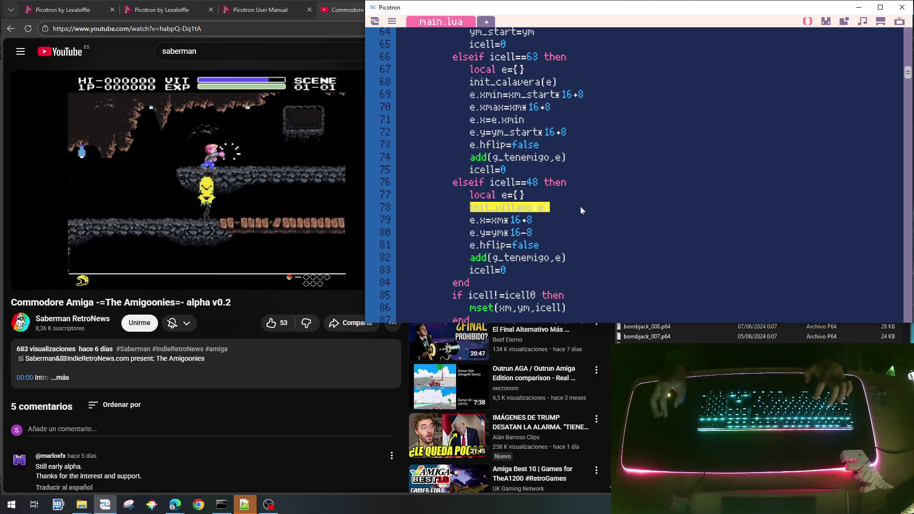
Step: Write the comment '-- enemigo principal' on line 321 above the skull enemy code
scroll(594, 224, down, 15)
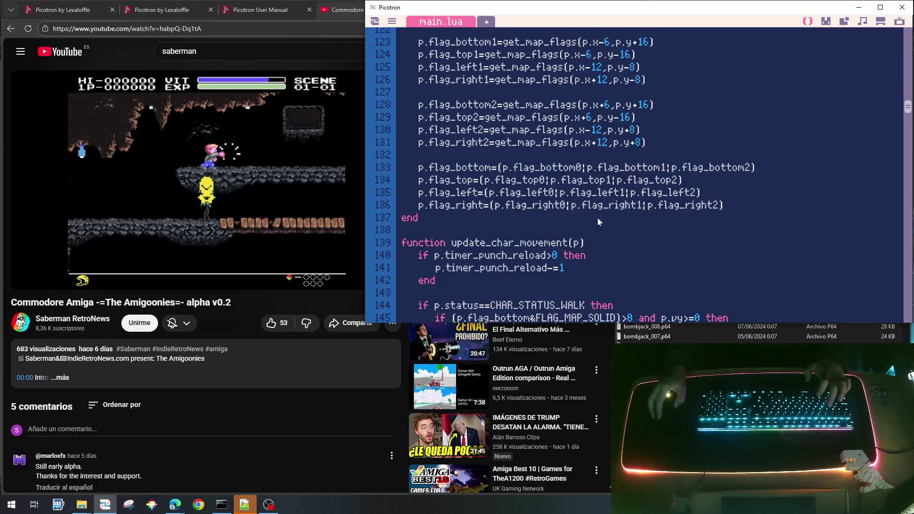
scroll(594, 233, down, 8)
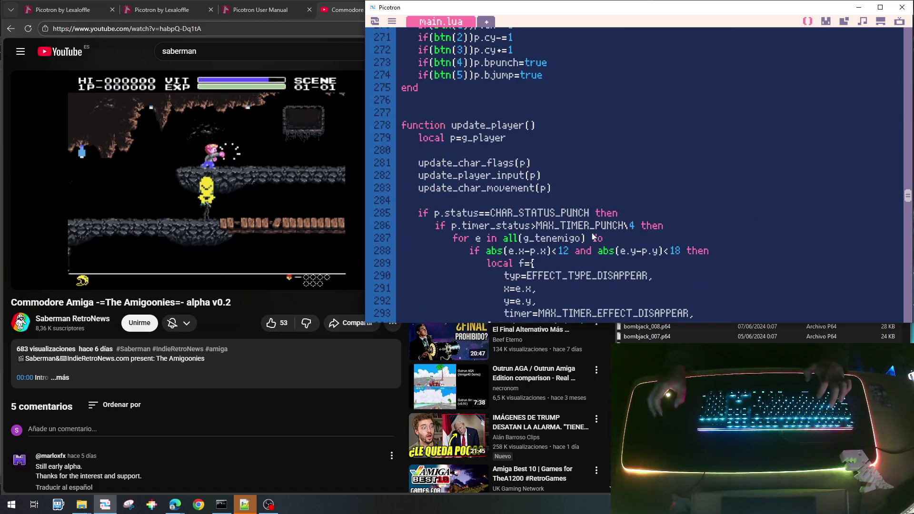
scroll(593, 238, down, 1)
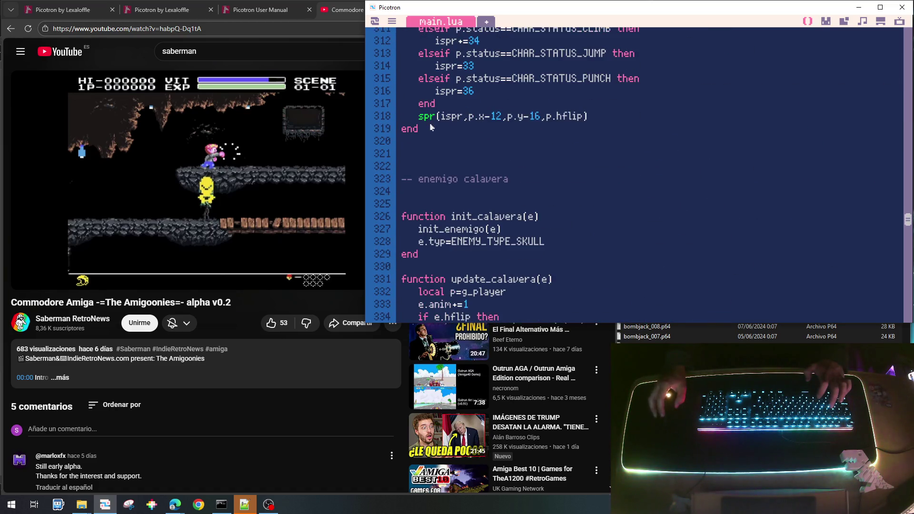
click(439, 156)
text(enemigo princi)
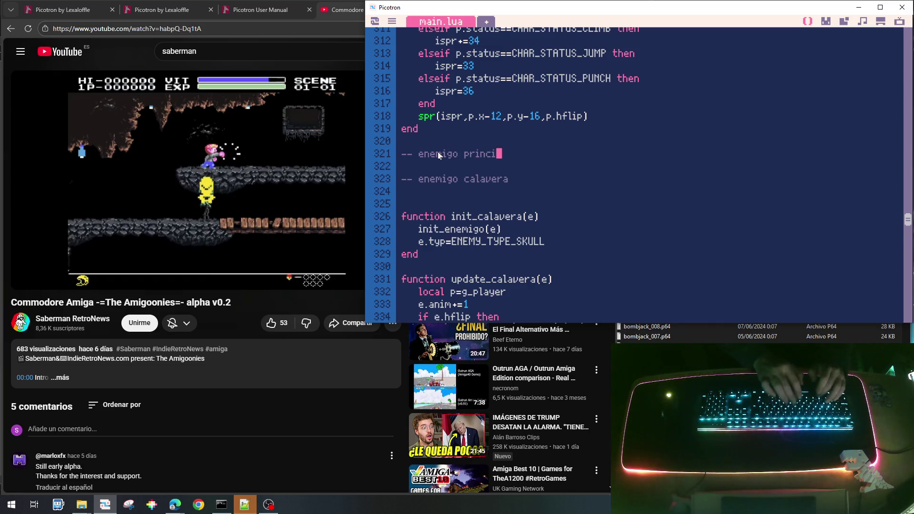
text(pal)
key(Return)
key(Return)
key(Return)
key(Up)
Step: Below it, create an empty 'function init_villano(e) ... end' with an indented body line
text(init_villano(e))
key(Home)
text(functio)
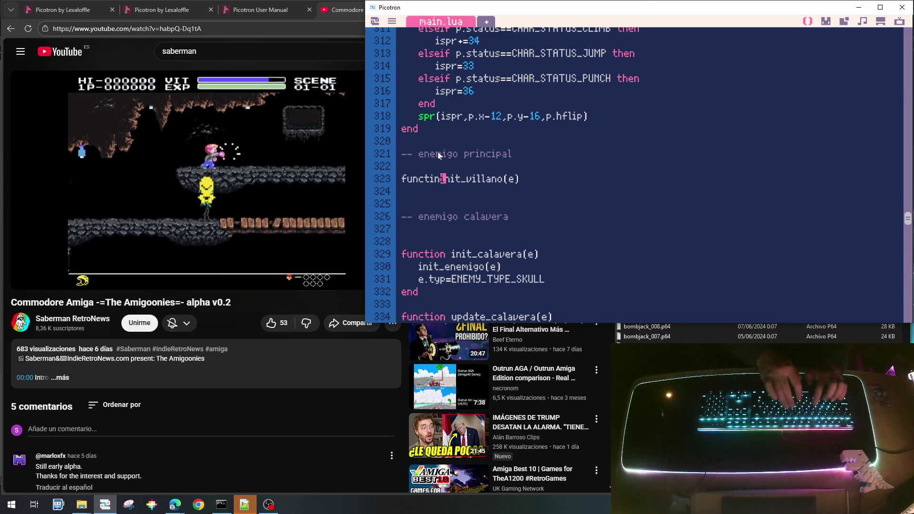
text(n)
key(End)
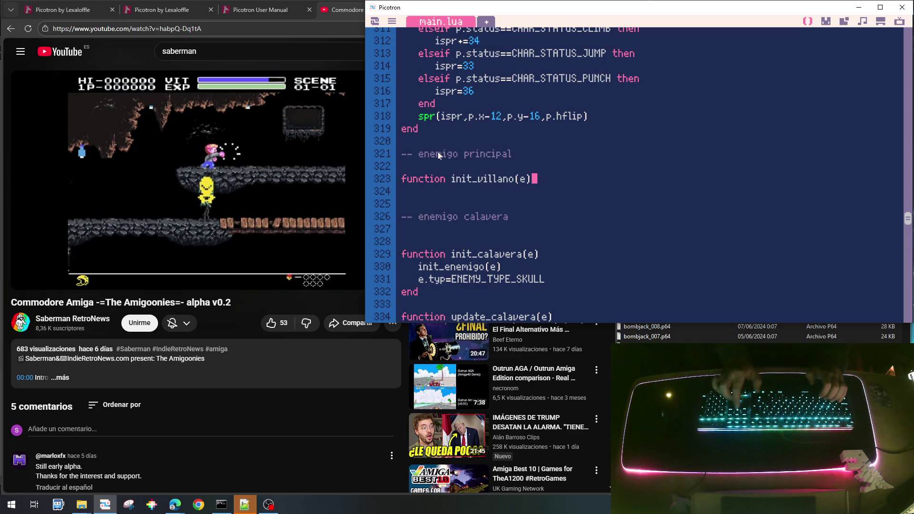
key(Return)
key(Return)
text(end)
key(Up)
key(Up)
key(Down)
key(Tab)
scroll(452, 166, up, 10)
Step: Select and copy init_player's fields vy through timer_punch_reload=0 (lines 252–258)
scroll(456, 170, up, 20)
scroll(479, 218, up, 10)
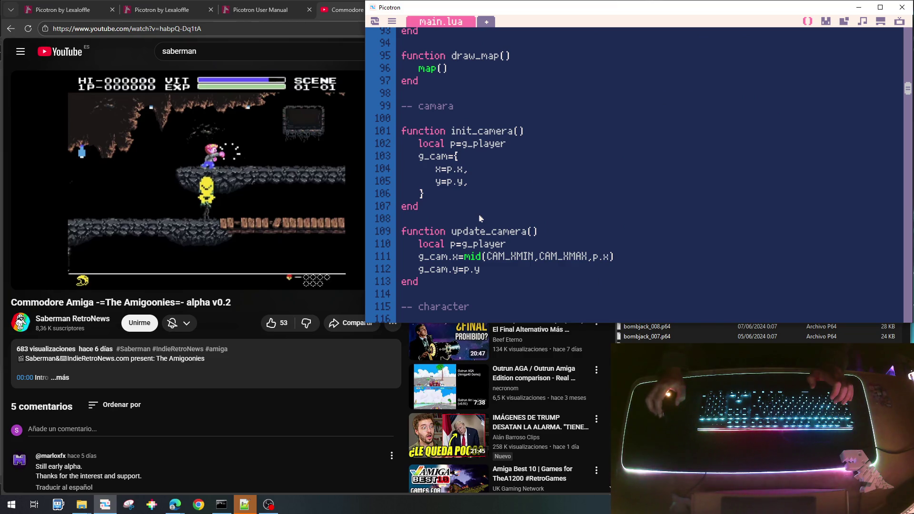
scroll(480, 218, up, 3)
scroll(479, 218, down, 20)
scroll(480, 218, down, 8)
scroll(481, 219, down, 10)
scroll(475, 219, up, 20)
scroll(475, 218, up, 7)
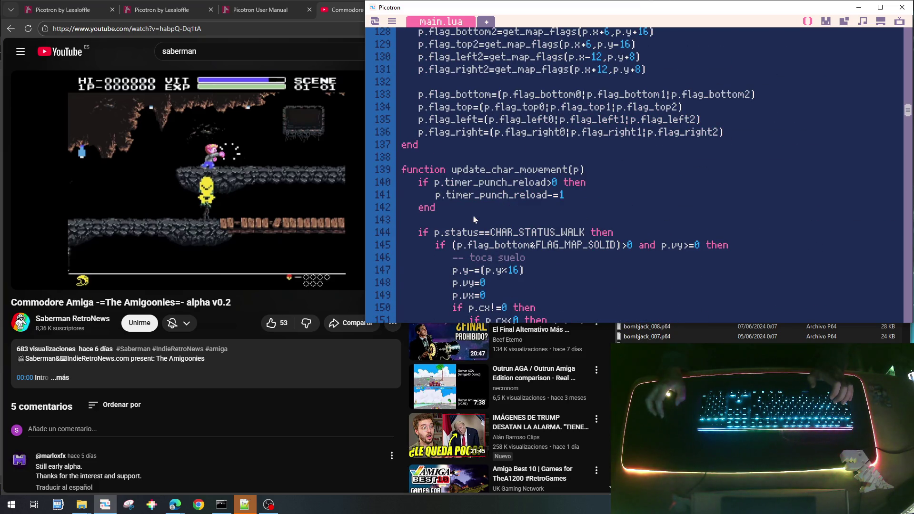
scroll(474, 220, down, 20)
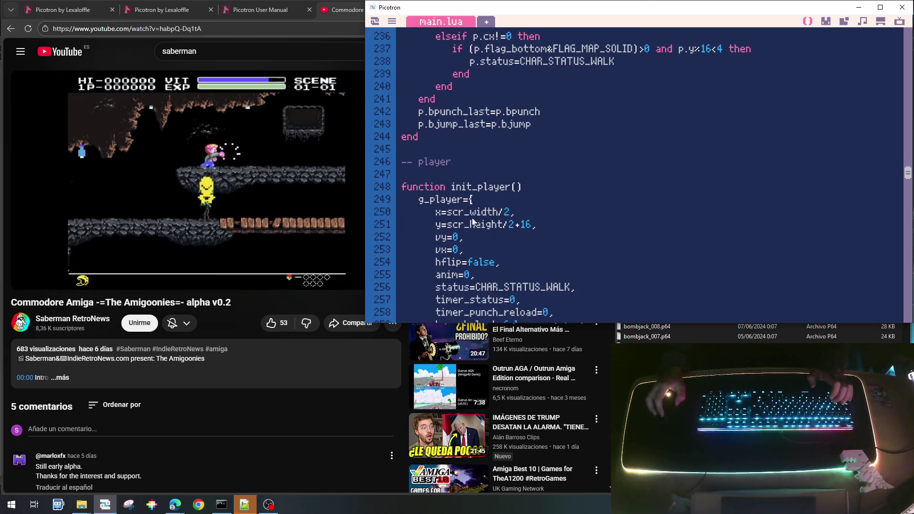
scroll(474, 221, down, 2)
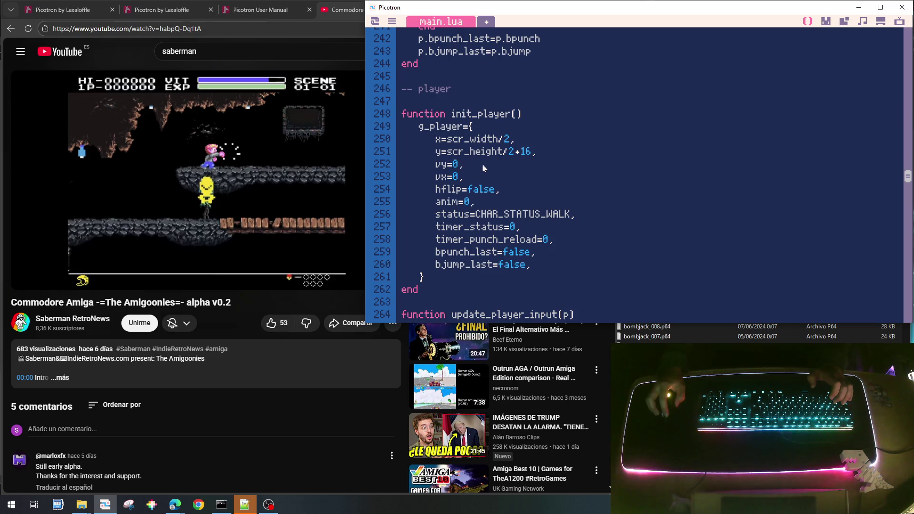
key(shift+Down)
key(shift+Down)
key(shift+Down)
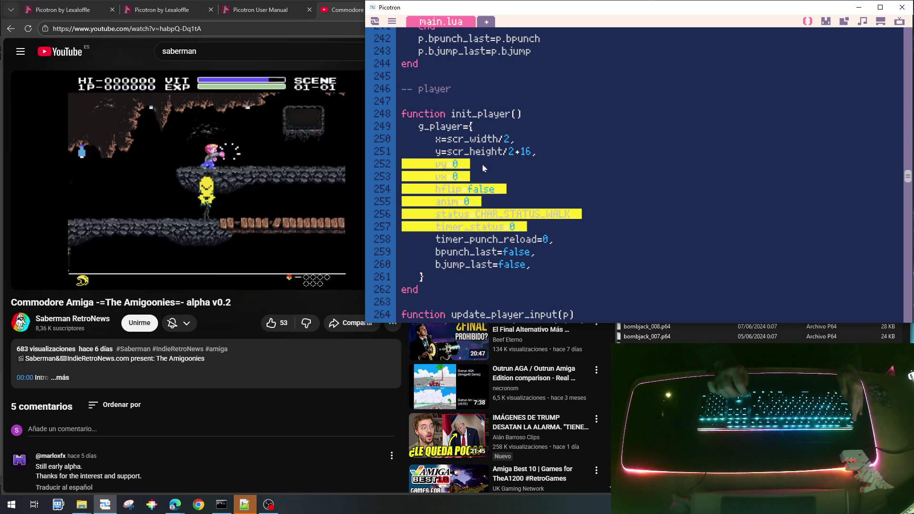
key(shift+Down)
key(shift+Up)
key(shift+Down)
key(shift+Down)
key(shift+Up)
key(shift+Up)
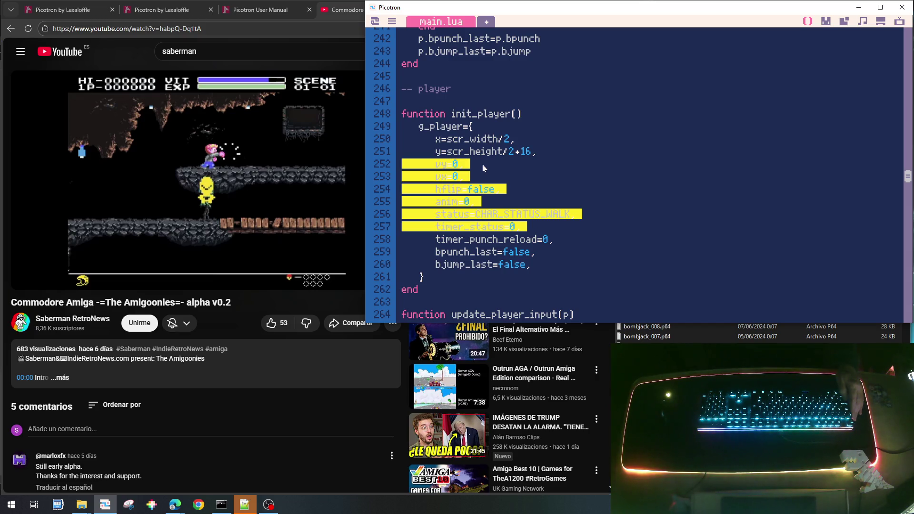
key(shift+Down)
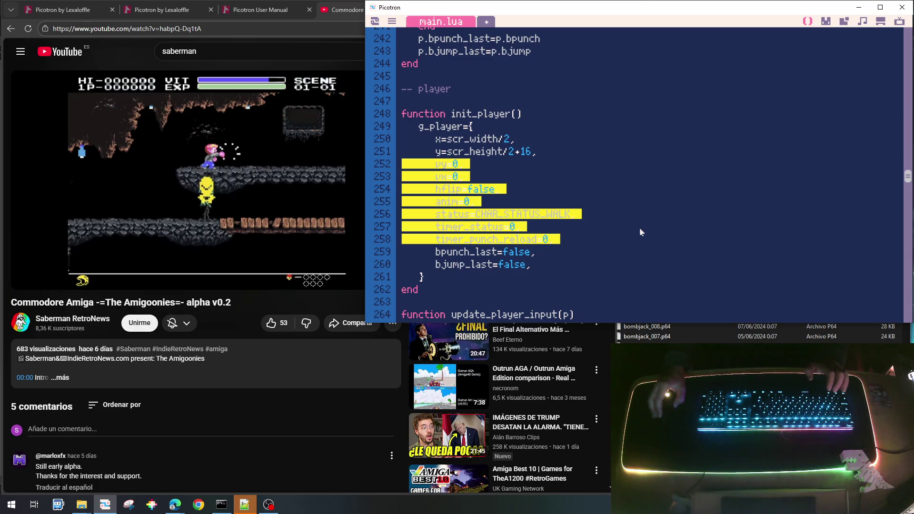
scroll(640, 232, down, 20)
scroll(640, 233, down, 10)
scroll(640, 232, up, 15)
scroll(640, 233, up, 8)
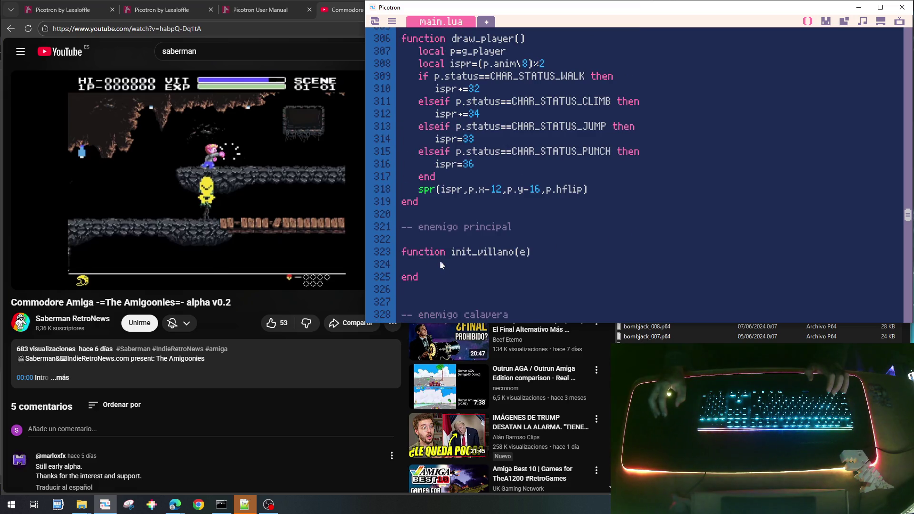
Step: Paste the player fields into init_villano and unindent them one level
key(ctrl+v)
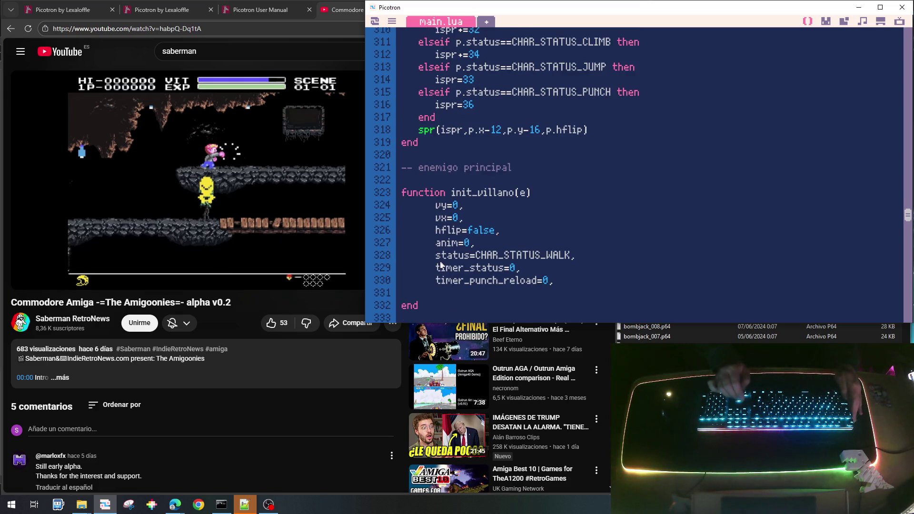
key(shift+Down)
key(shift+Down)
key(shift+Down)
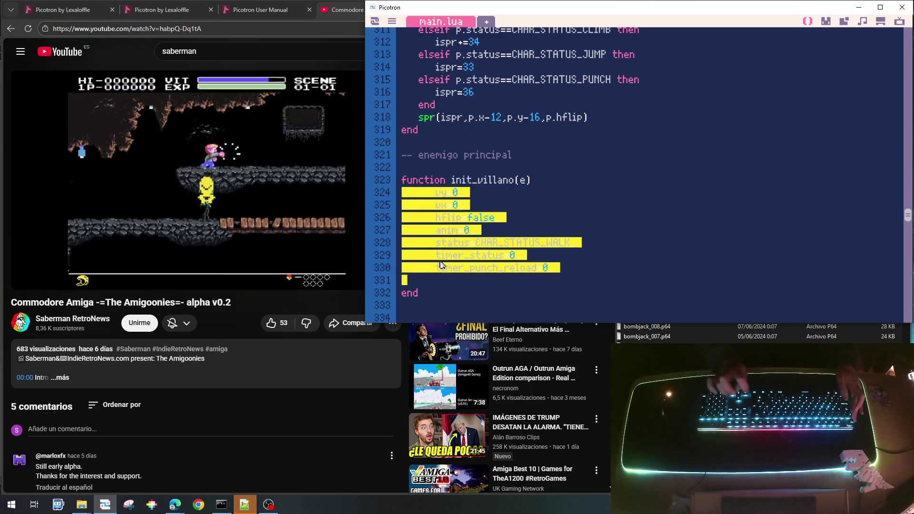
key(shift+Tab)
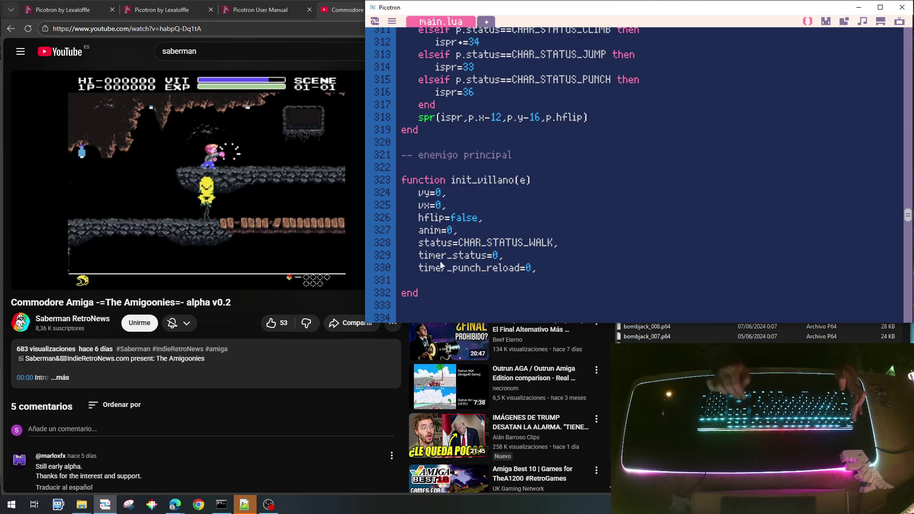
Step: Prefix vy, vx, hflip, anim and status with 'e.' and drop the status line's trailing comma
text(e.)
key(Down)
key(Home)
text(e.)
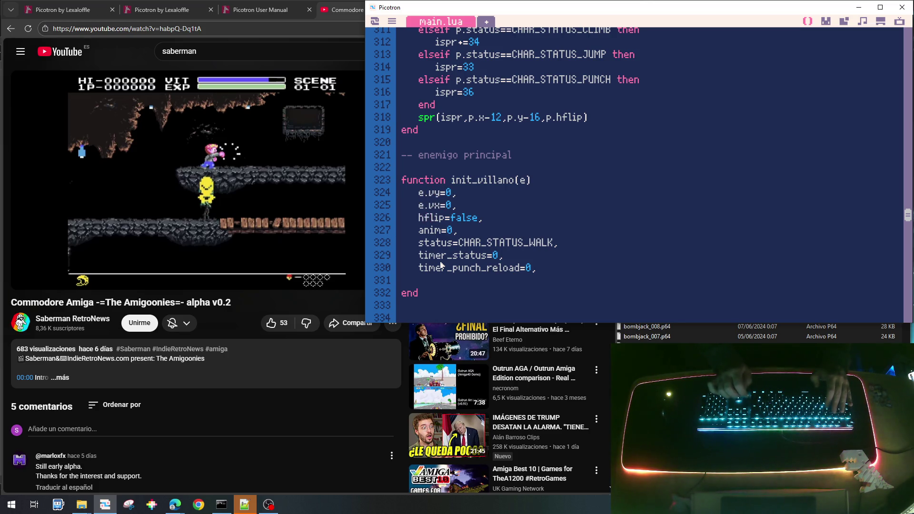
key(Down)
key(Home)
text(e.)
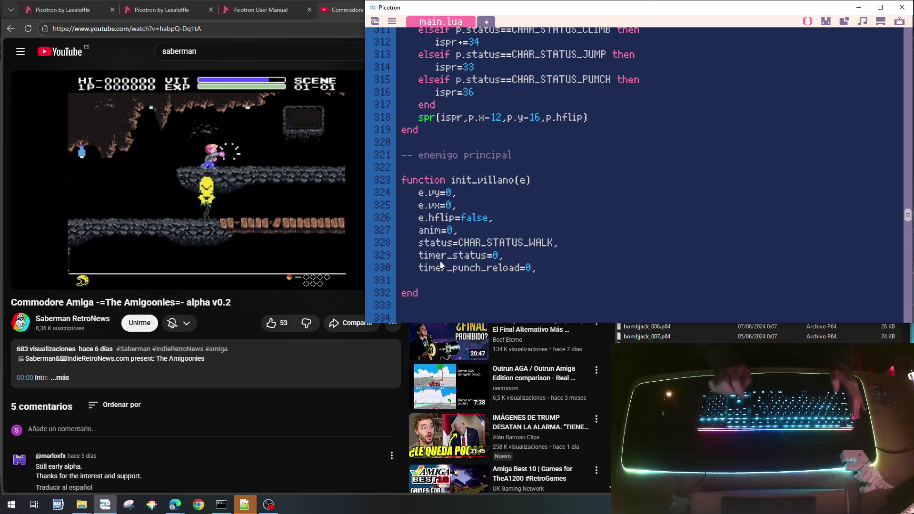
key(Down)
key(Home)
text(e.)
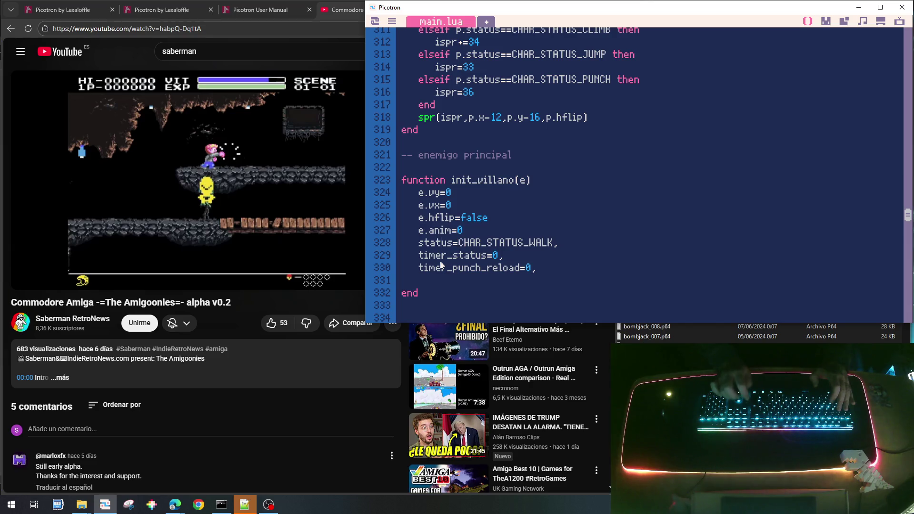
text(e.)
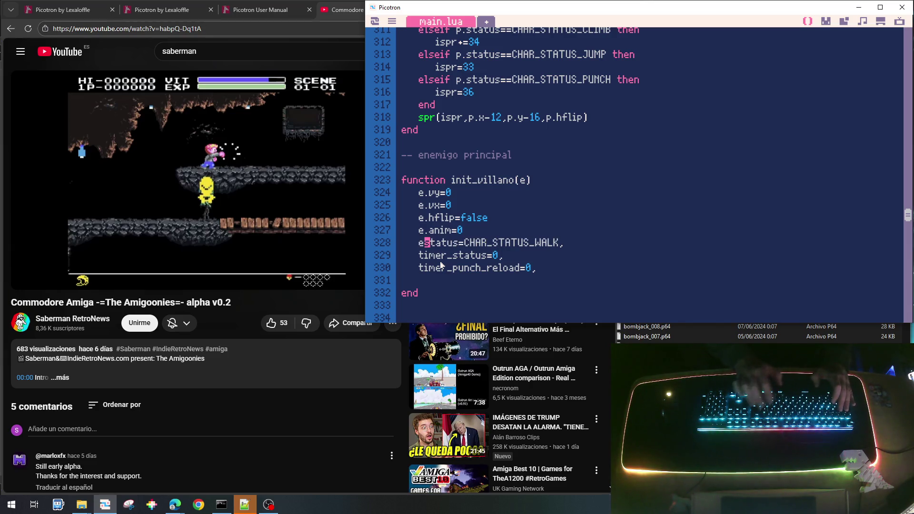
key(End)
key(BackSpace)
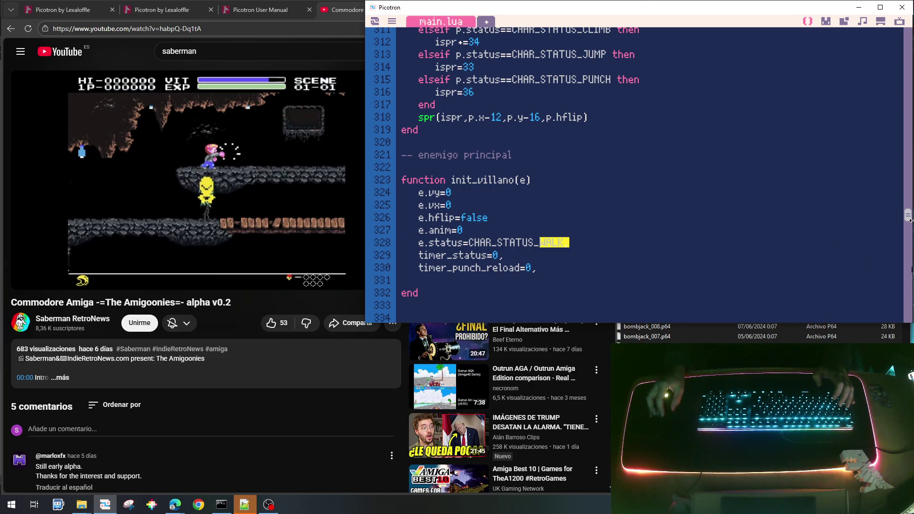
Step: Delete the CHAR_STATUS_IDLE=0 line from the character status constants
drag(909, 220, 909, 36)
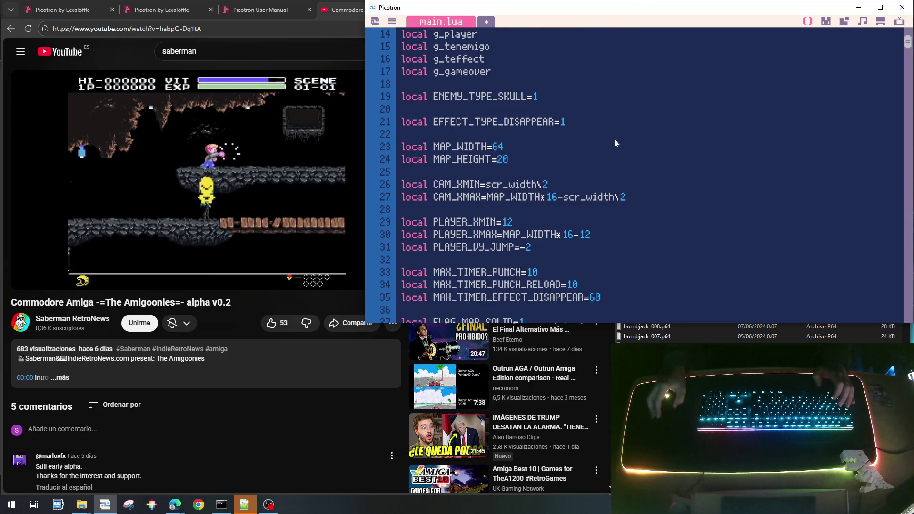
scroll(506, 171, up, 1)
scroll(507, 171, down, 6)
click(512, 140)
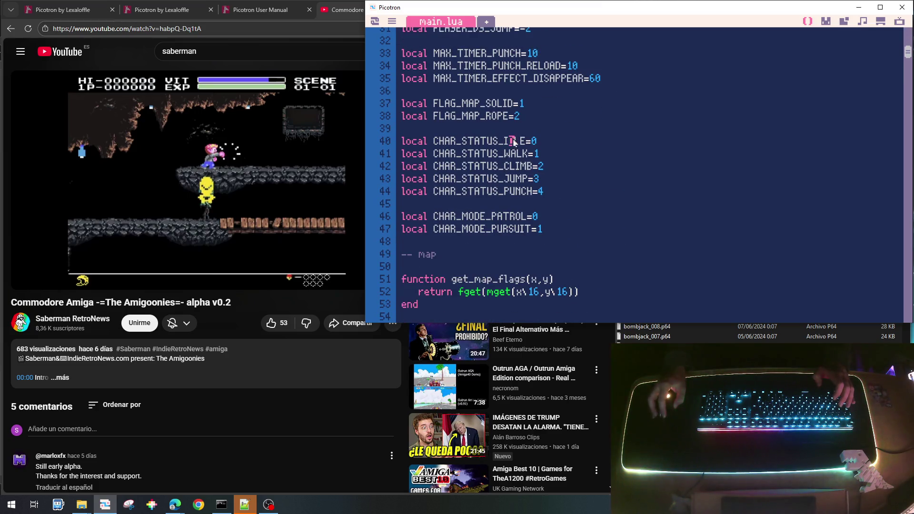
key(Home)
key(shift+End)
key(Delete)
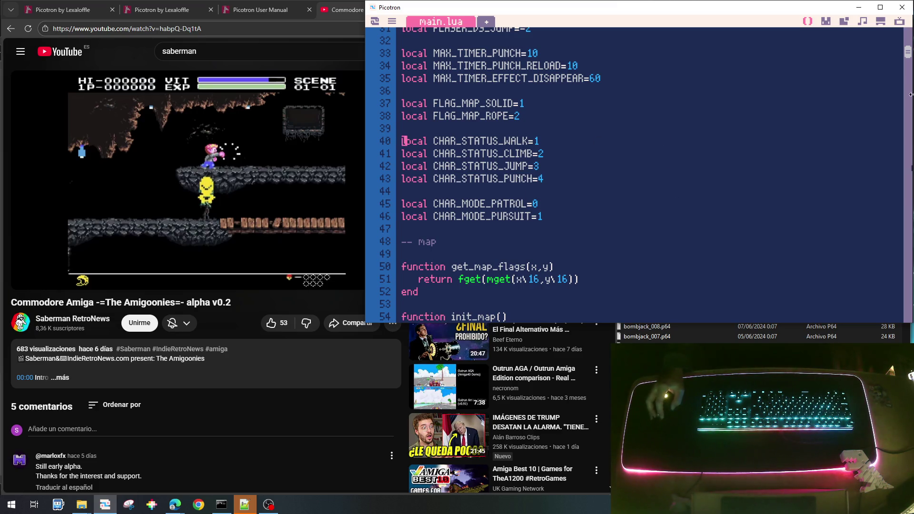
mouse_move(907, 51)
mouse_down()
mouse_move(907, 313)
mouse_move(906, 301)
mouse_move(895, 311)
mouse_move(887, 261)
mouse_up()
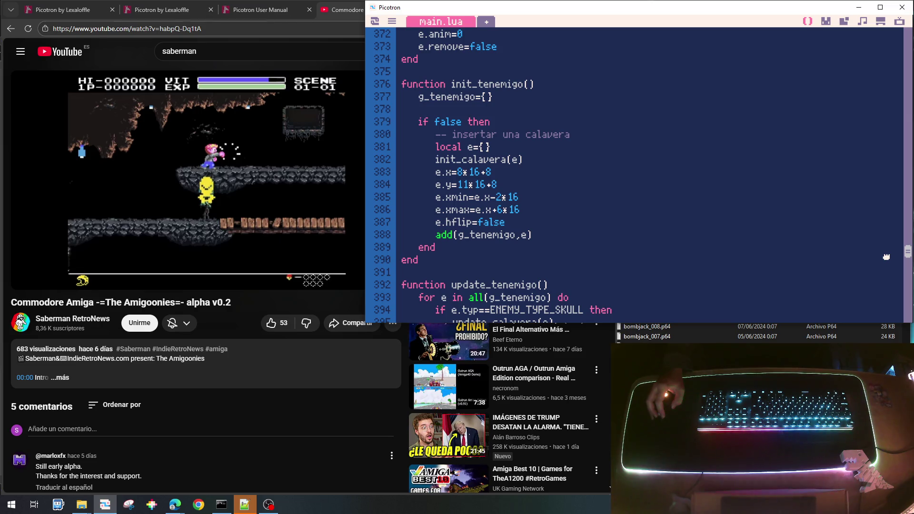
scroll(709, 149, up, 15)
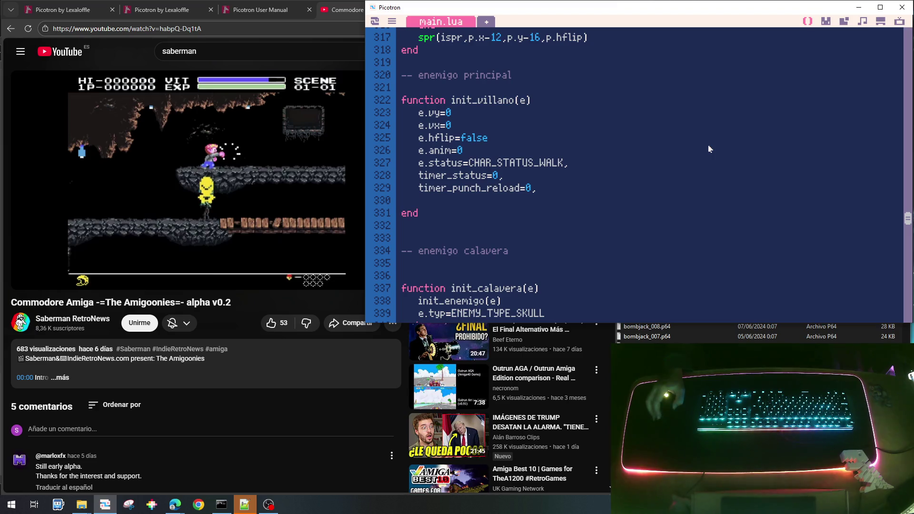
Step: Strip the trailing commas from the timer lines, prefix timer_status with 'e.', and remove the blank line
click(552, 182)
key(BackSpace)
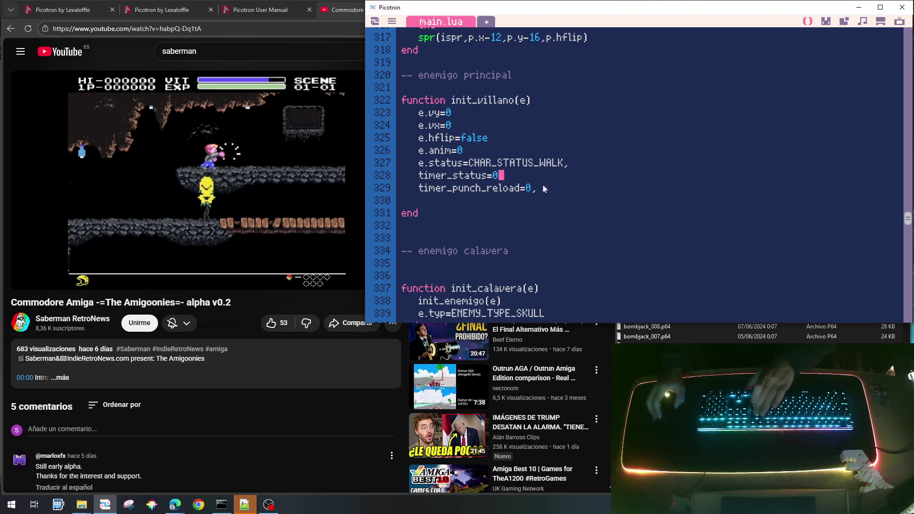
click(552, 188)
key(BackSpace)
click(419, 175)
text(e.)
key(Down)
key(Home)
key(Home)
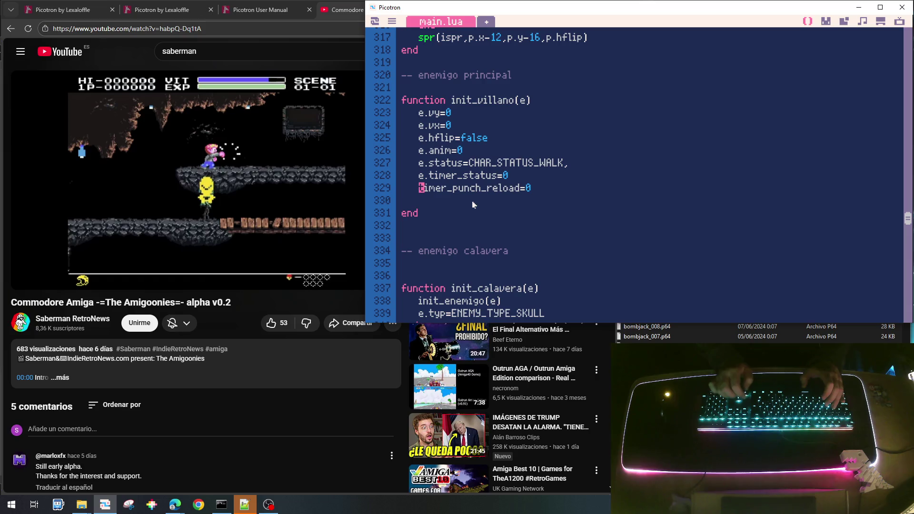
text(e.)
key(Down)
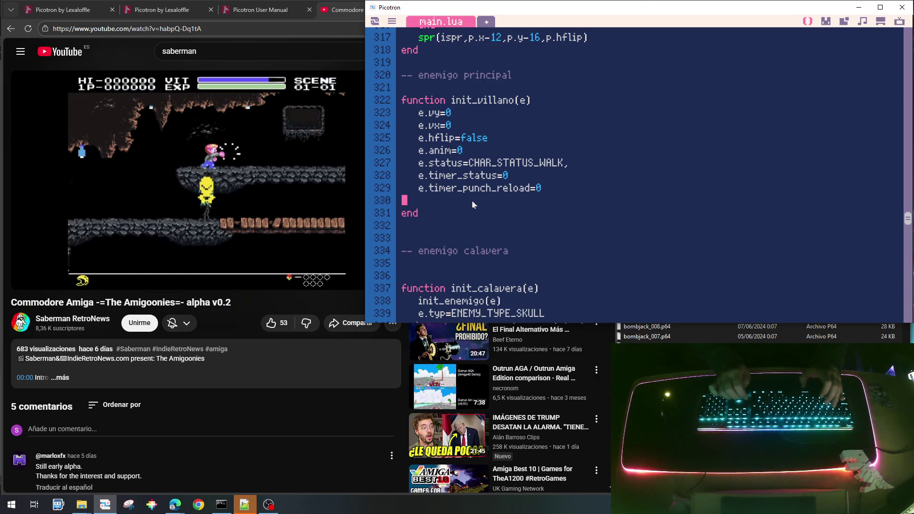
key(BackSpace)
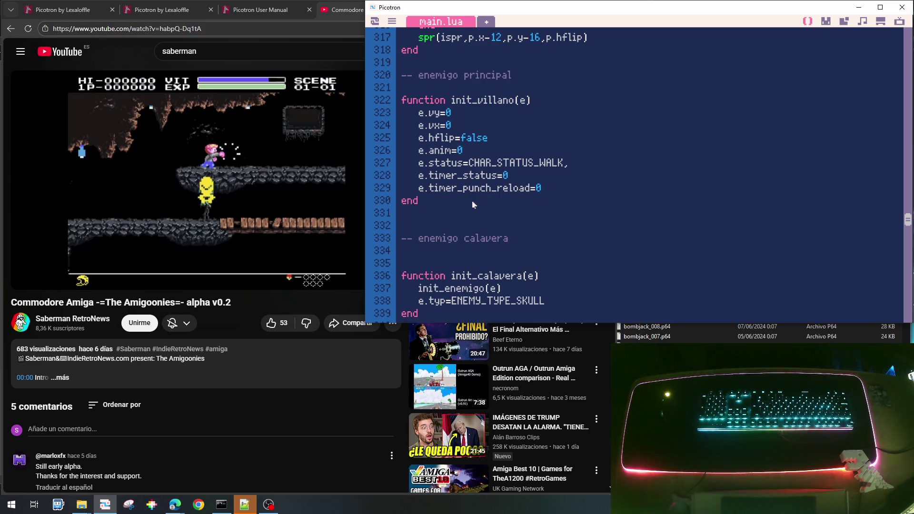
Step: Add a new line e.timer_shoot_reload=0 after e.timer_punch_reload=0
key(Return)
text(e)
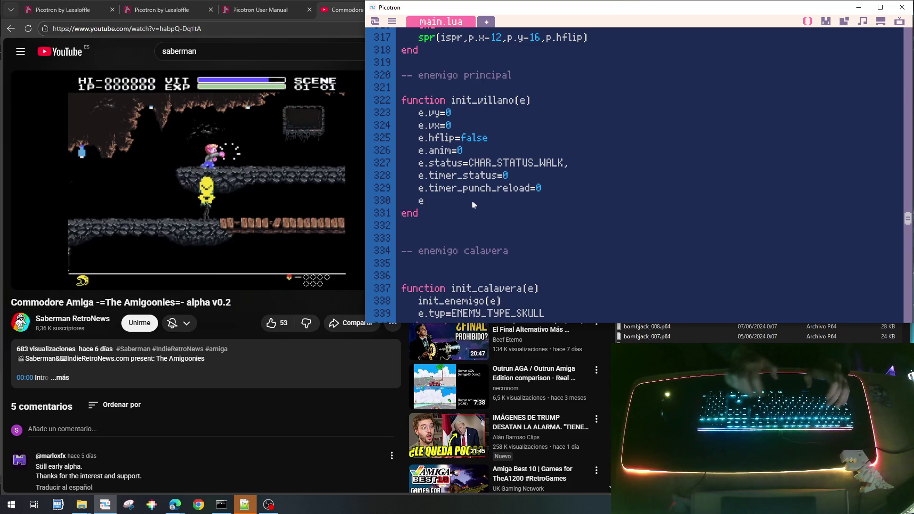
text(.timer_rela)
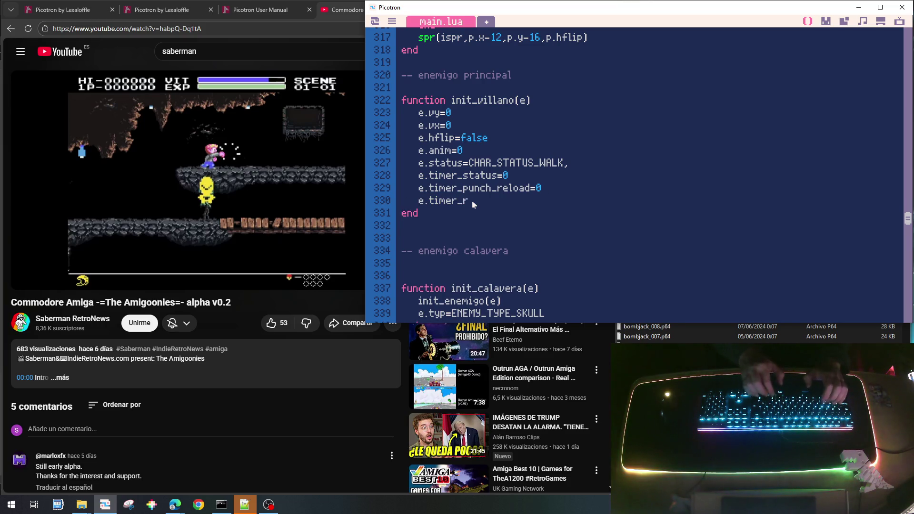
key(BackSpace)
text(oad)
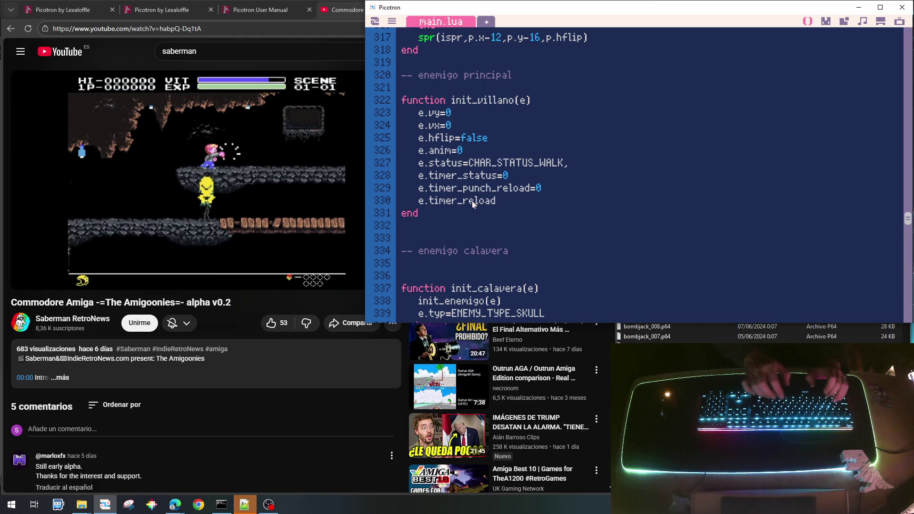
text(_reload=)
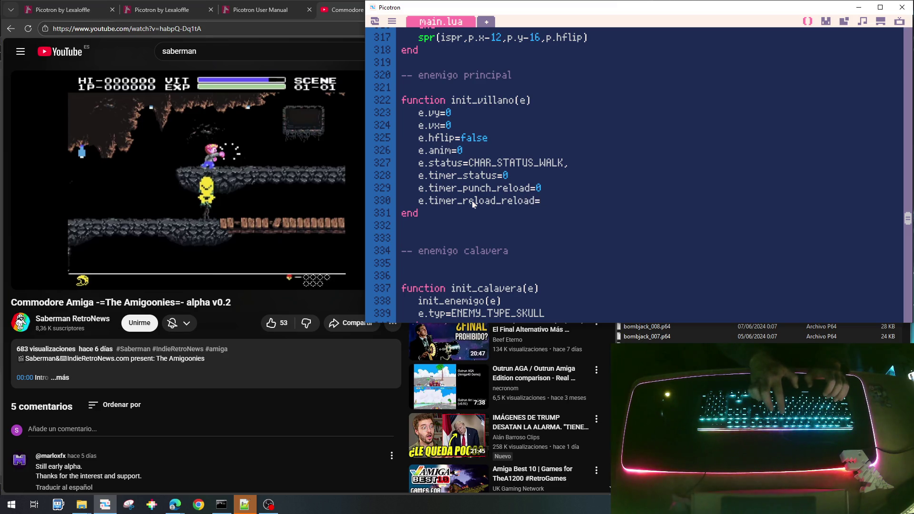
key(BackSpace)
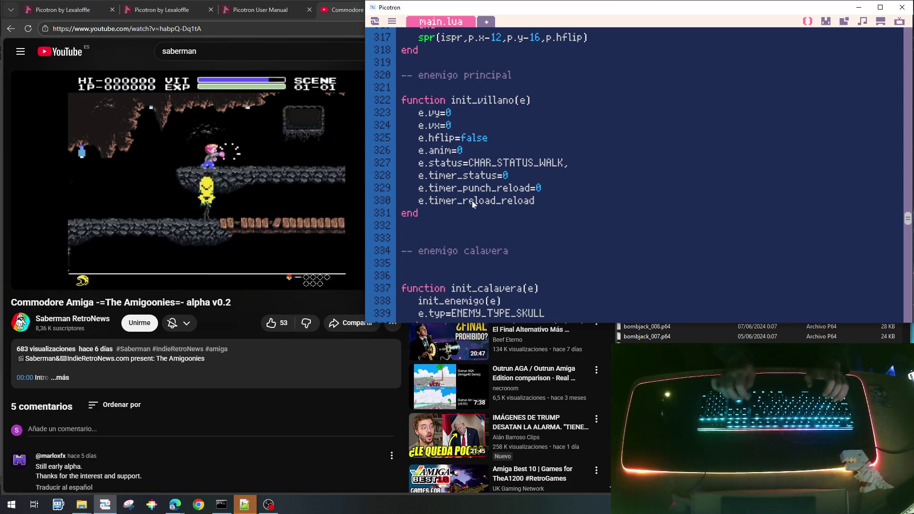
key(BackSpace)
key(BackSpace)
key(BackSpace)
text(shoot_reload)
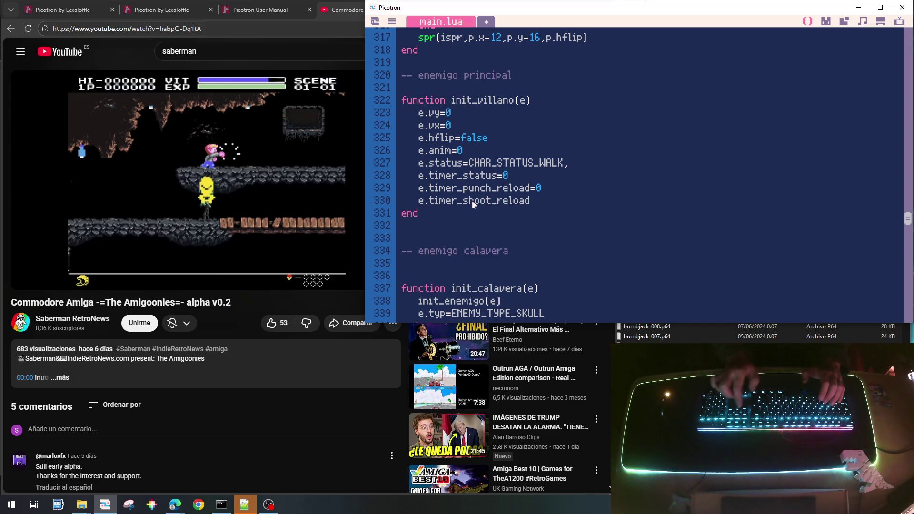
text(=0)
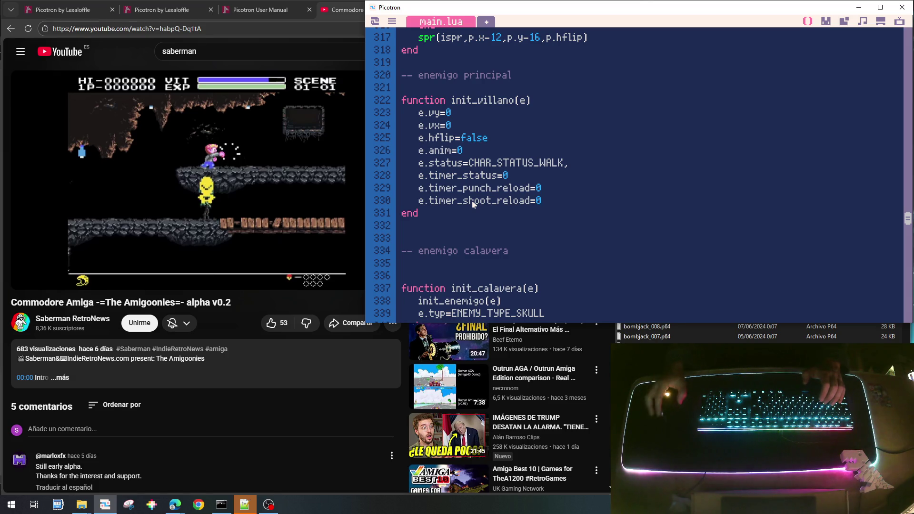
click(488, 188)
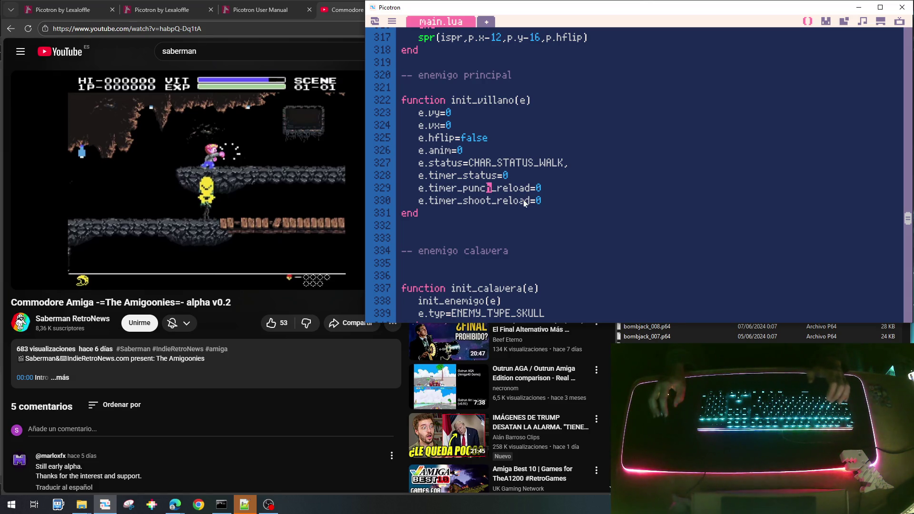
Step: Delete the e.timer_shoot_reload=0 line so init_villano ends with e.timer_punch_reload=0
drag(542, 190, 425, 190)
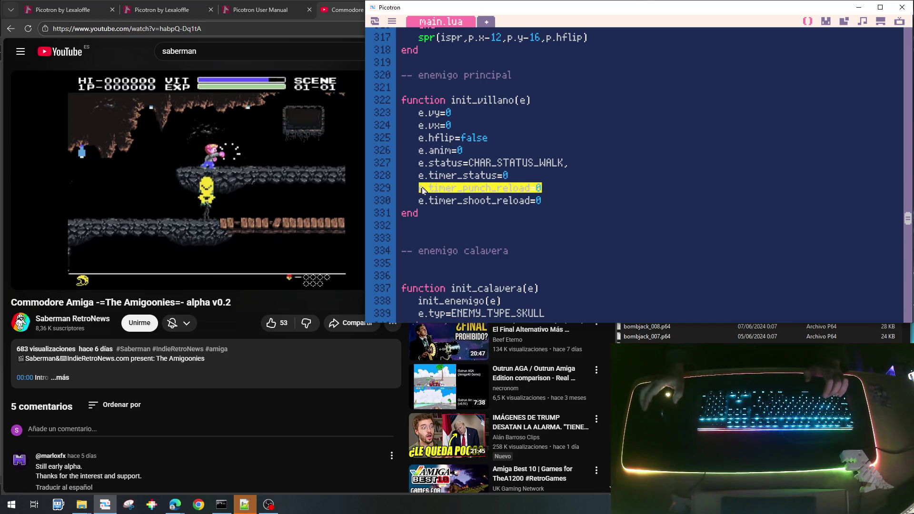
mouse_move(220, 195)
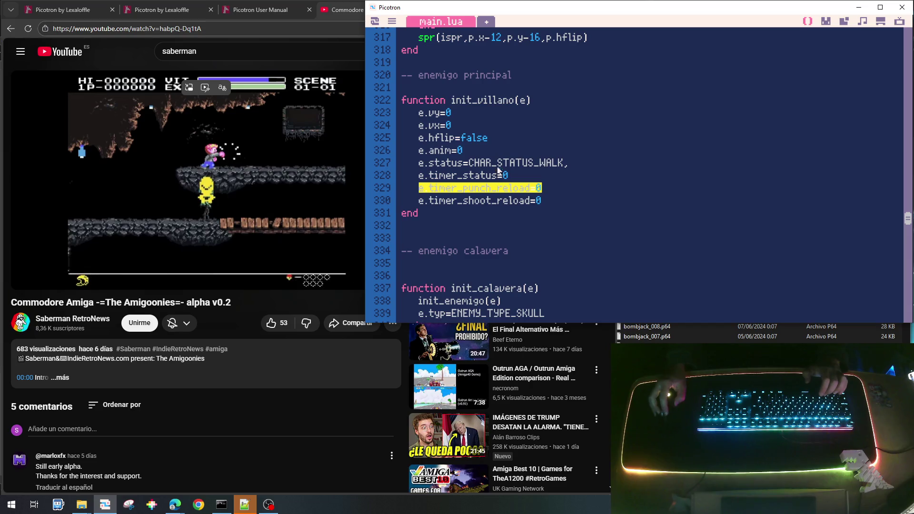
click(494, 187)
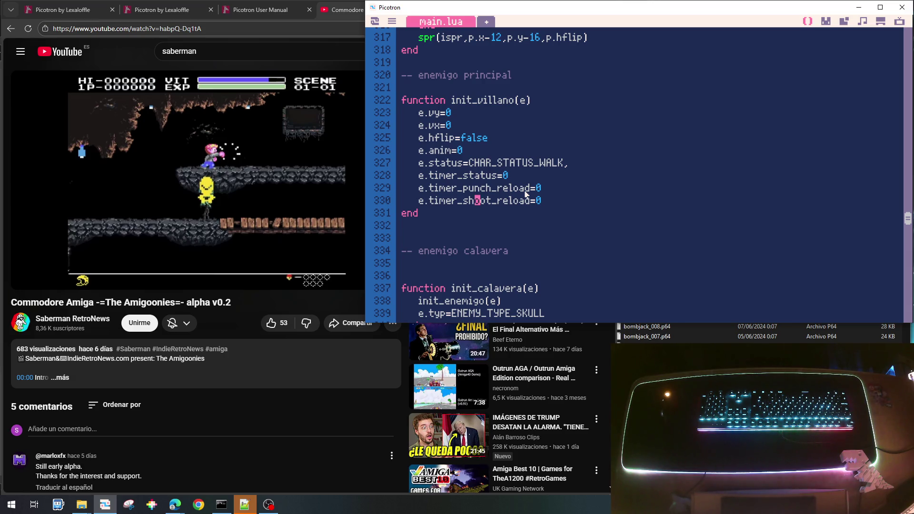
key(Up)
key(Home)
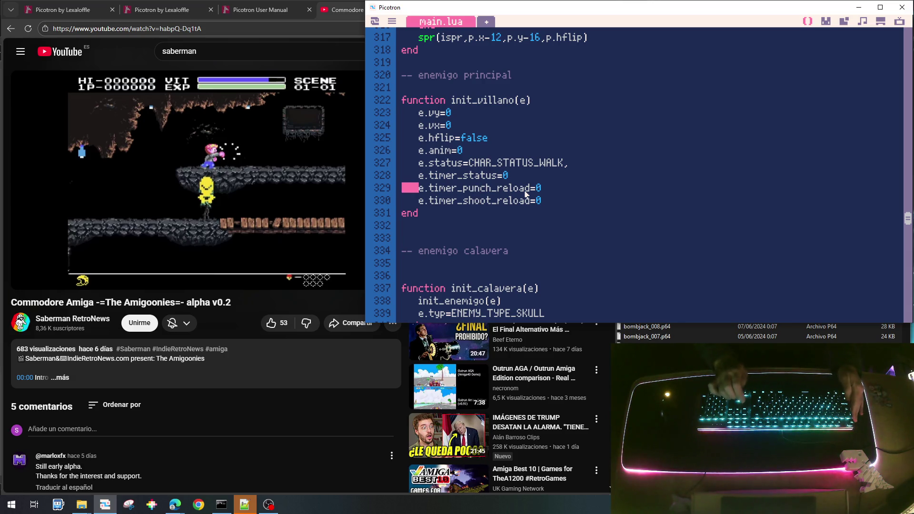
key(shift+Down)
key(Up)
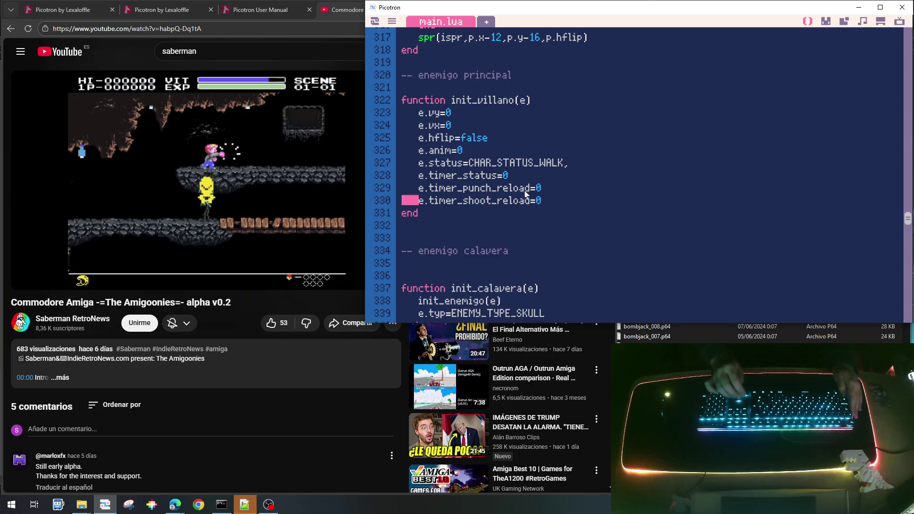
key(Down)
key(shift+Down)
key(Delete)
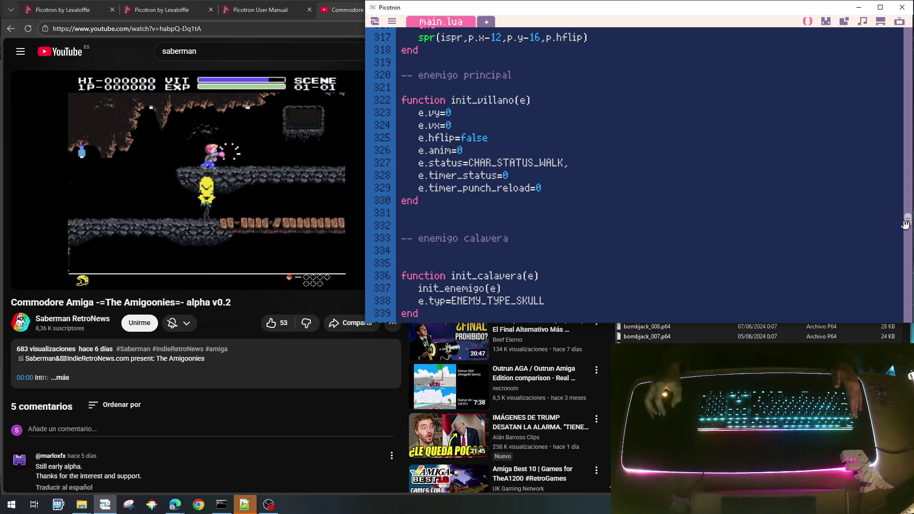
Step: Return to the top of main.lua to review the constants
mouse_move(906, 224)
mouse_down()
mouse_move(908, 39)
mouse_move(908, 48)
mouse_up()
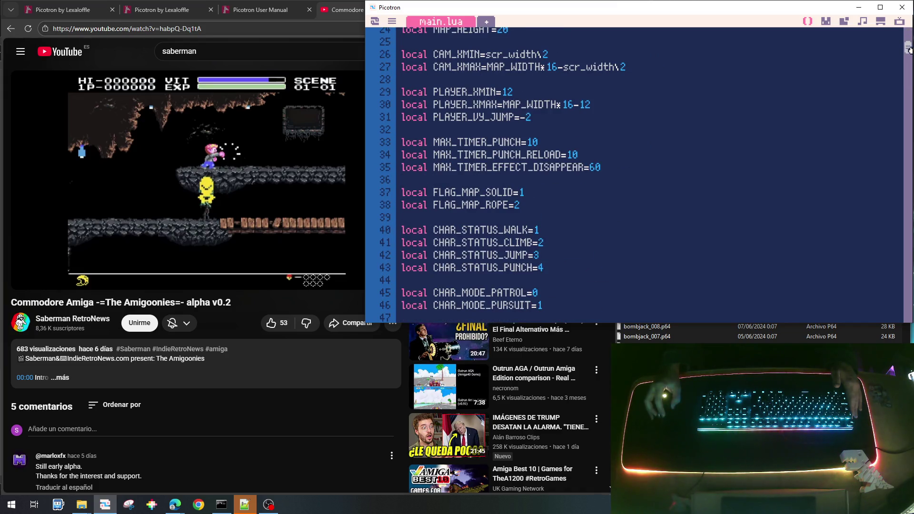
scroll(766, 119, down, 6)
scroll(736, 126, up, 3)
scroll(736, 126, up, 3)
scroll(737, 126, up, 3)
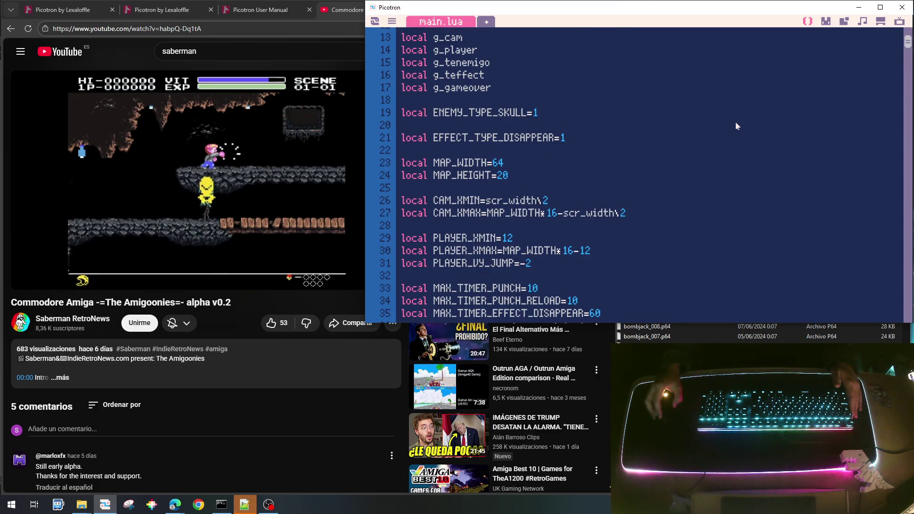
scroll(737, 126, down, 3)
scroll(737, 126, down, 3)
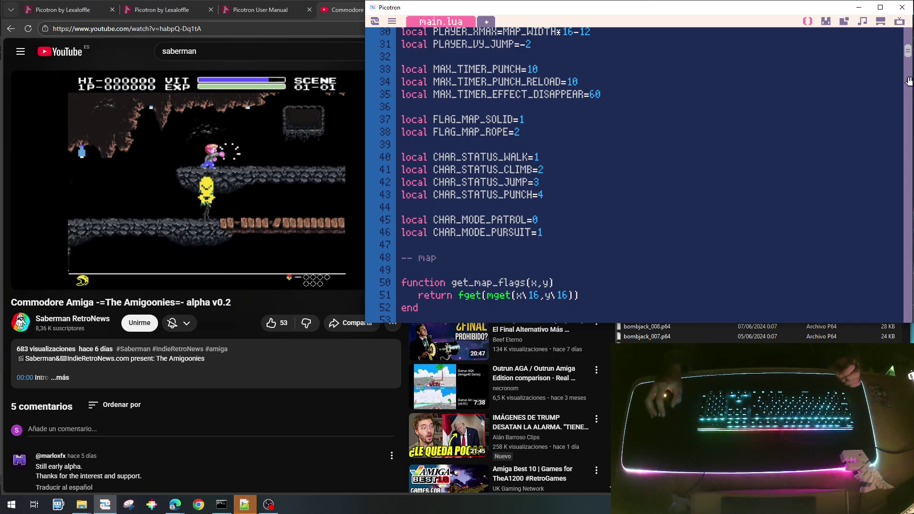
Step: Scroll down through main.lua to the init_player function around line 247
mouse_move(907, 52)
mouse_down()
mouse_move(909, 120)
mouse_move(908, 49)
mouse_move(909, 113)
mouse_move(908, 63)
mouse_up()
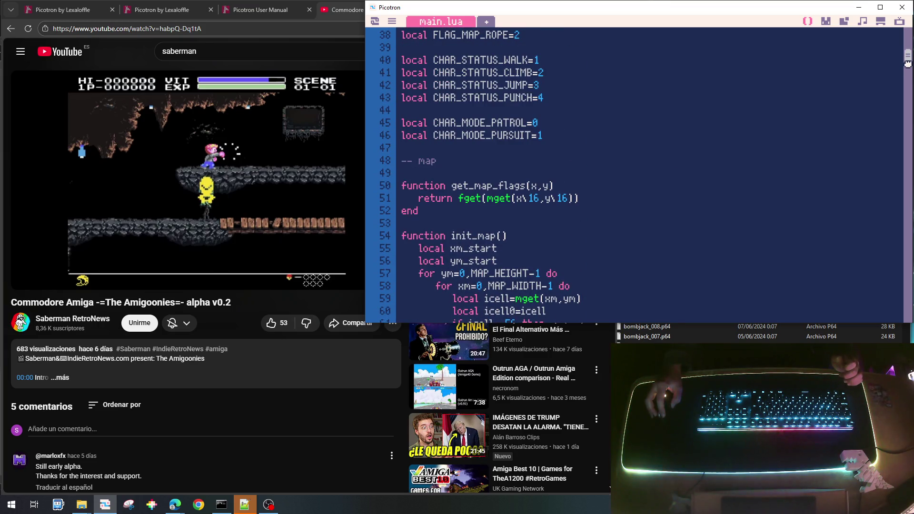
scroll(785, 114, up, 4)
scroll(746, 154, down, 10)
scroll(745, 153, down, 8)
scroll(746, 154, up, 2)
scroll(746, 153, up, 2)
scroll(745, 153, down, 20)
scroll(746, 152, down, 17)
scroll(746, 153, up, 2)
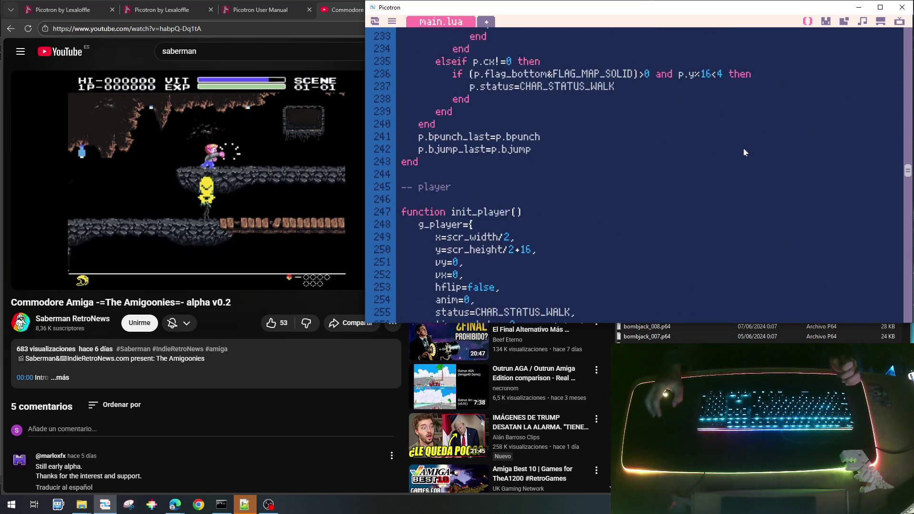
scroll(745, 153, down, 2)
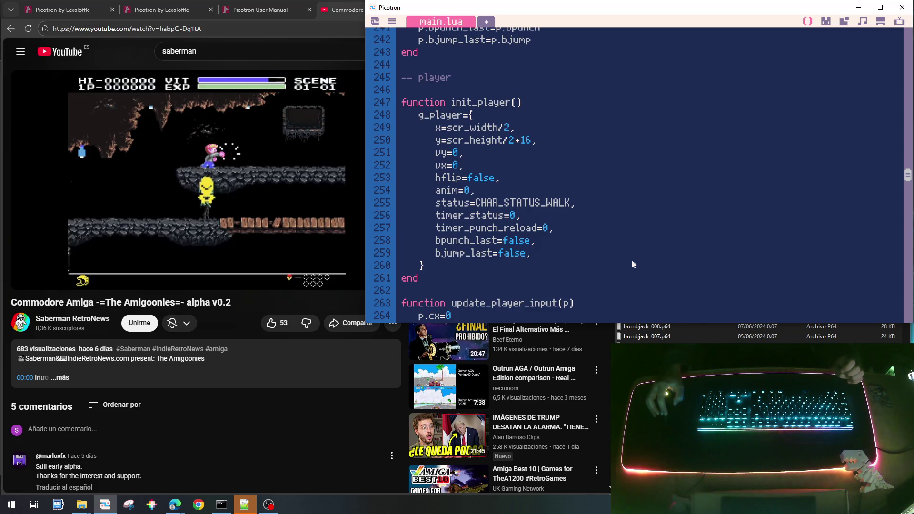
Step: Add bcan_punch=true and bcan_shoot=false to init_player after the reload timer
key(Return)
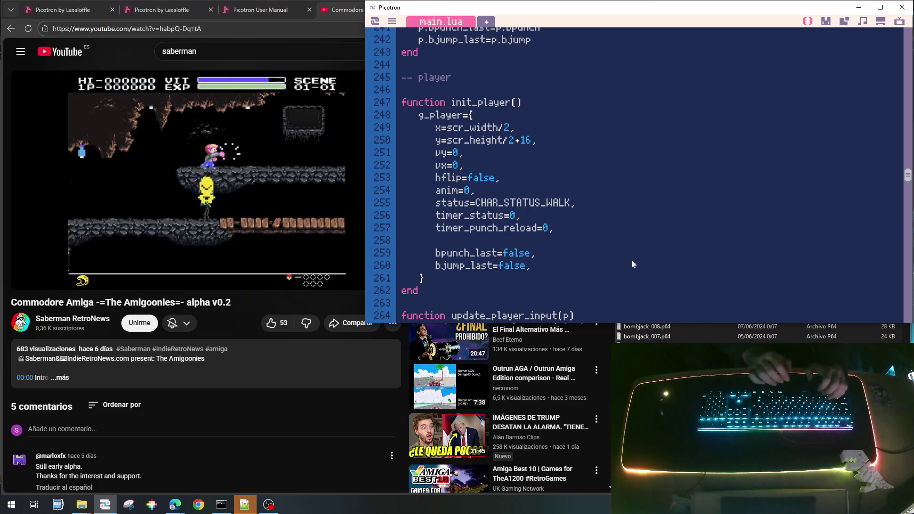
text(bcan_punch)
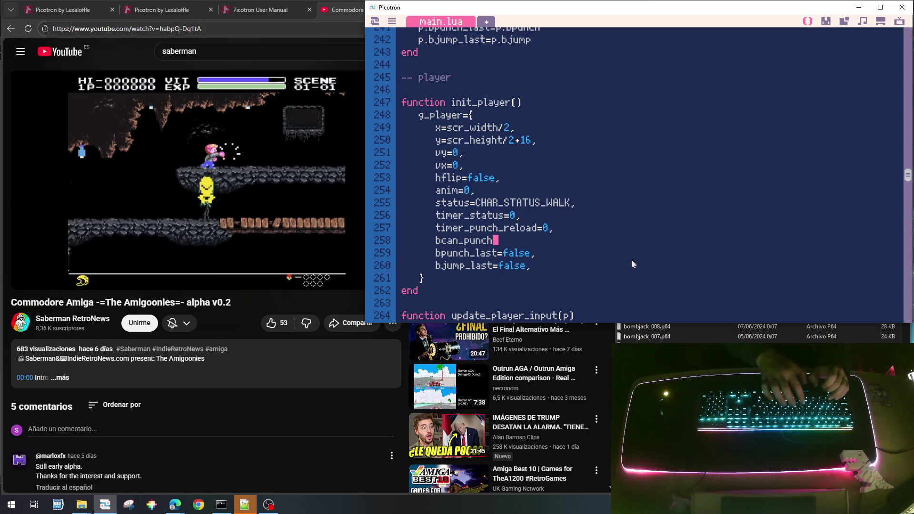
text(=)
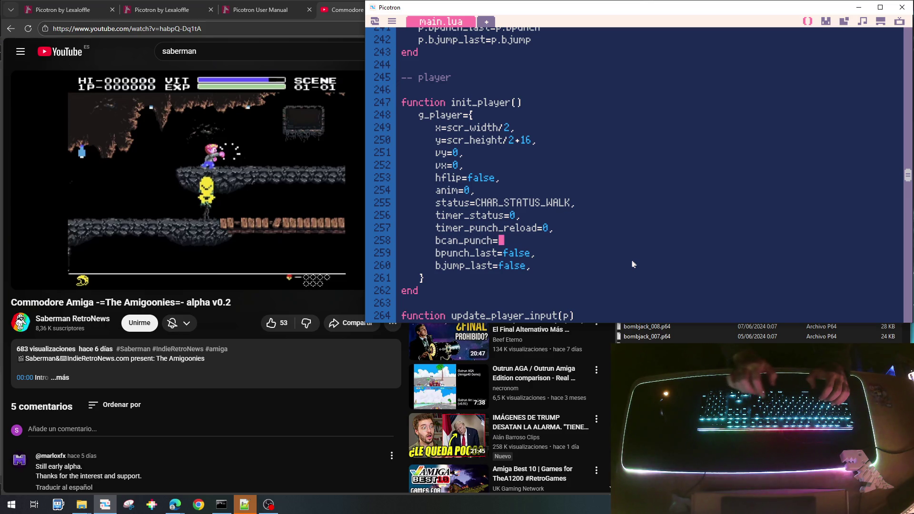
text(true,)
key(Return)
text(v)
key(BackSpace)
text(bcan_shoot=)
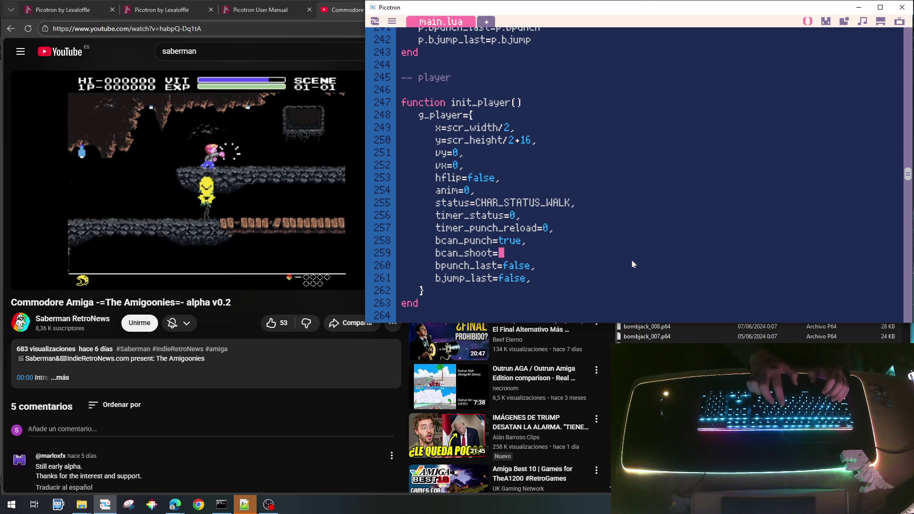
text(false,)
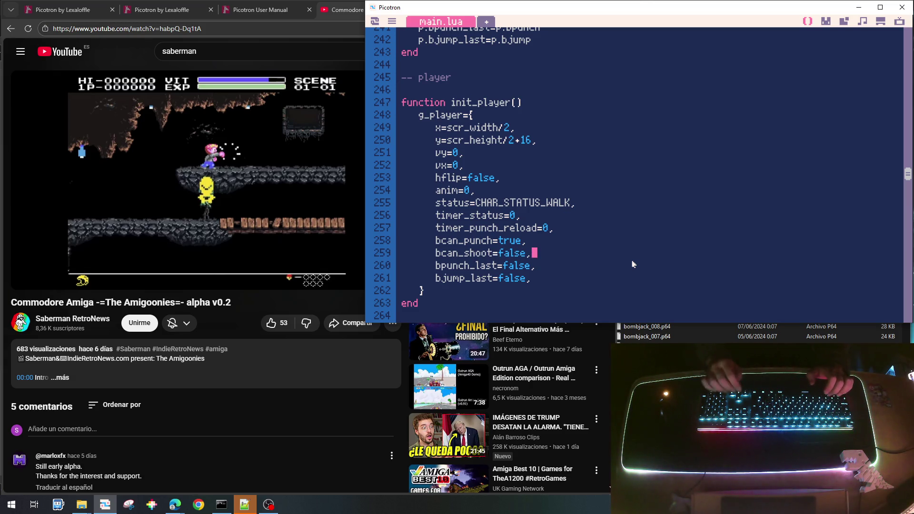
Step: Rename bpunch_last to bfire_last and p.bpunch to p.bfire in the input reset and button 4 assignment
key(Down)
key(Left)
key(Left)
key(Left)
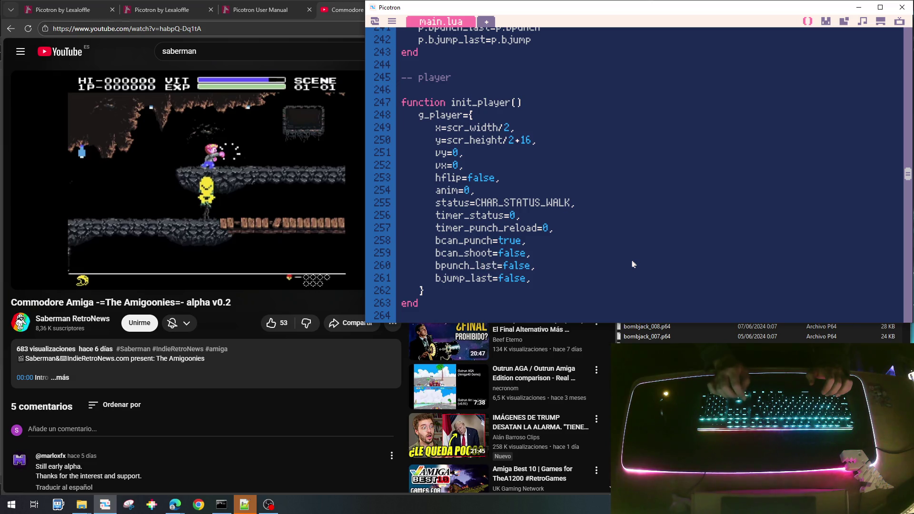
key(BackSpace)
key(BackSpace)
key(BackSpace)
text(fire)
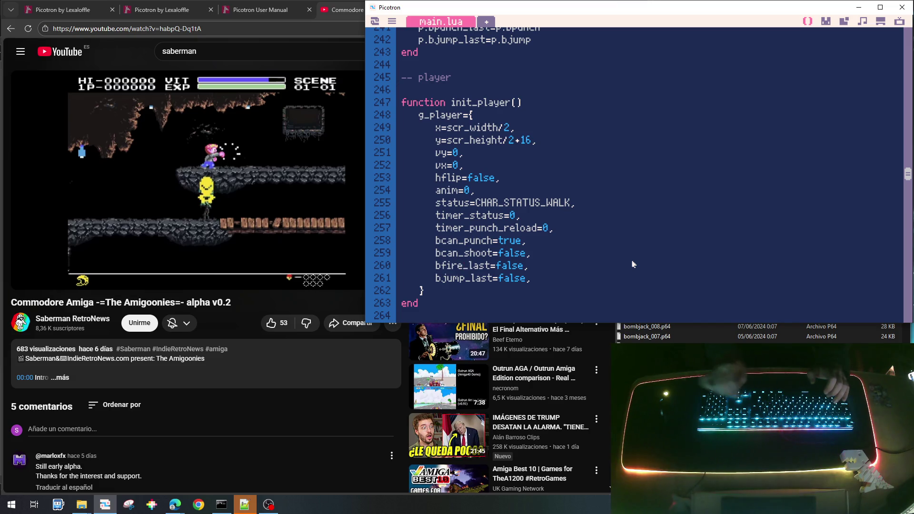
scroll(633, 265, up, 5)
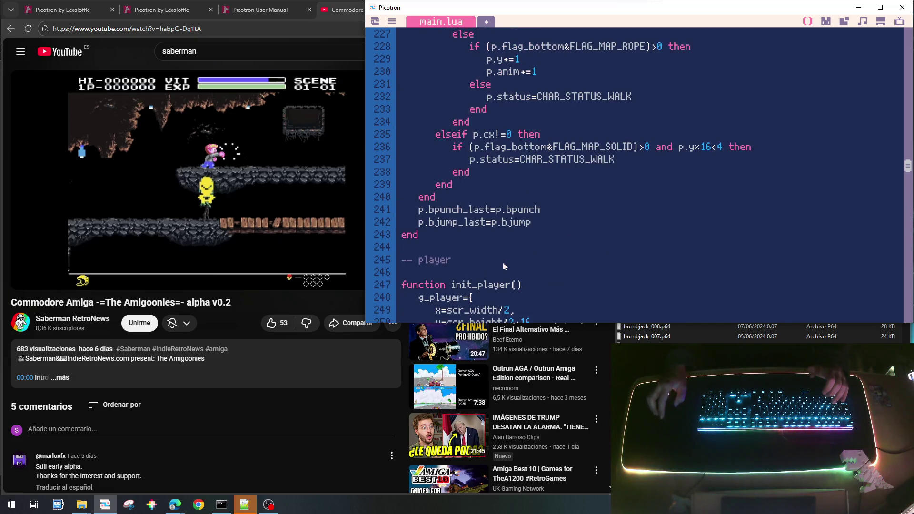
scroll(504, 266, down, 9)
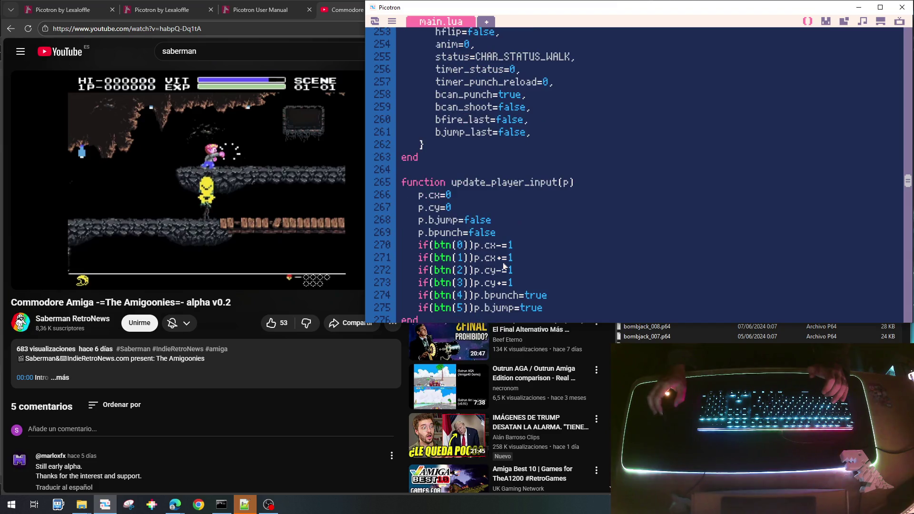
scroll(504, 266, down, 1)
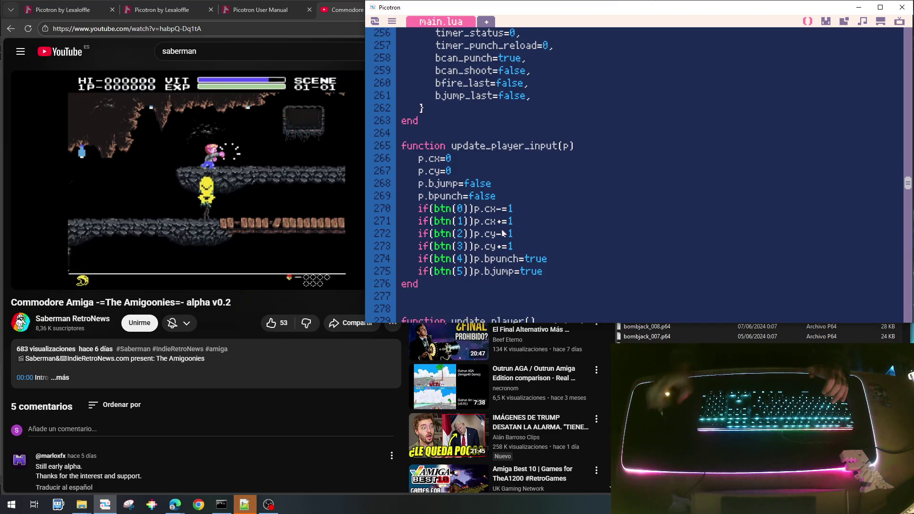
key(BackSpace)
key(BackSpace)
key(BackSpace)
text(fire)
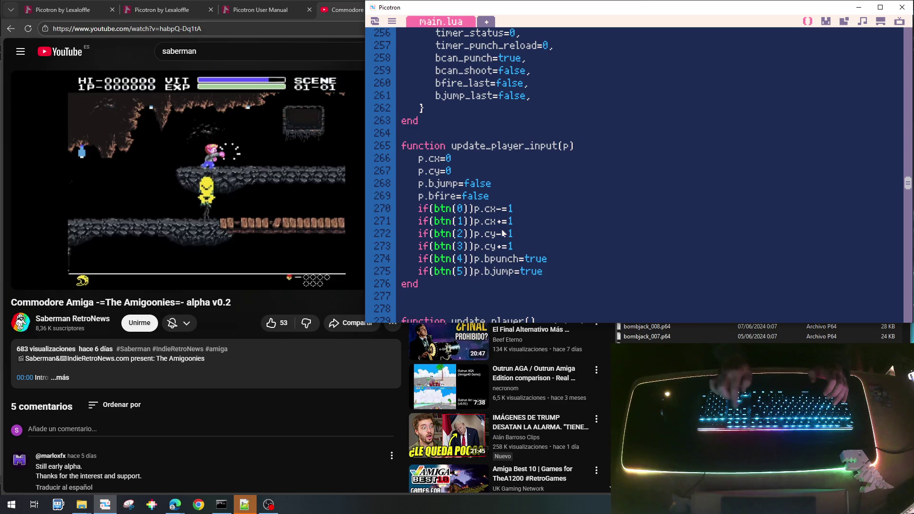
key(BackSpace)
key(BackSpace)
key(BackSpace)
text(fire)
Step: Select the bcan_punch, bcan_shoot, bfire_last and bjump_last flag lines
scroll(505, 233, up, 3)
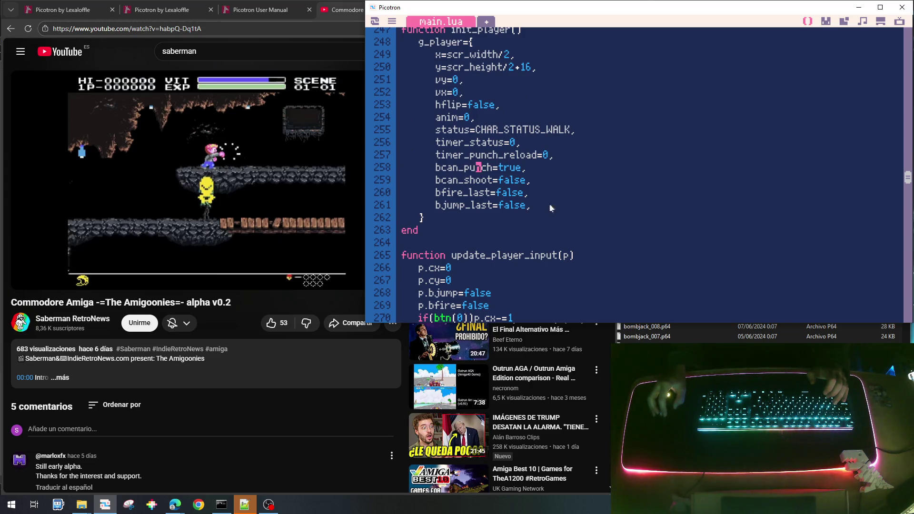
key(Home)
key(shift+Down)
key(shift+Down)
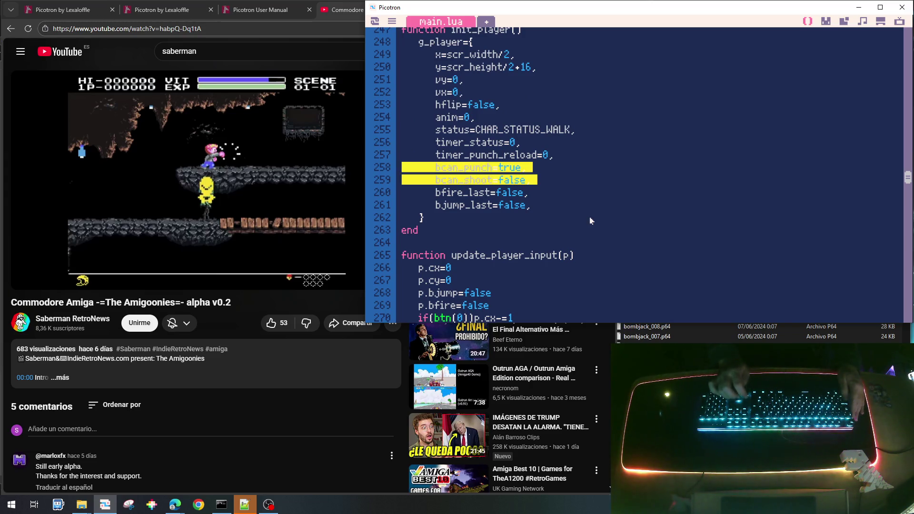
key(Up)
key(Down)
key(Home)
key(Right)
key(Right)
key(Right)
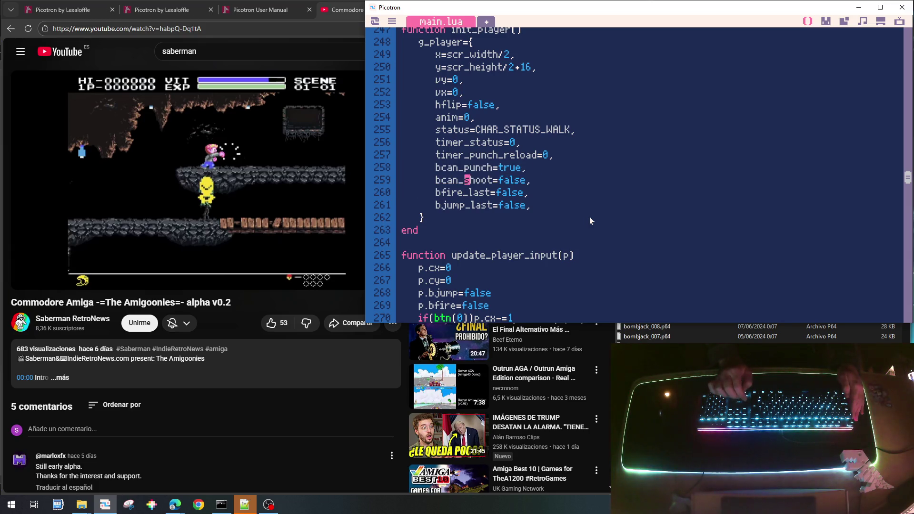
key(Home)
key(shift+Down)
key(shift+Down)
key(shift+Down)
key(shift+Up)
key(shift+Up)
key(shift+Up)
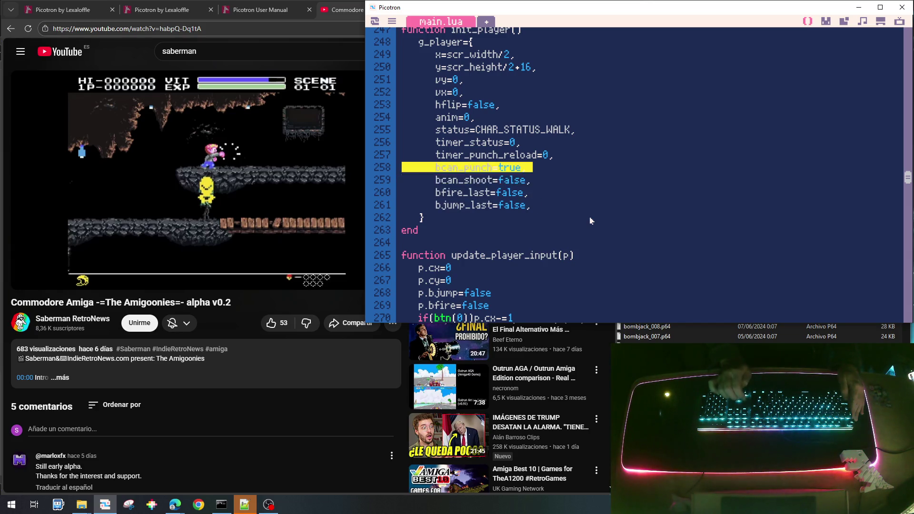
key(shift+Down)
key(shift+Down)
key(shift+Down)
key(ctrl+c)
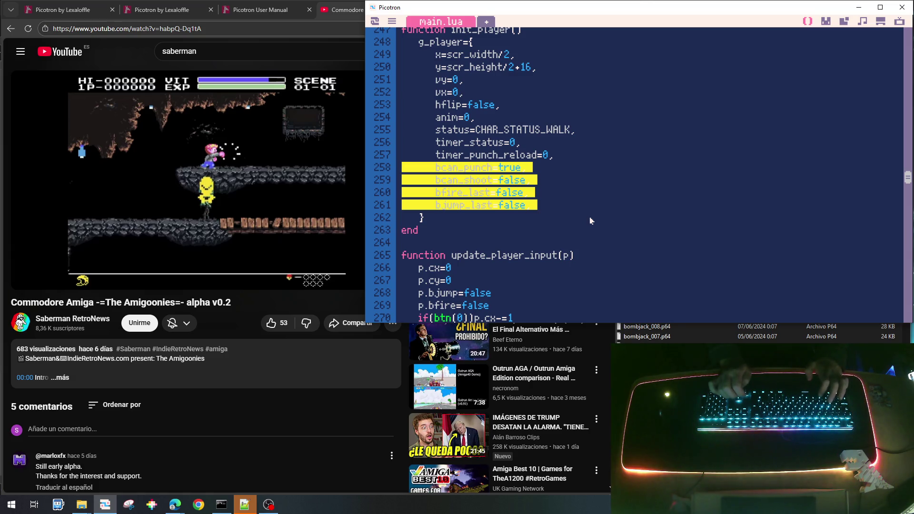
Step: Rename timer_punch_reload to timer_fire_reload in init_player
key(Down)
key(Up)
key(Up)
key(Up)
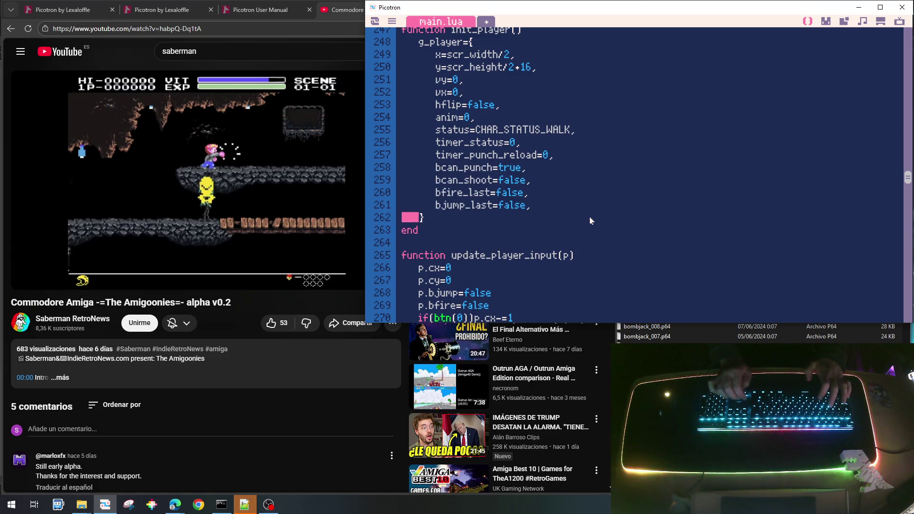
key(Right)
key(Right)
key(Right)
key(Right)
key(Right)
key(Right)
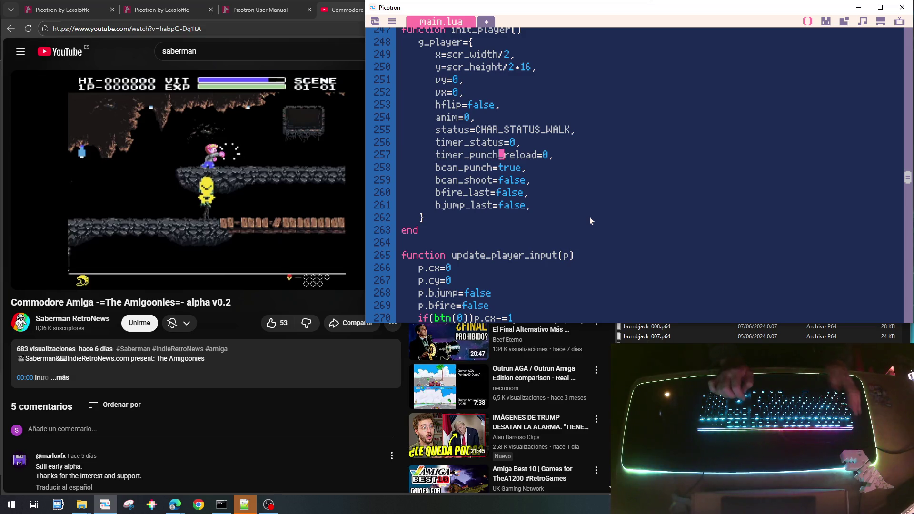
key(shift+Left)
key(shift+Left)
key(shift+Left)
text(fire)
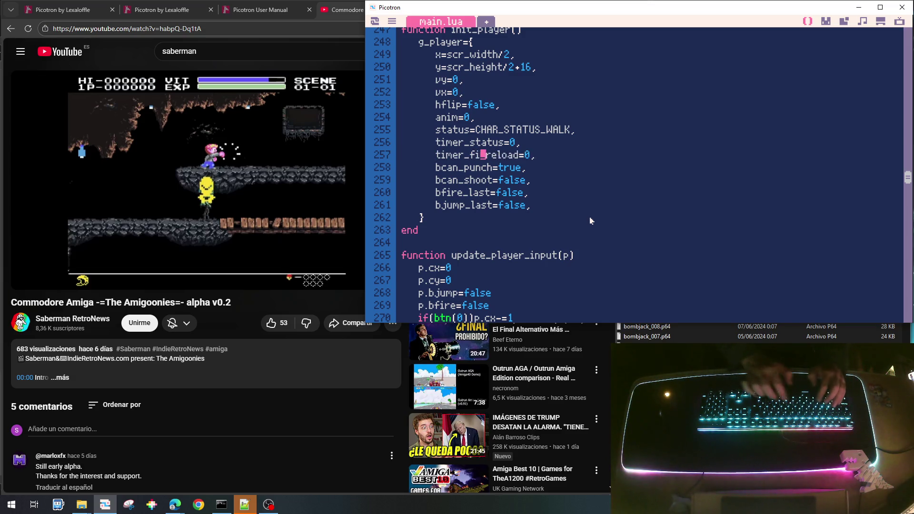
Step: Reselect the four flag lines, lines 258–261, for copying
key(Down)
key(Home)
key(shift+Down)
key(shift+Down)
key(shift+Down)
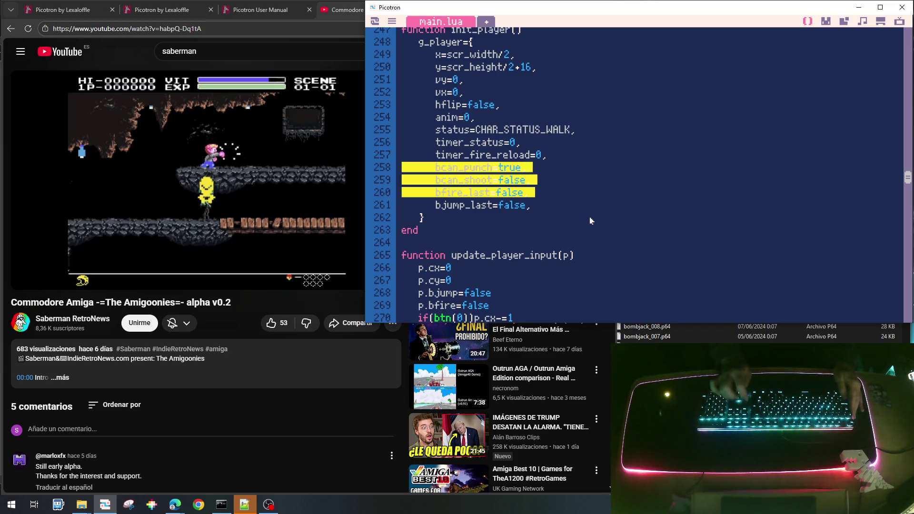
scroll(590, 220, down, 15)
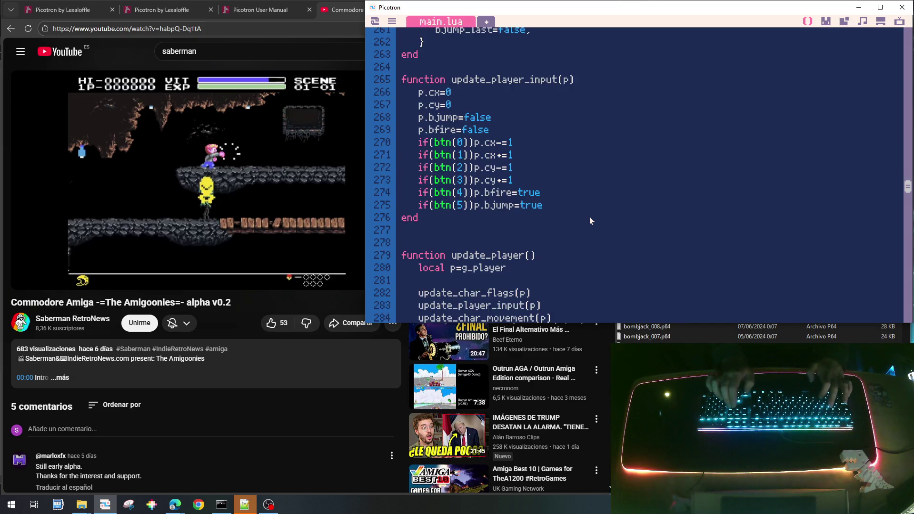
Step: Paste the four flag lines into init_villano and rename its timer to e.timer_fire_reload
scroll(590, 220, down, 20)
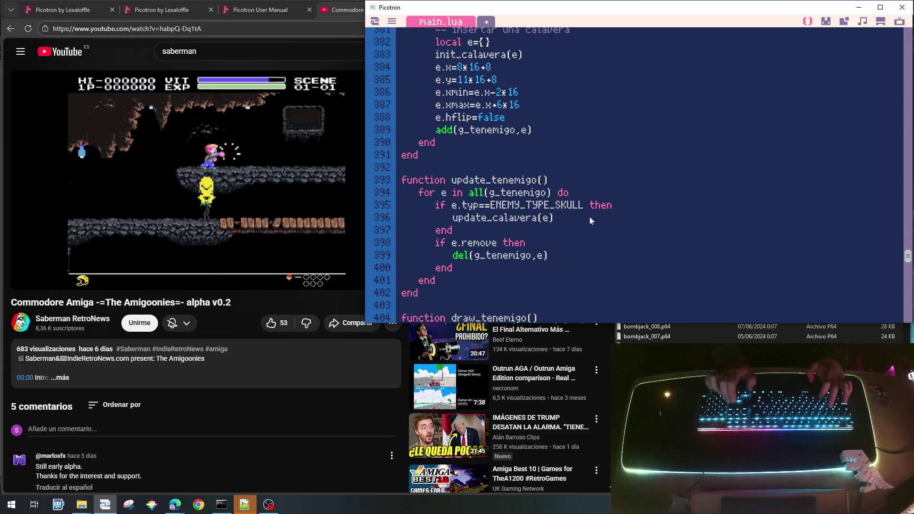
scroll(590, 220, down, 5)
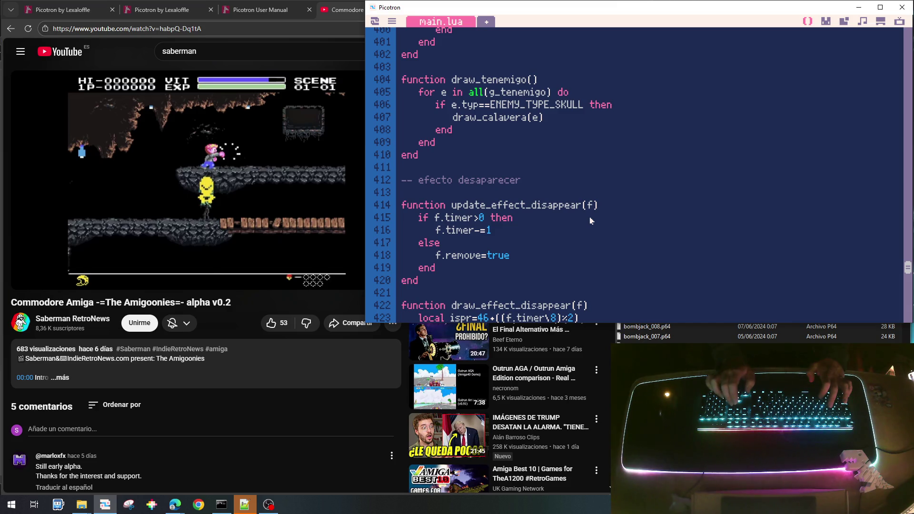
scroll(590, 221, up, 10)
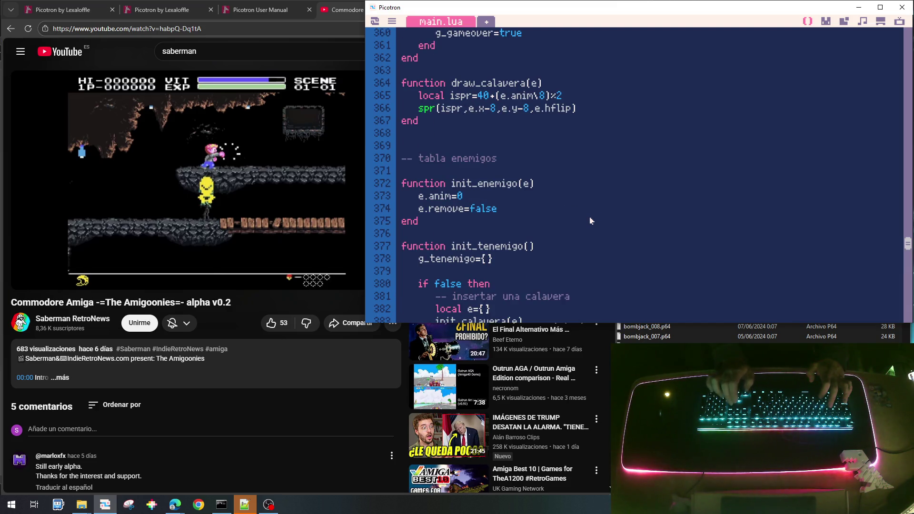
scroll(590, 220, up, 5)
scroll(590, 221, up, 5)
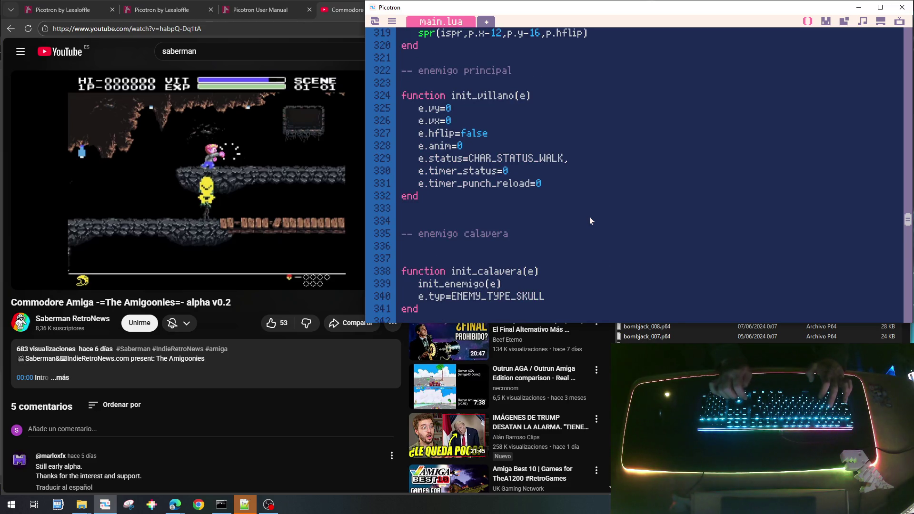
key(ctrl+v)
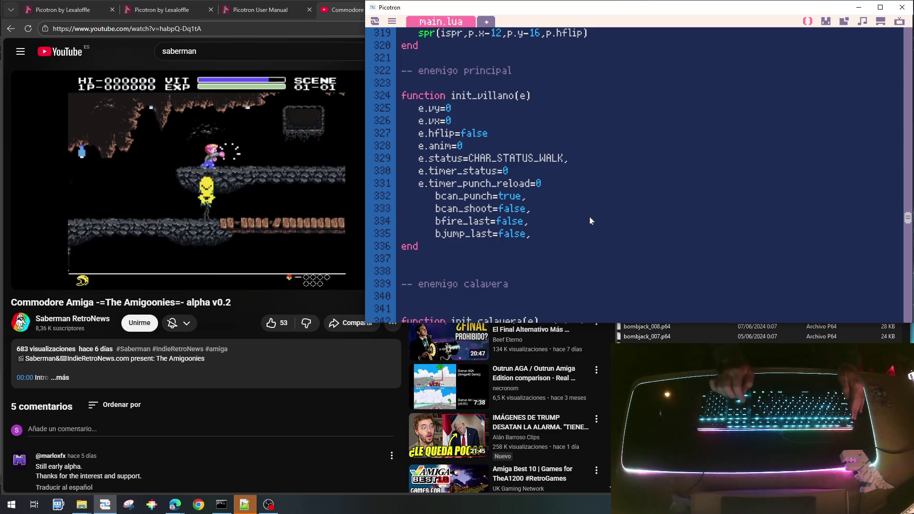
key(BackSpace)
key(BackSpace)
key(BackSpace)
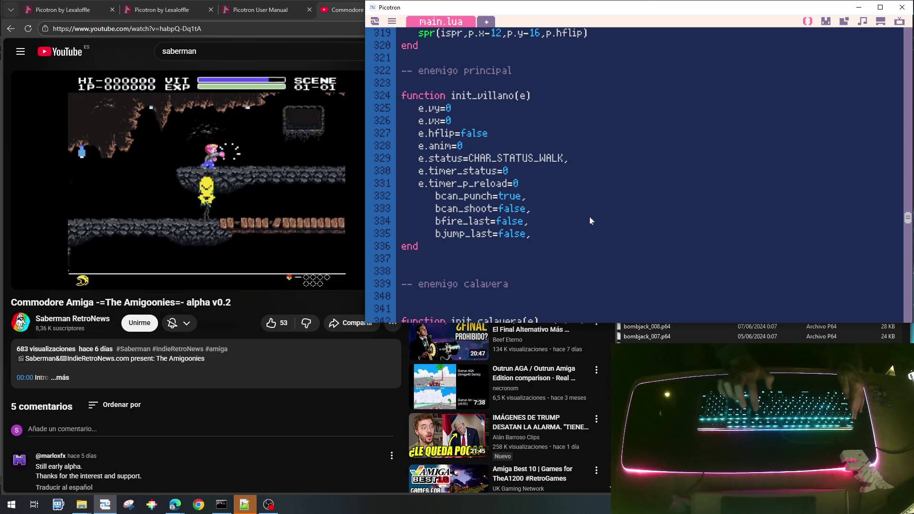
text(fire)
Step: Re-indent the pasted bcan_punch, bcan_shoot, bfire_last and bjump_last lines and prefix each with e
key(Down)
key(Home)
key(BackSpace)
key(BackSpace)
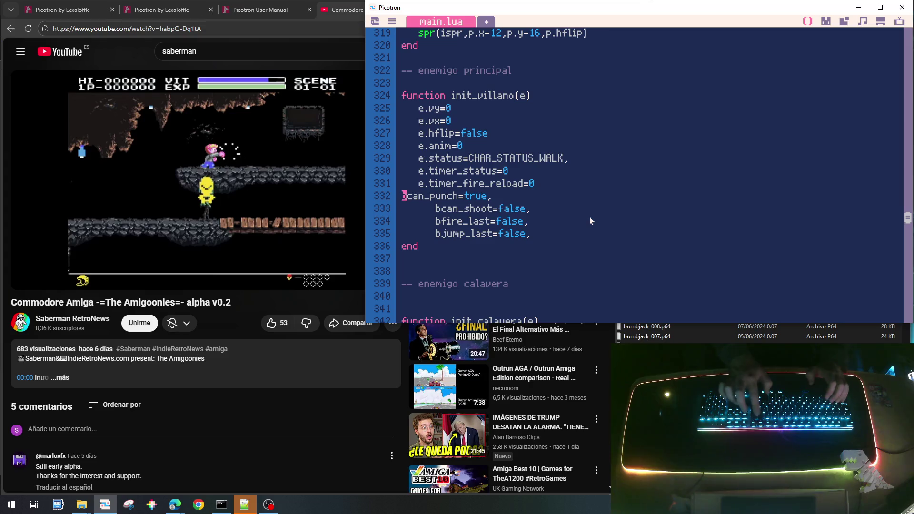
key(Tab)
text(e.)
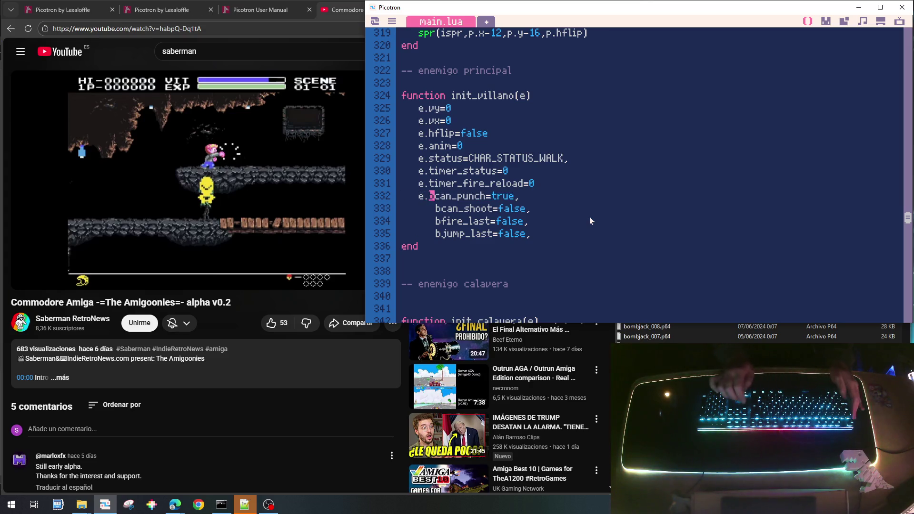
key(Down)
key(Home)
key(BackSpace)
text(e.)
key(Down)
key(Home)
key(BackSpace)
text(e.)
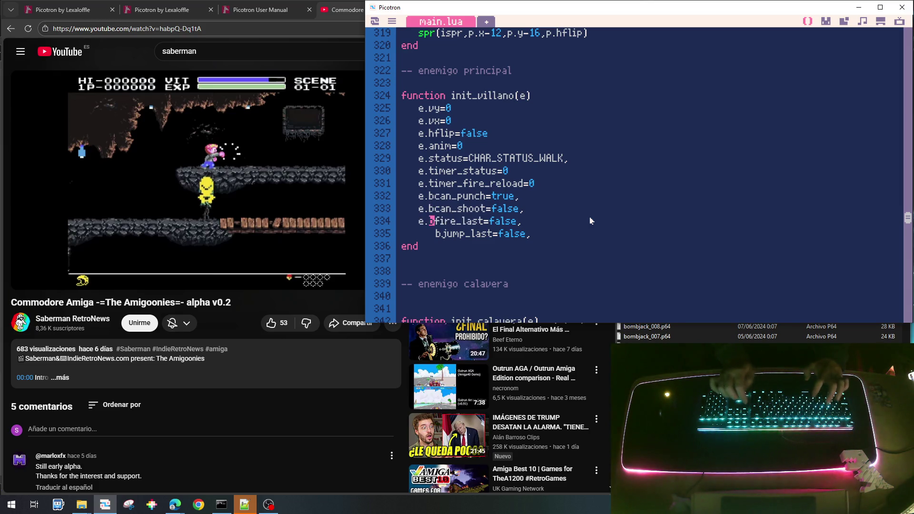
key(BackSpace)
text(e.)
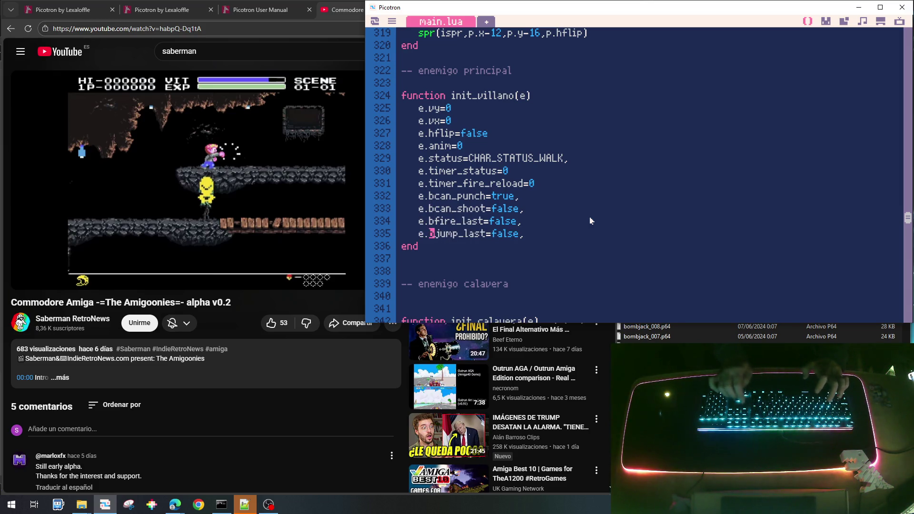